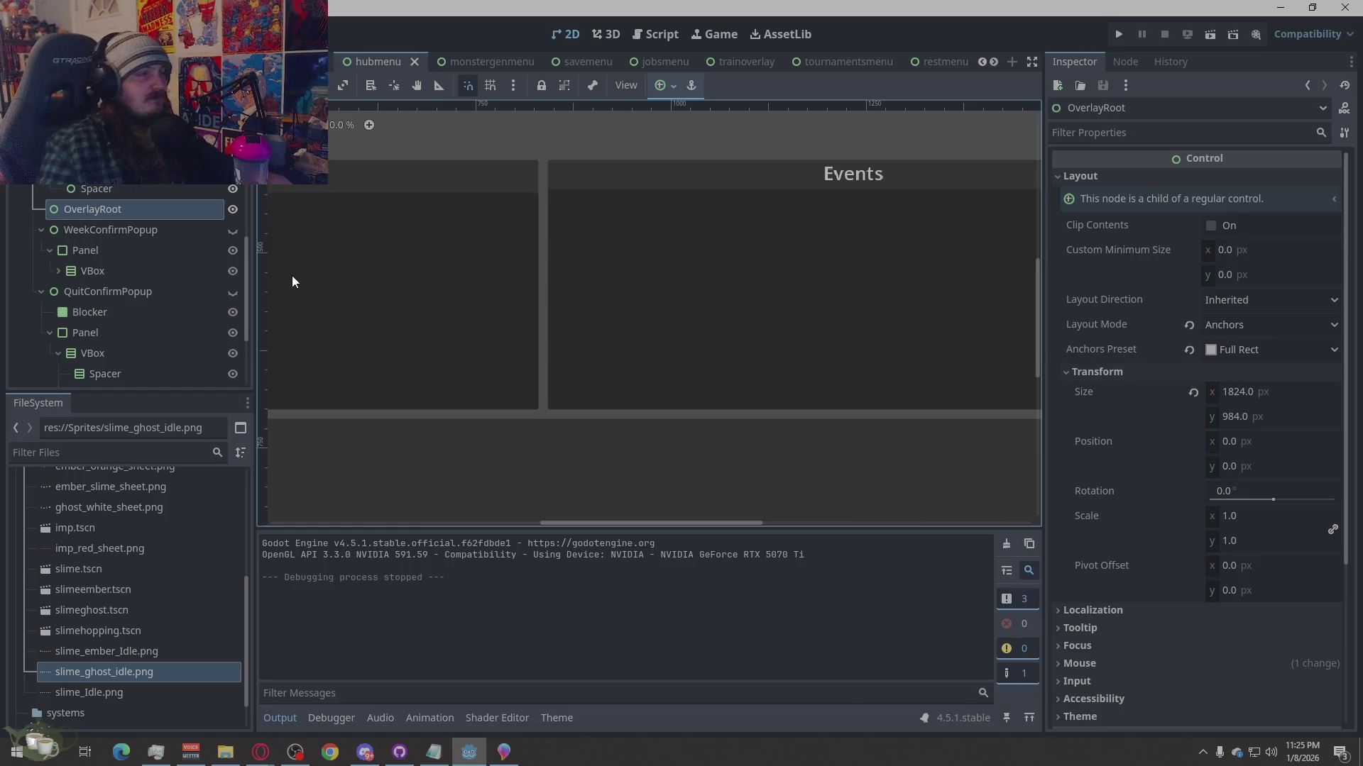
- Replace all of GameState.gd with the pasted save-loading code and run the project
{"action": "left_click", "coordinate": [675, 31]}
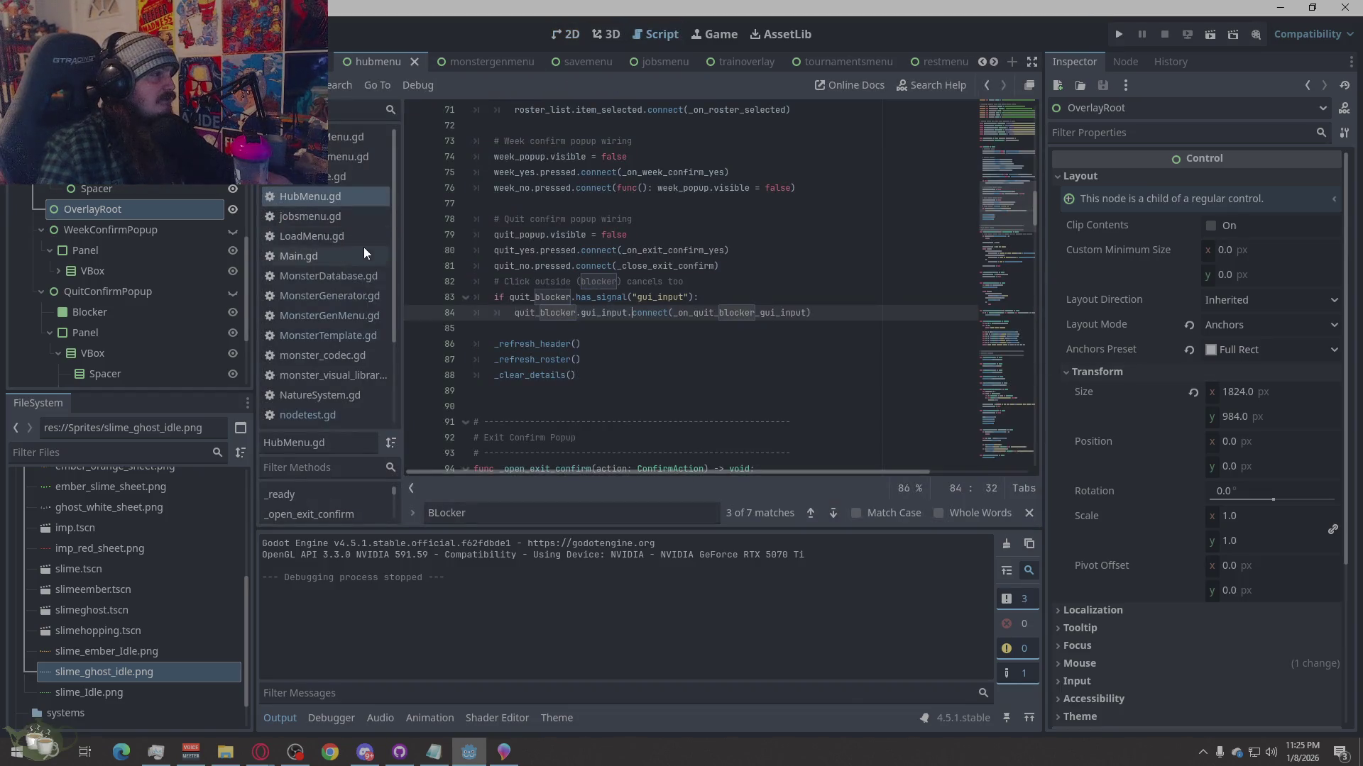
{"action": "left_click", "coordinate": [356, 180]}
{"action": "right_click", "coordinate": [765, 256]}
{"action": "left_click", "coordinate": [789, 410]}
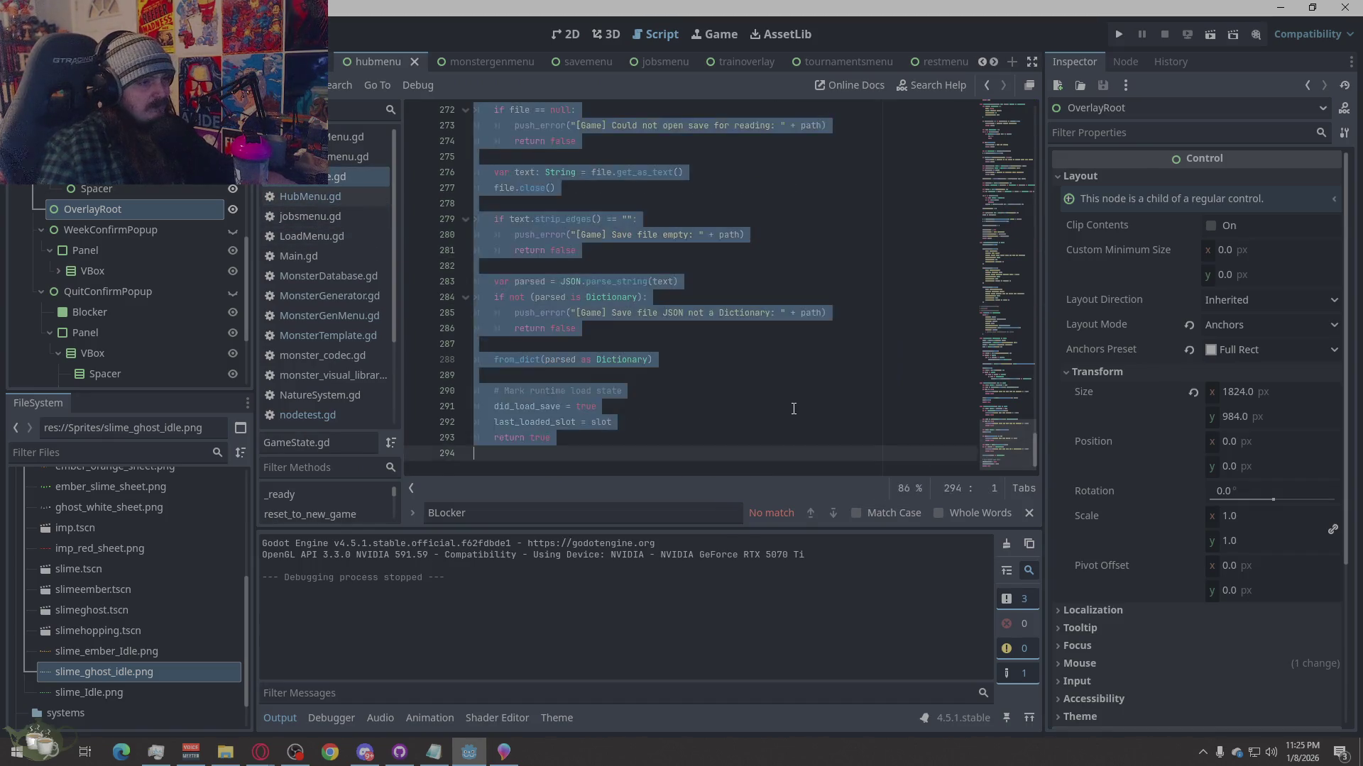
{"action": "key", "text": "ctrl+v"}
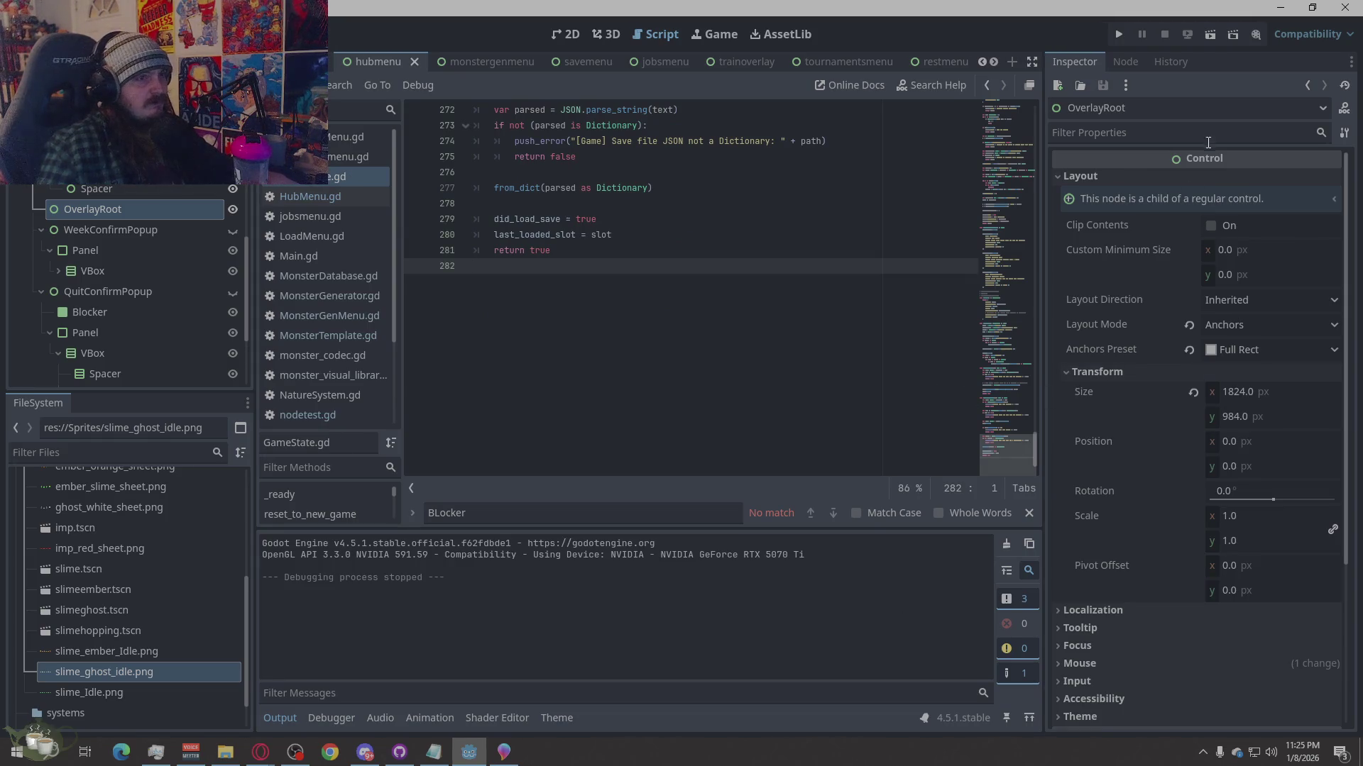
{"action": "left_click", "coordinate": [1119, 34]}
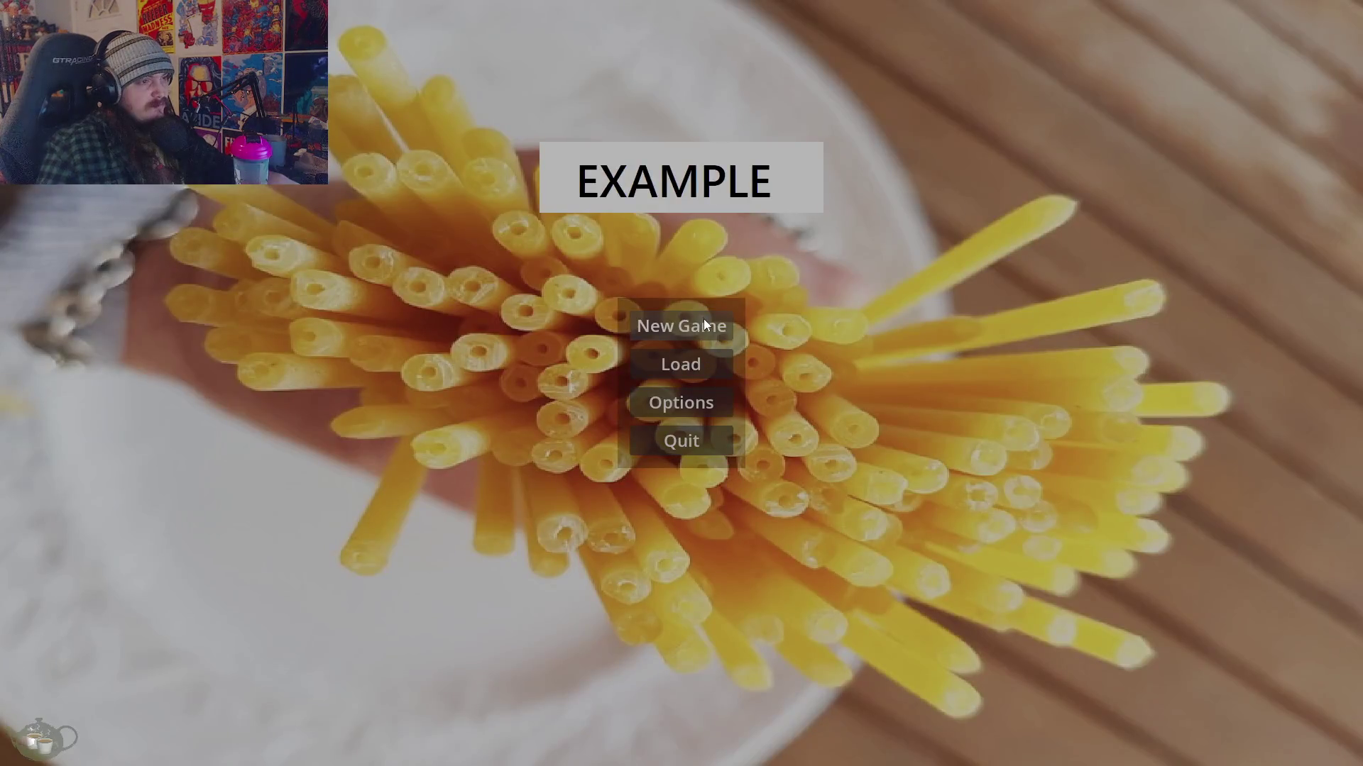
- Start a new game, peek at the save screen, then dismiss the return-to-title prompt
{"action": "left_click", "coordinate": [706, 321]}
{"action": "left_click", "coordinate": [1238, 510]}
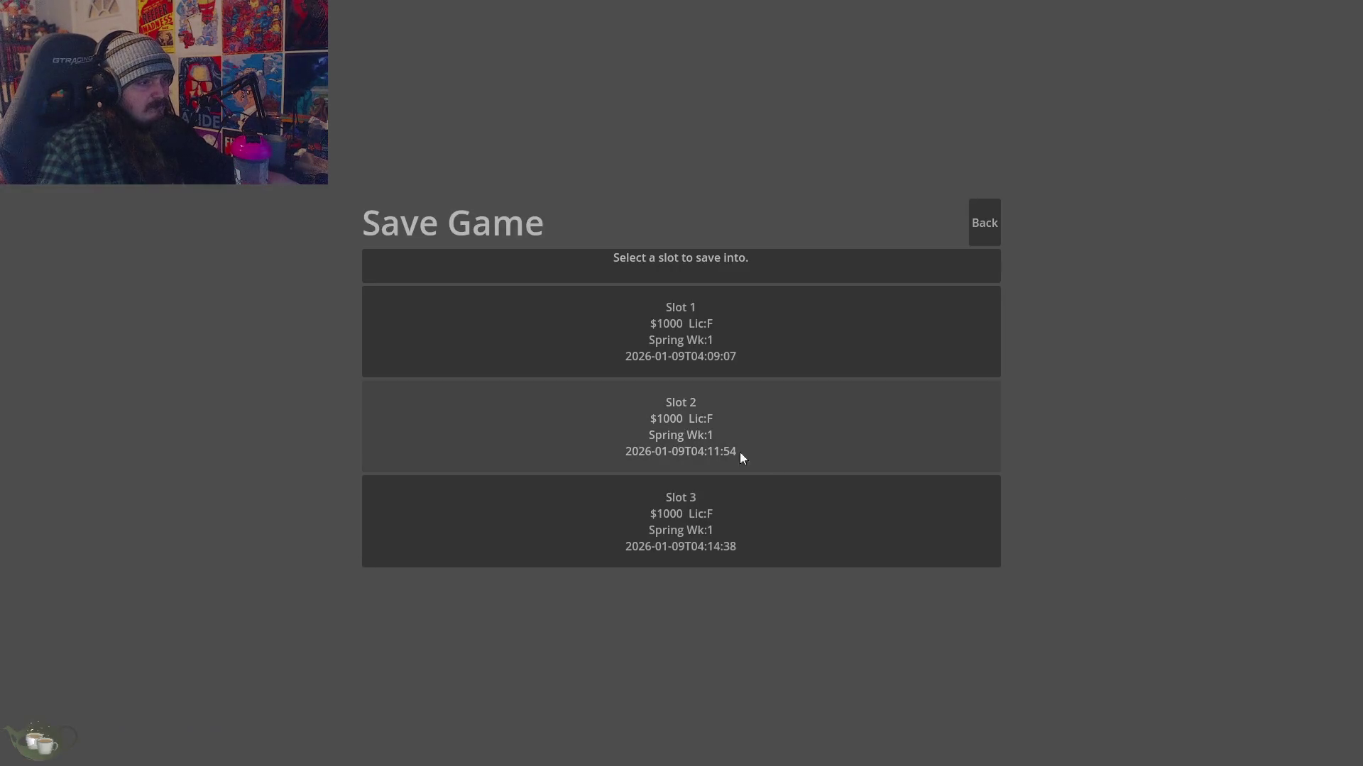
{"action": "left_click", "coordinate": [985, 232]}
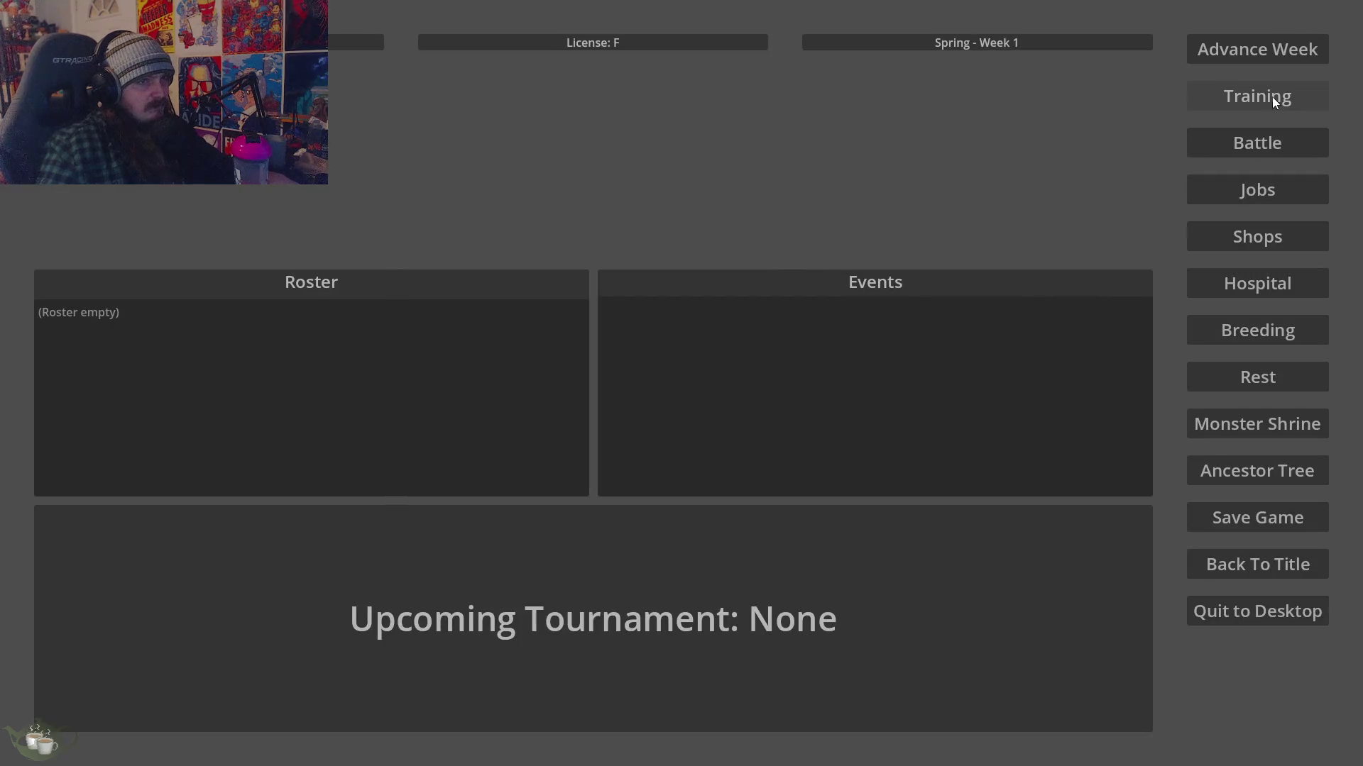
{"action": "left_click", "coordinate": [1241, 577]}
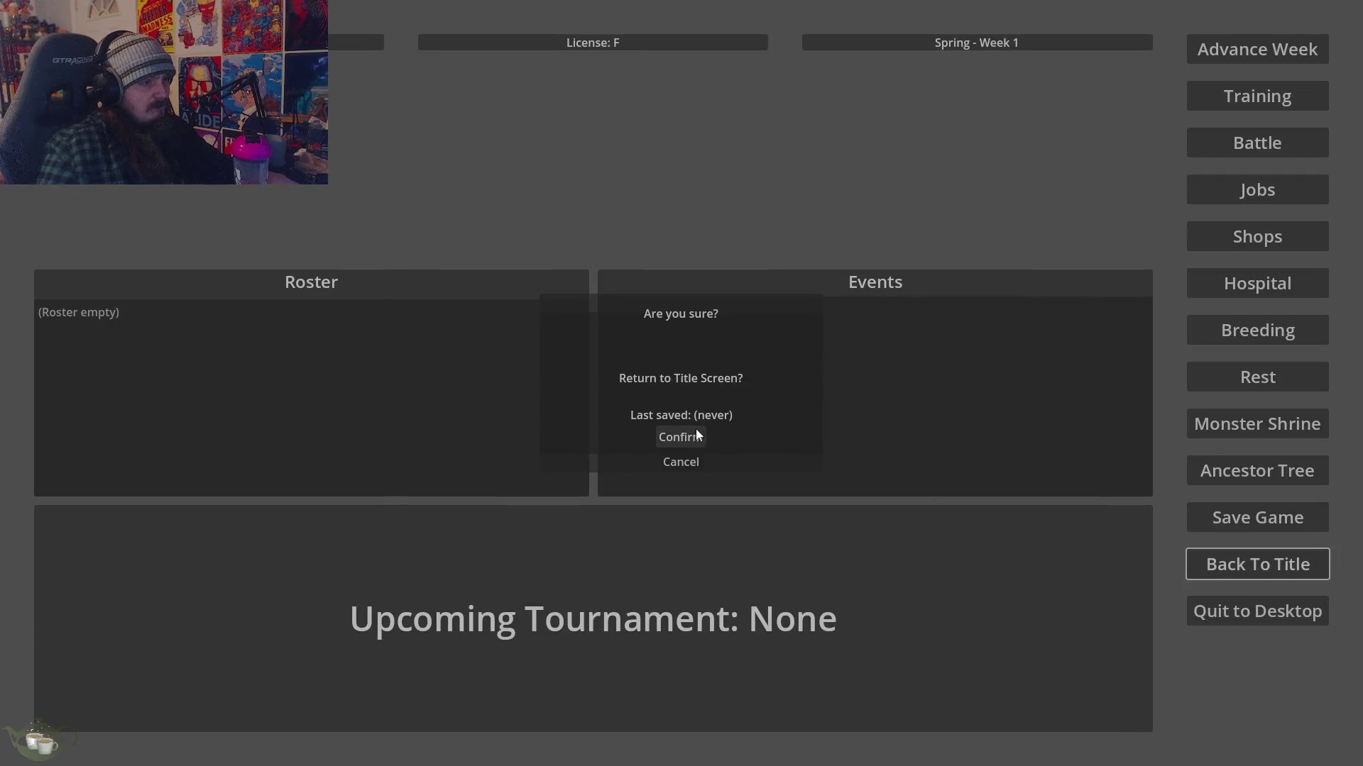
{"action": "key", "text": "Escape"}
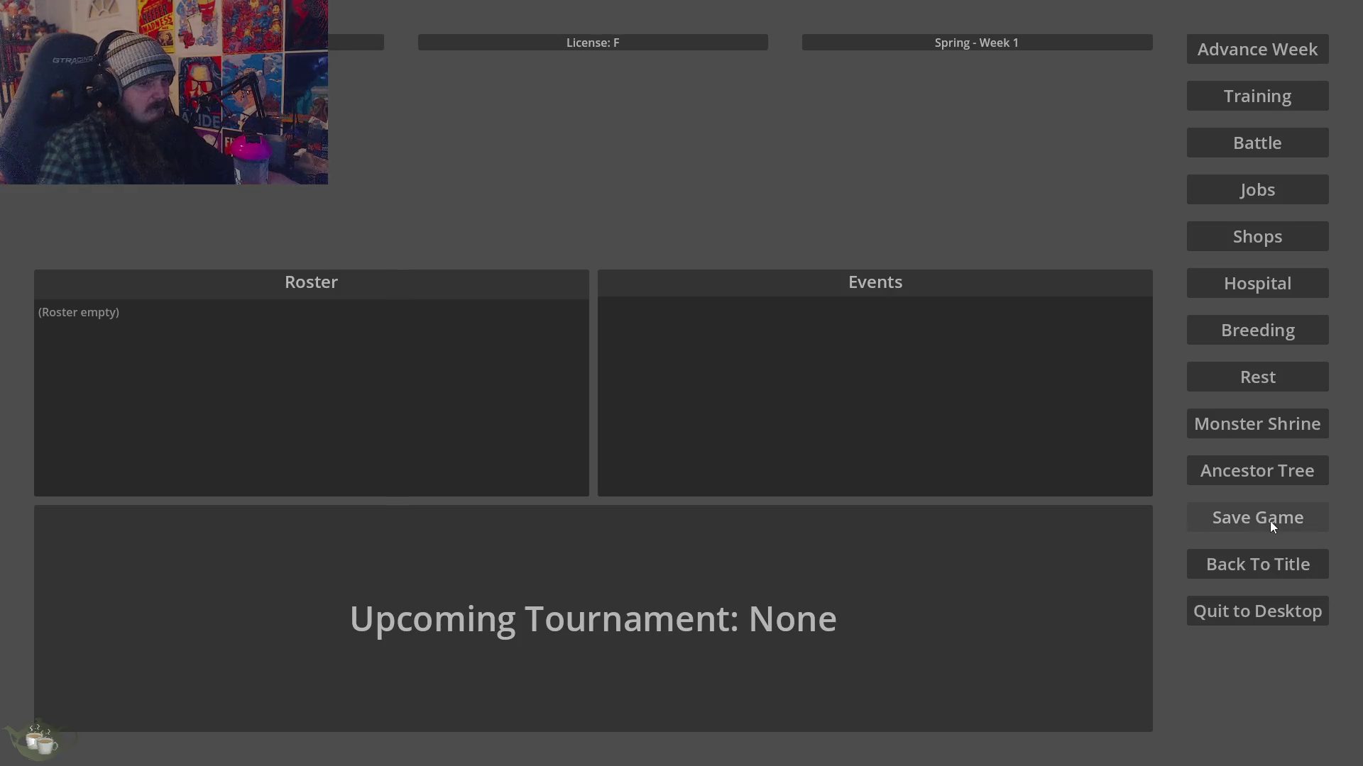
- Overwrite Slot 2, then check the return-to-title prompt's last-saved time twice, cancelling each time
{"action": "left_click", "coordinate": [1270, 521]}
{"action": "left_click", "coordinate": [827, 418]}
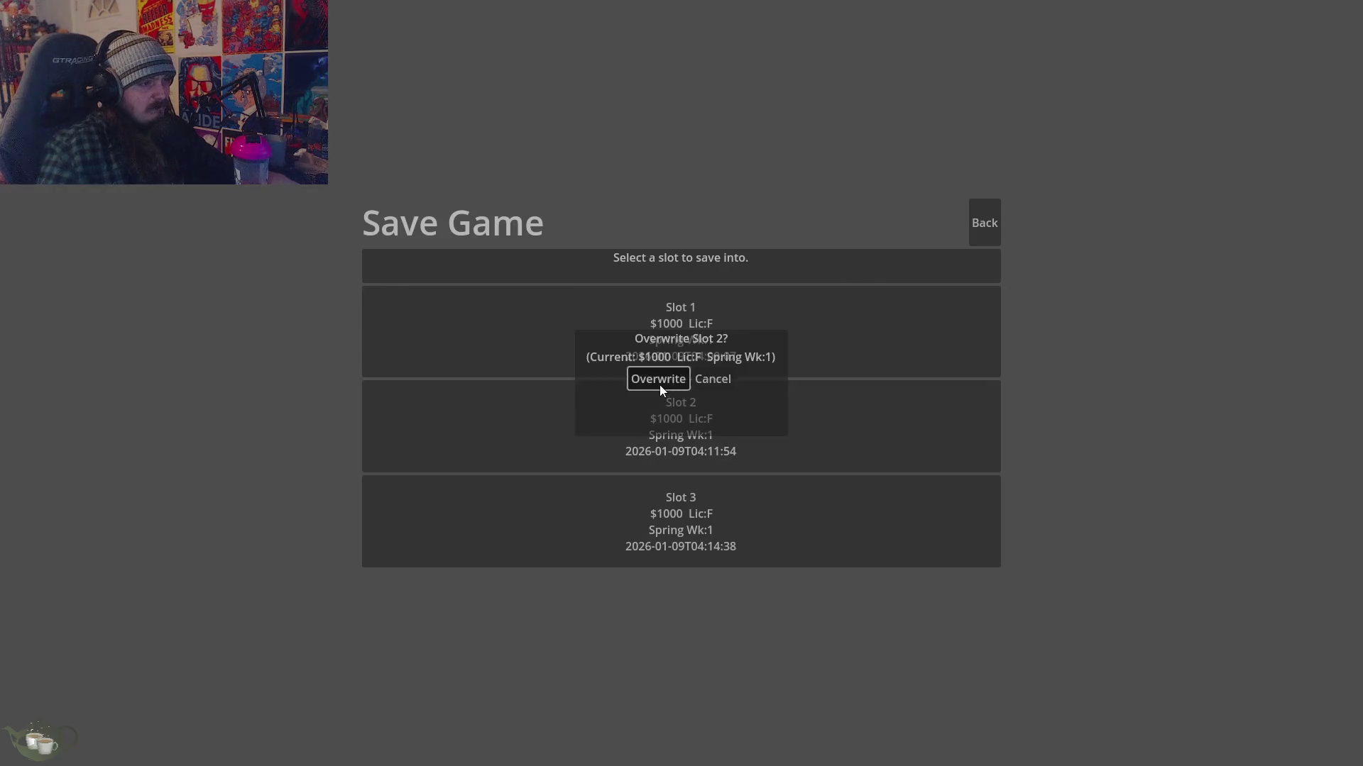
{"action": "left_click", "coordinate": [658, 383]}
{"action": "left_click", "coordinate": [1259, 572]}
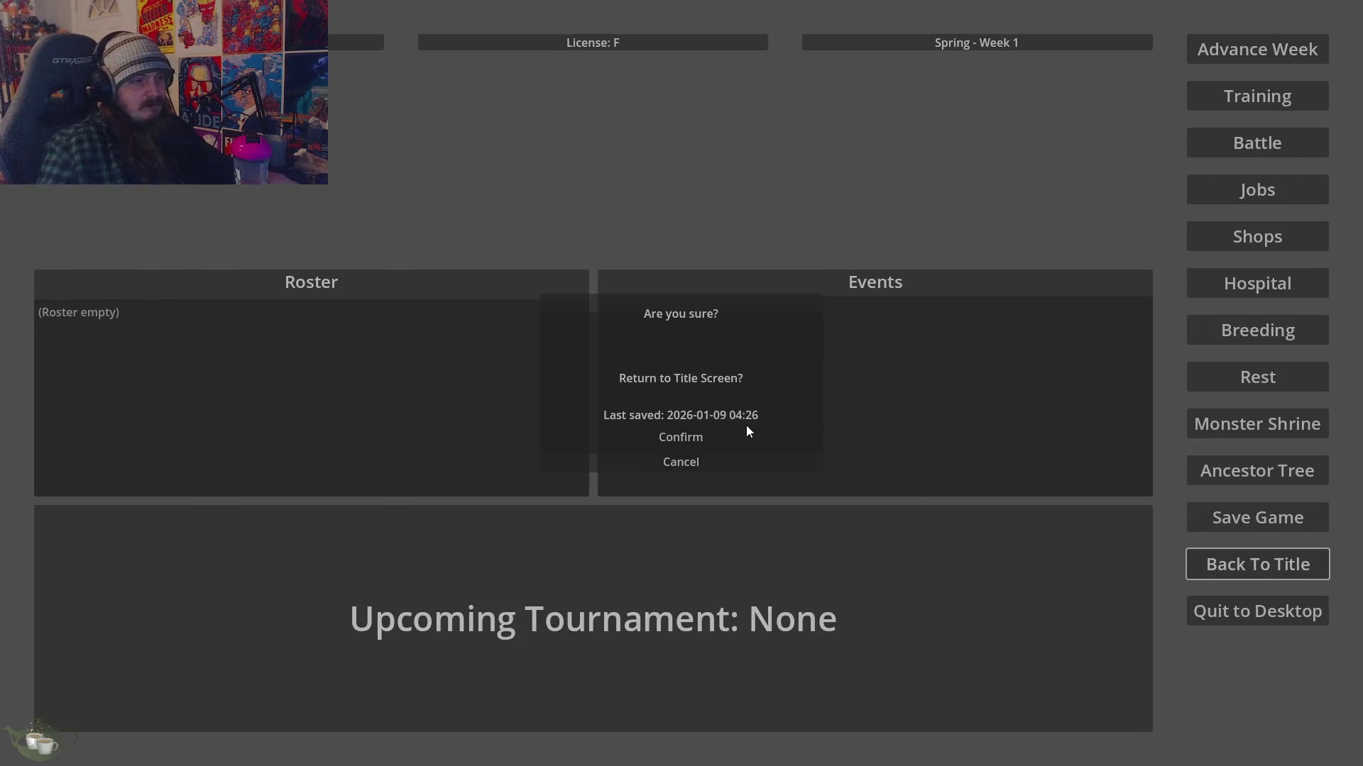
{"action": "left_click", "coordinate": [694, 463]}
{"action": "left_click", "coordinate": [1259, 573]}
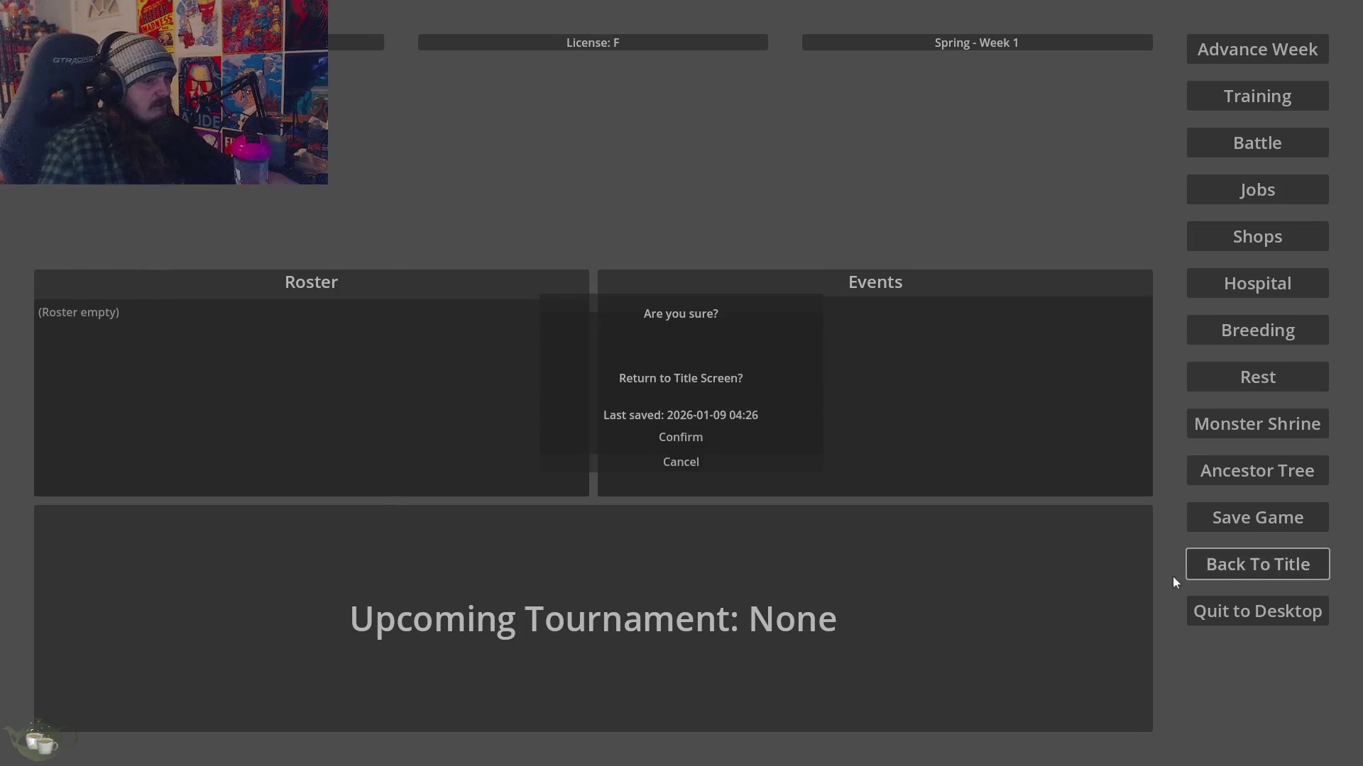
{"action": "left_click", "coordinate": [683, 462]}
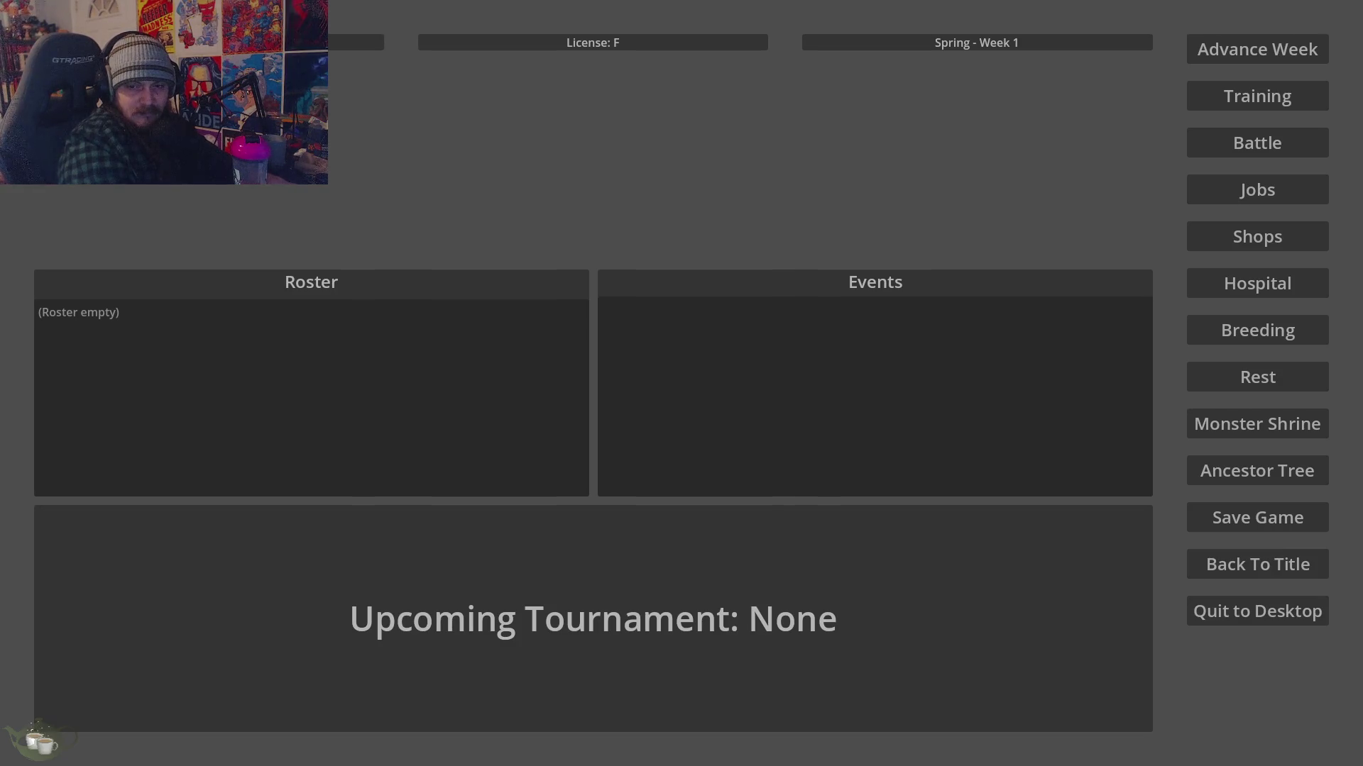
- Choose Quit to Desktop in the game hub and confirm the dialog
{"action": "left_click", "coordinate": [1267, 616]}
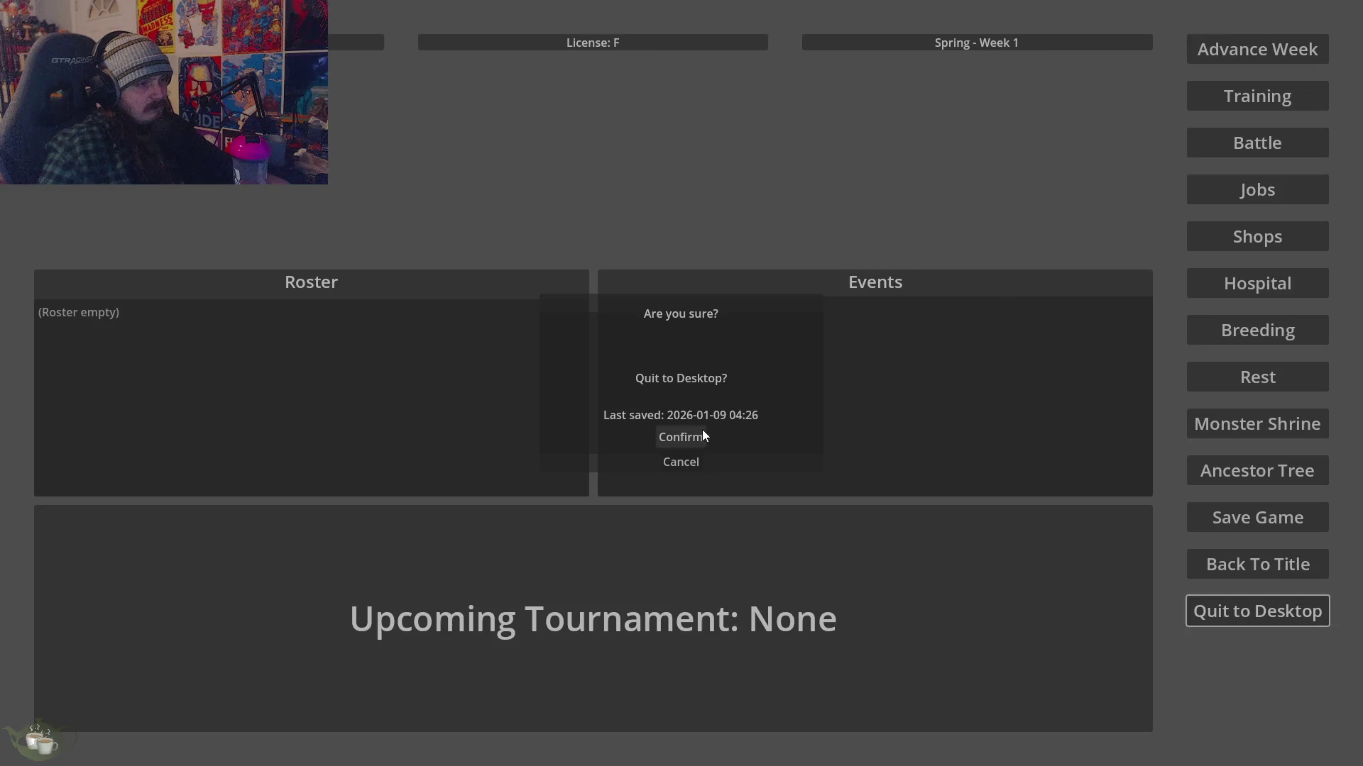
{"action": "left_click", "coordinate": [705, 436]}
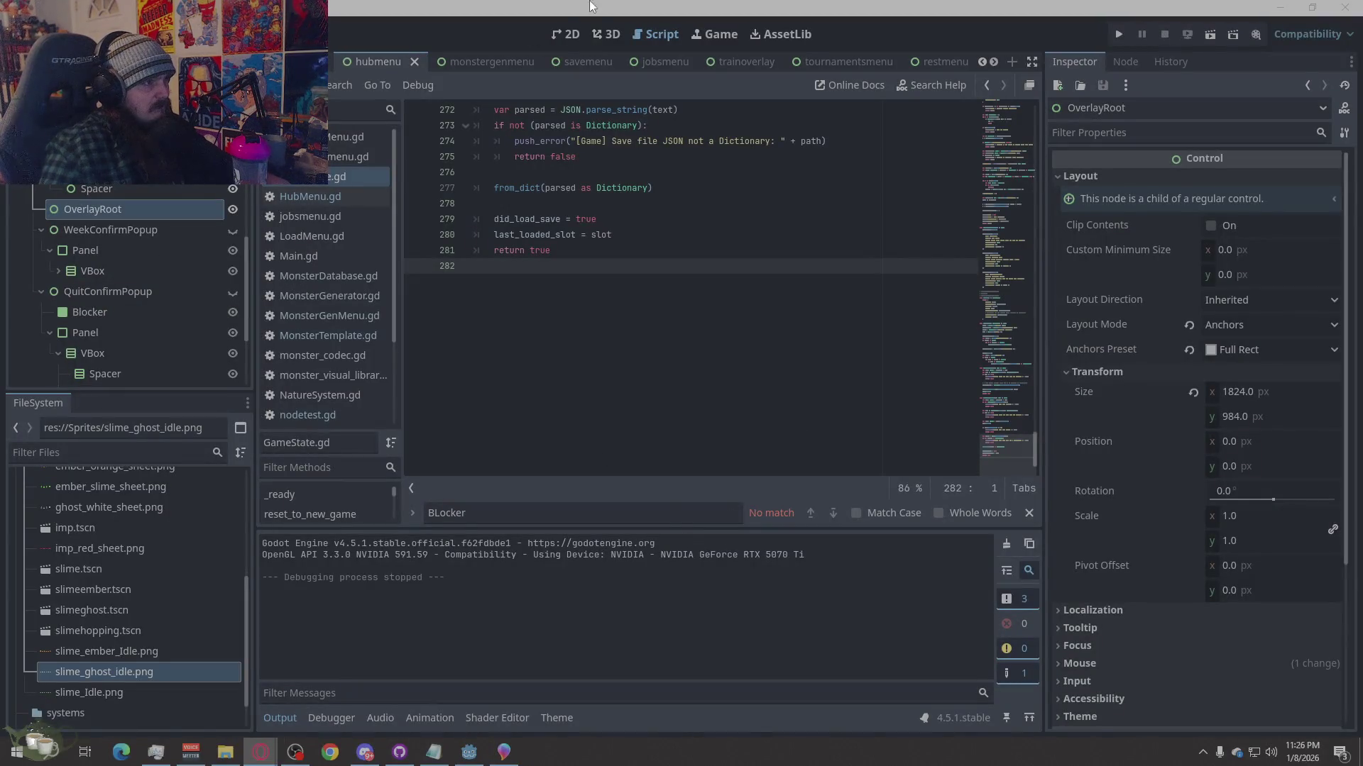
- Select WeekConfirmPopup's Panel and inspect its StyleBoxFlat style override in the Inspector
{"action": "left_click", "coordinate": [150, 230]}
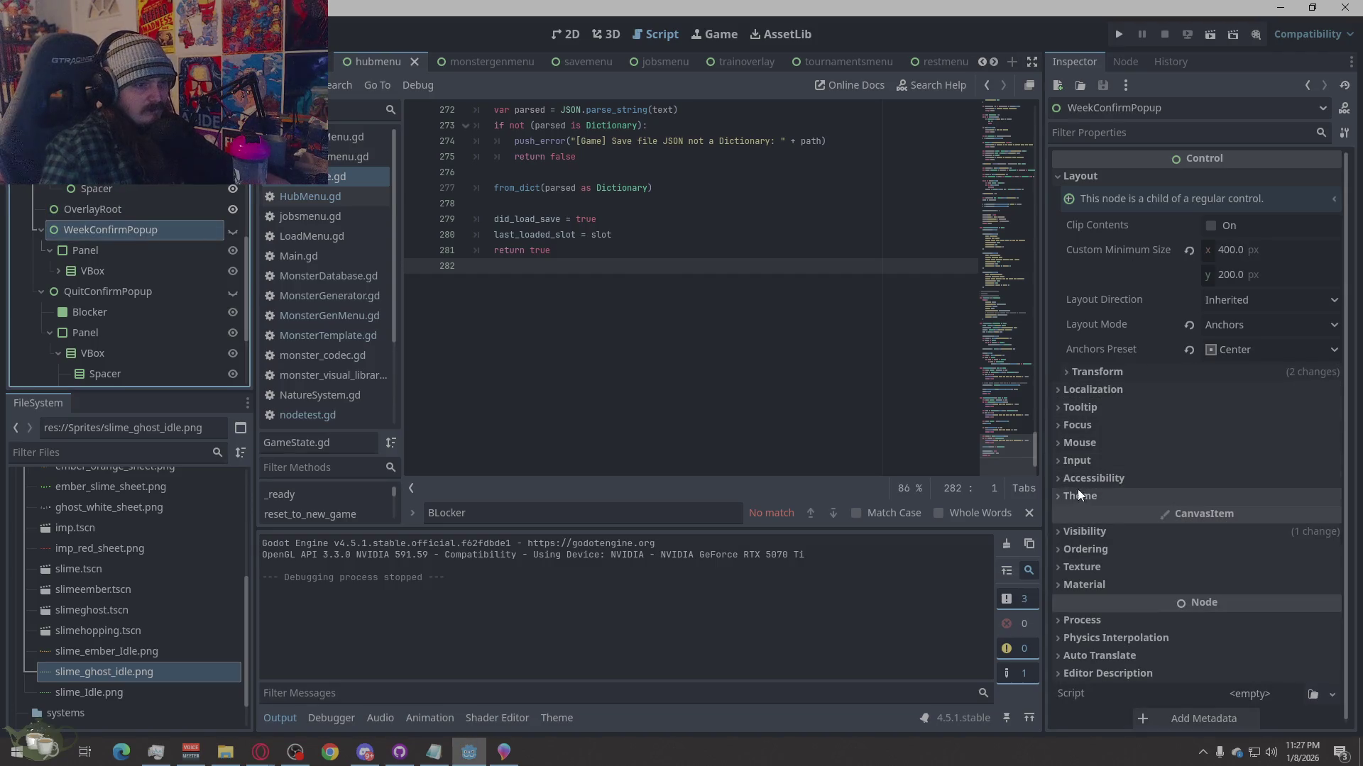
{"action": "left_click", "coordinate": [117, 249]}
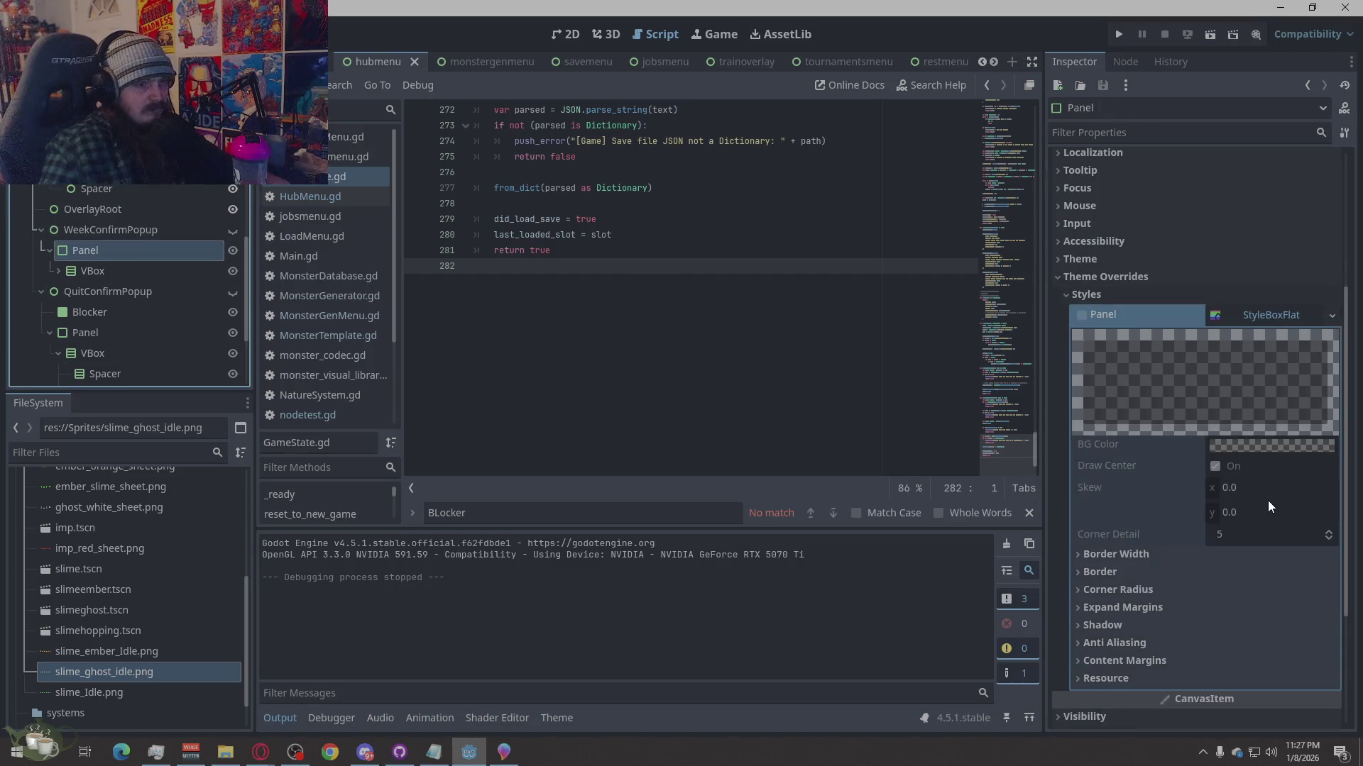
{"action": "left_click", "coordinate": [1078, 316]}
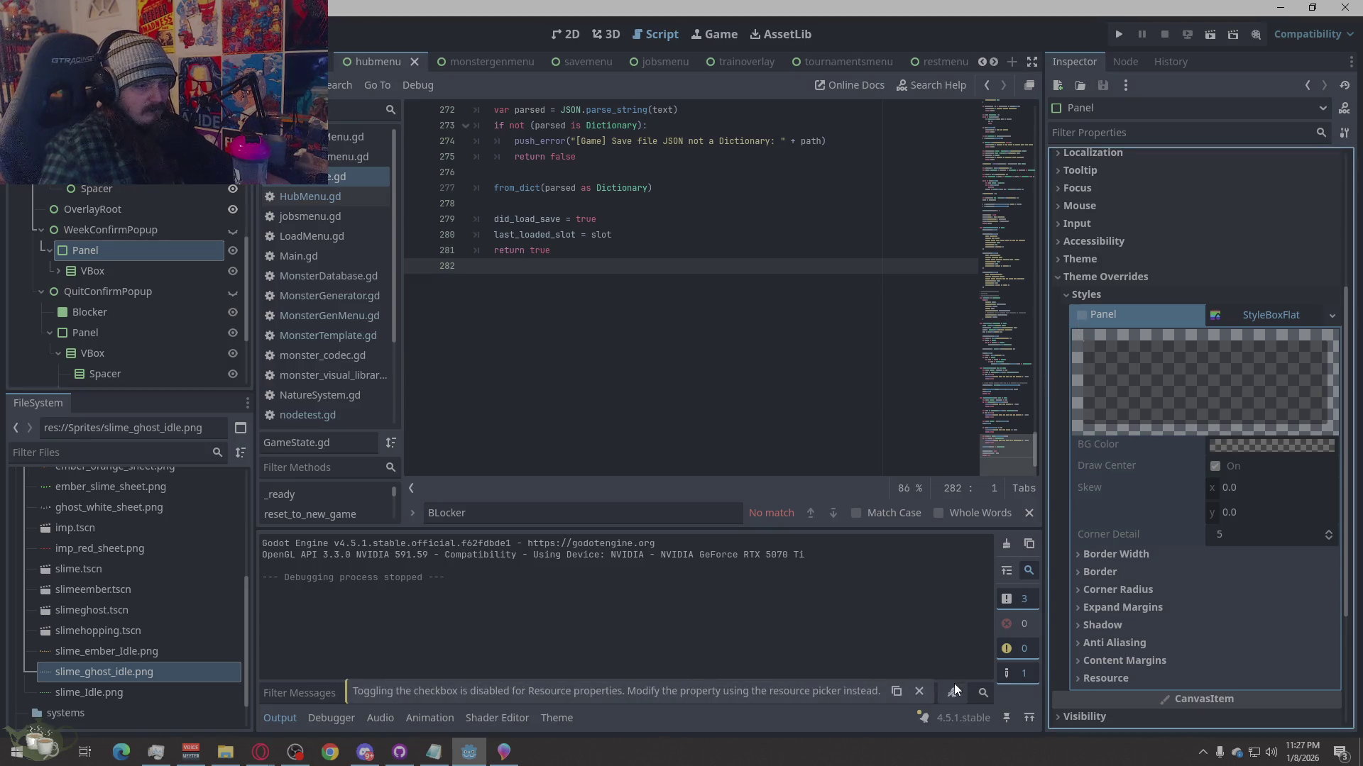
- Copy the Resource property checkbox warning from the Output panel's error toast
{"action": "left_click", "coordinate": [896, 691]}
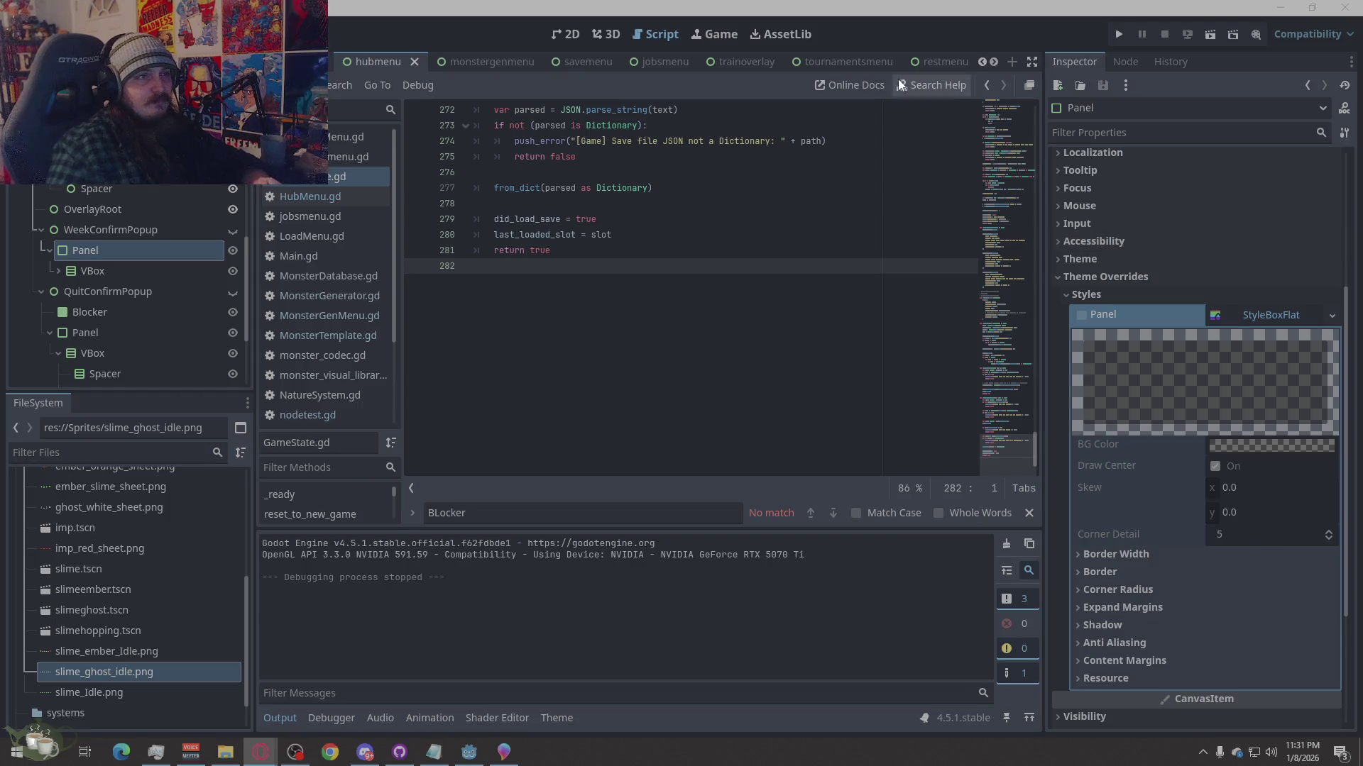
- Scroll the scene tab bar right and close the slime scene tab
{"action": "left_click", "coordinate": [998, 56]}
{"action": "left_click", "coordinate": [998, 57]}
{"action": "left_click", "coordinate": [998, 57]}
{"action": "left_click", "coordinate": [997, 57]}
{"action": "left_click", "coordinate": [997, 57]}
{"action": "left_click", "coordinate": [998, 57]}
{"action": "left_click", "coordinate": [674, 57]}
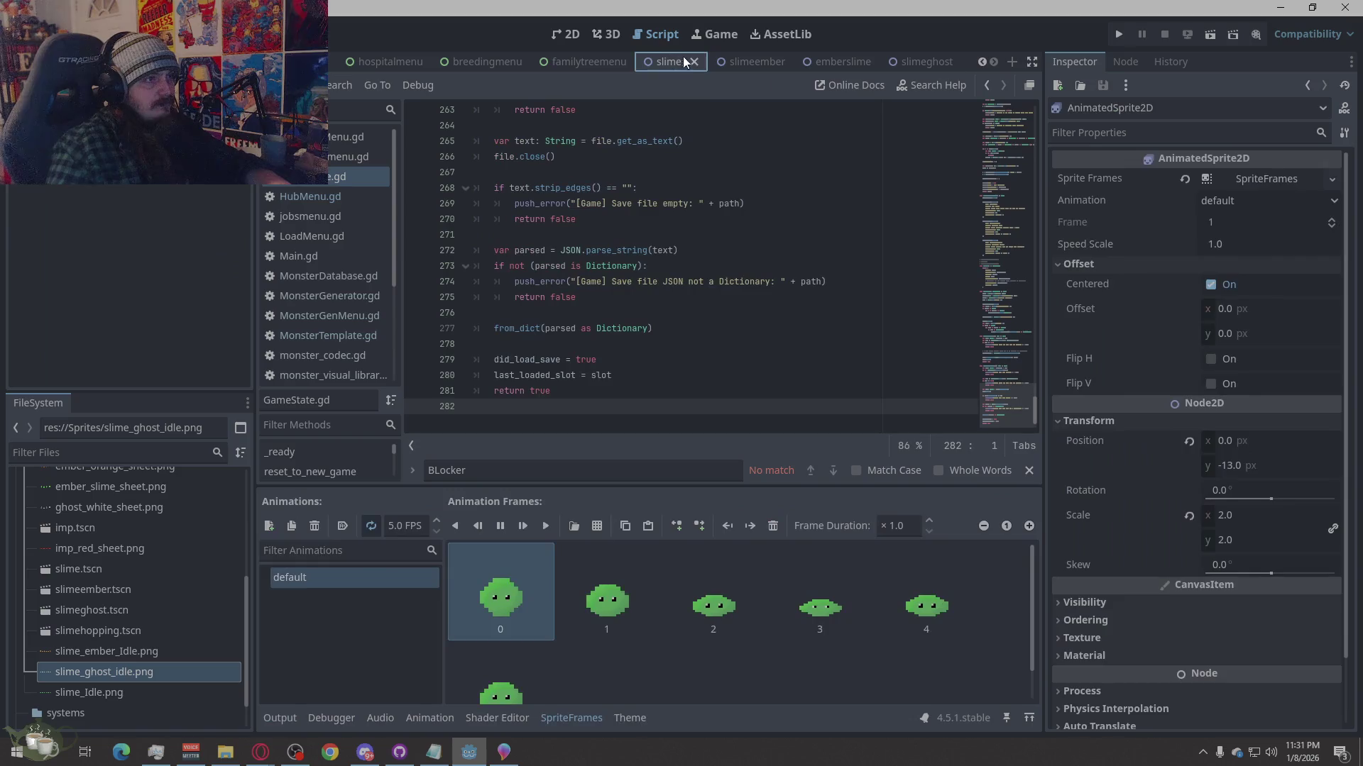
{"action": "left_click", "coordinate": [694, 61]}
- Close the slimeember, emberslime and slimeghost tabs and start a new empty scene
{"action": "left_click", "coordinate": [806, 61]}
{"action": "left_click", "coordinate": [812, 62]}
{"action": "left_click", "coordinate": [808, 61]}
{"action": "left_click", "coordinate": [794, 61]}
{"action": "left_click", "coordinate": [806, 61]}
{"action": "left_click", "coordinate": [915, 62]}
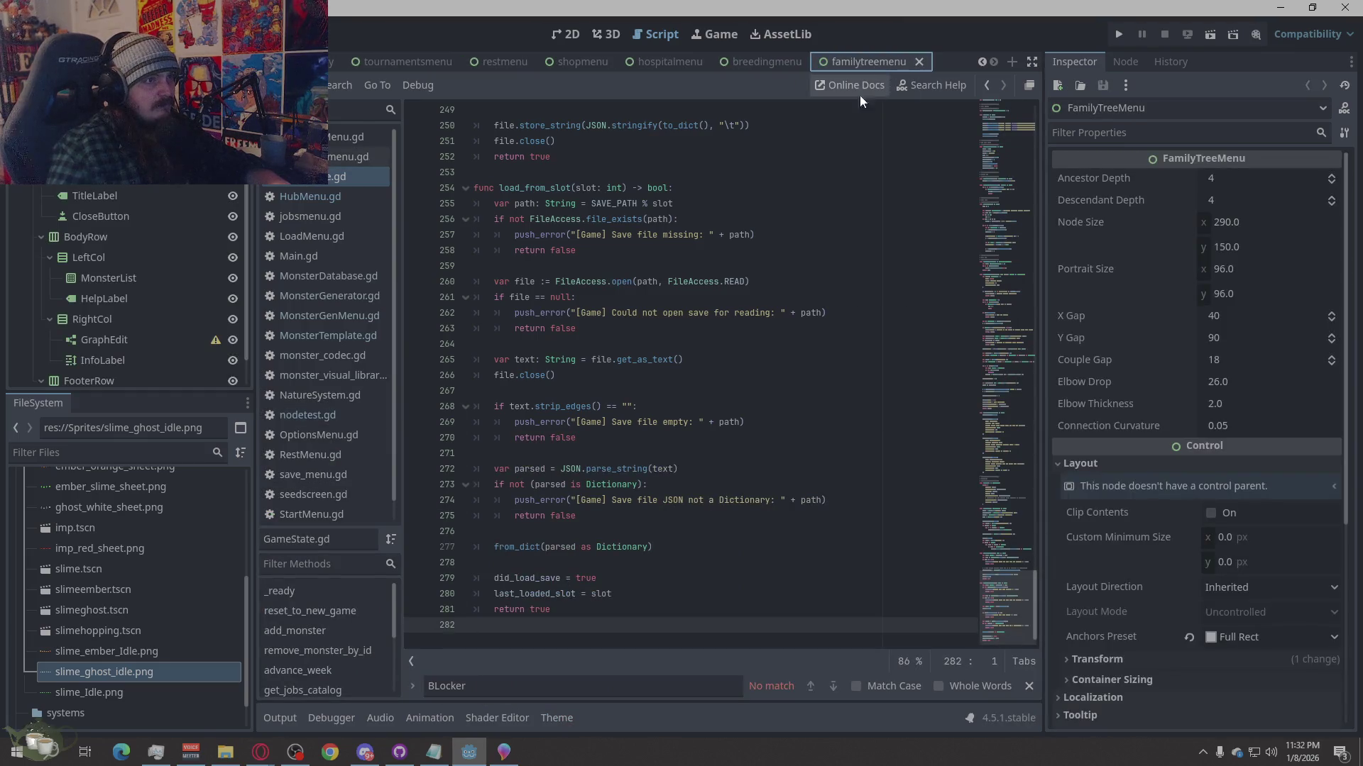
{"action": "scroll", "coordinate": [497, 247], "scroll_direction": "down", "scroll_amount": 2}
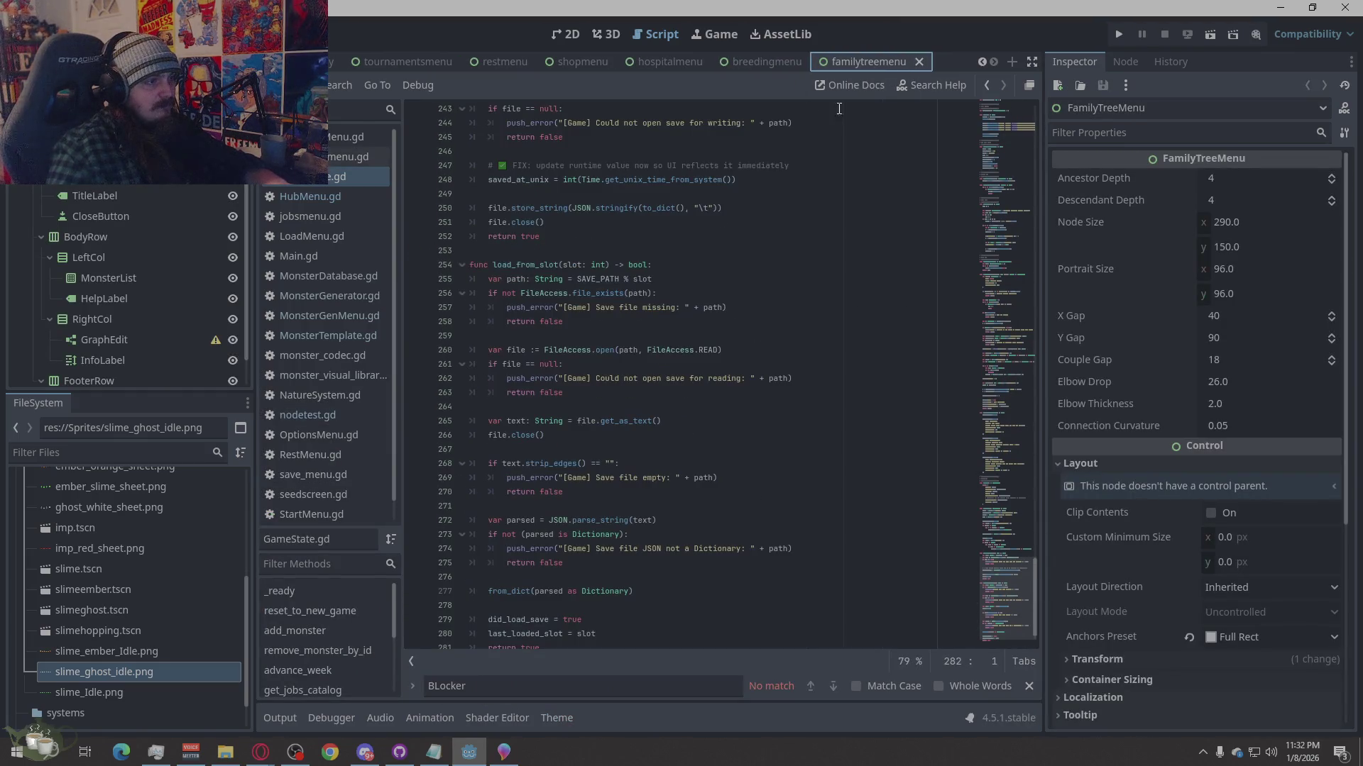
{"action": "left_click", "coordinate": [1012, 59]}
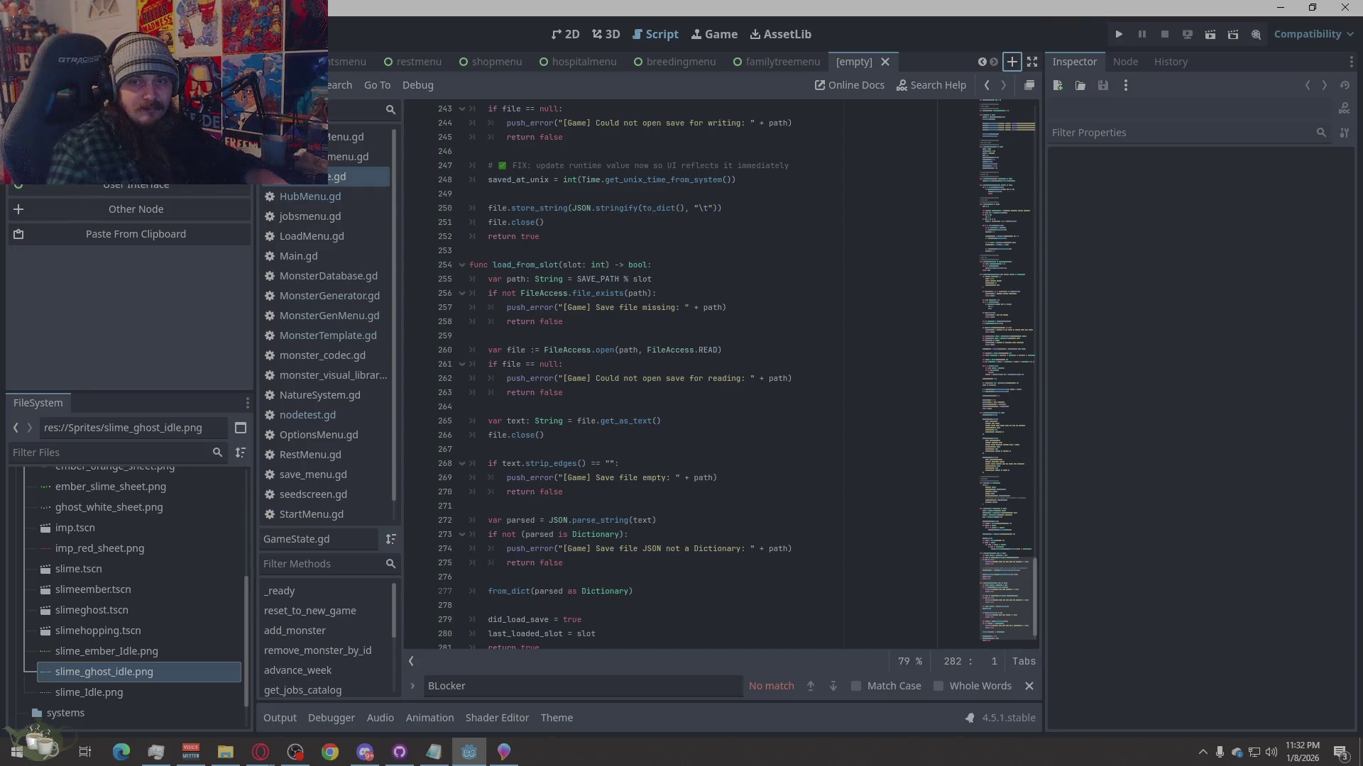
- After checking the browser, scroll the FileSystem dock up to res:// and collapse Sprites
{"action": "key", "text": "alt+Tab"}
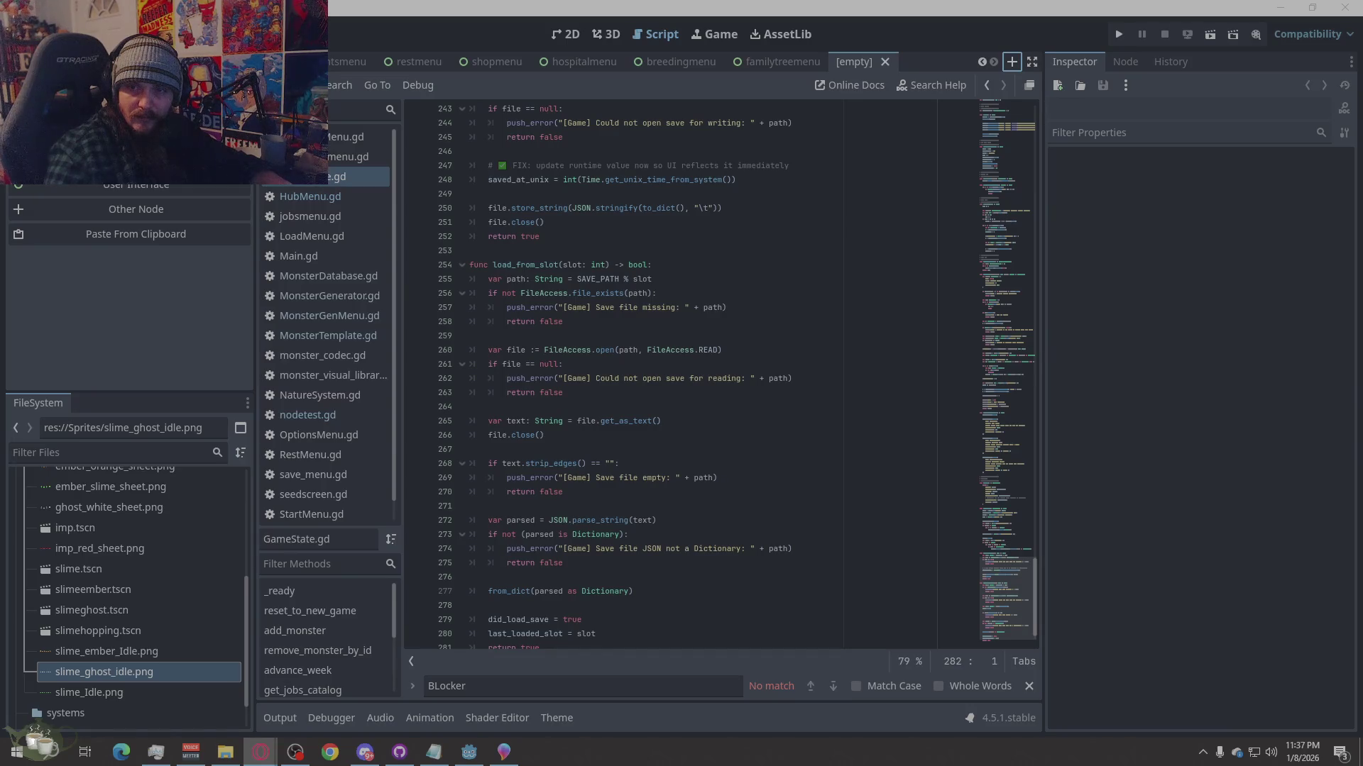
{"action": "scroll", "coordinate": [101, 589], "scroll_direction": "up", "scroll_amount": 8}
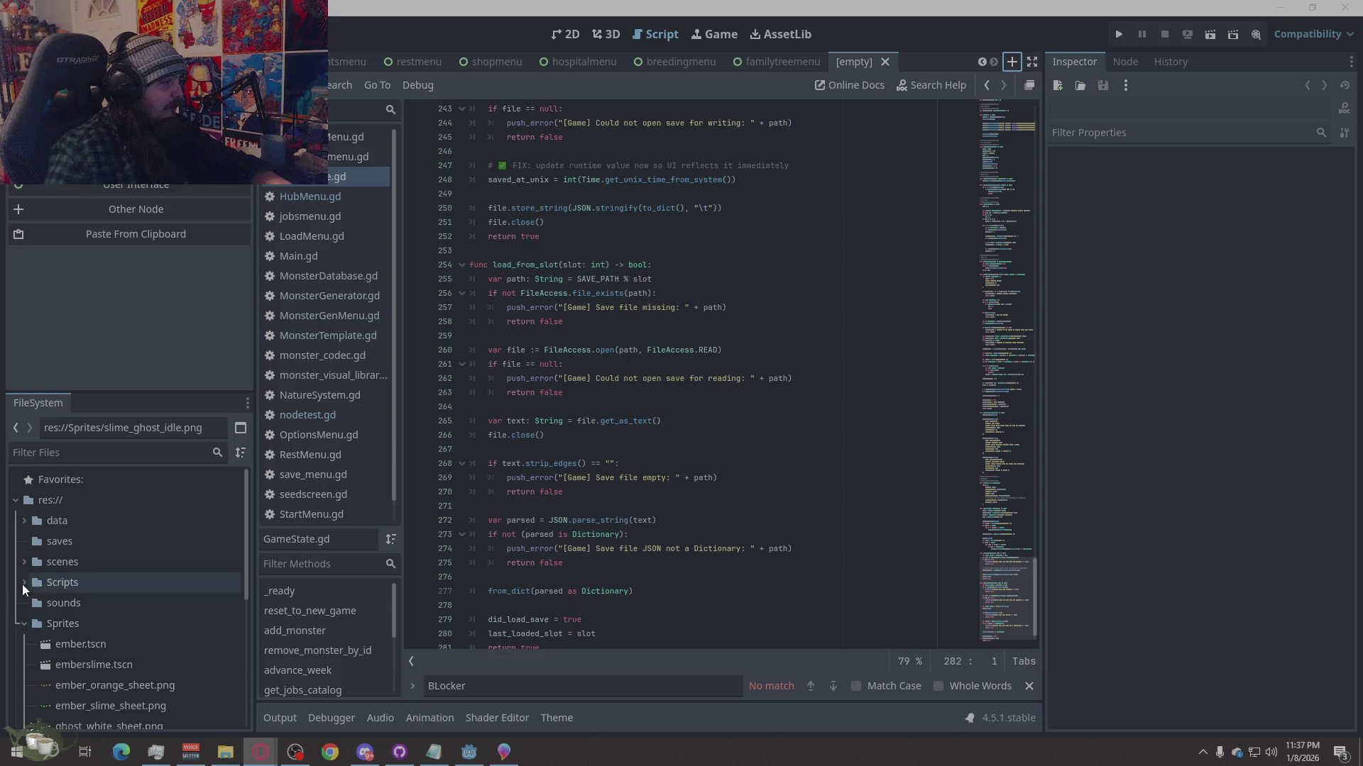
{"action": "left_click", "coordinate": [24, 619]}
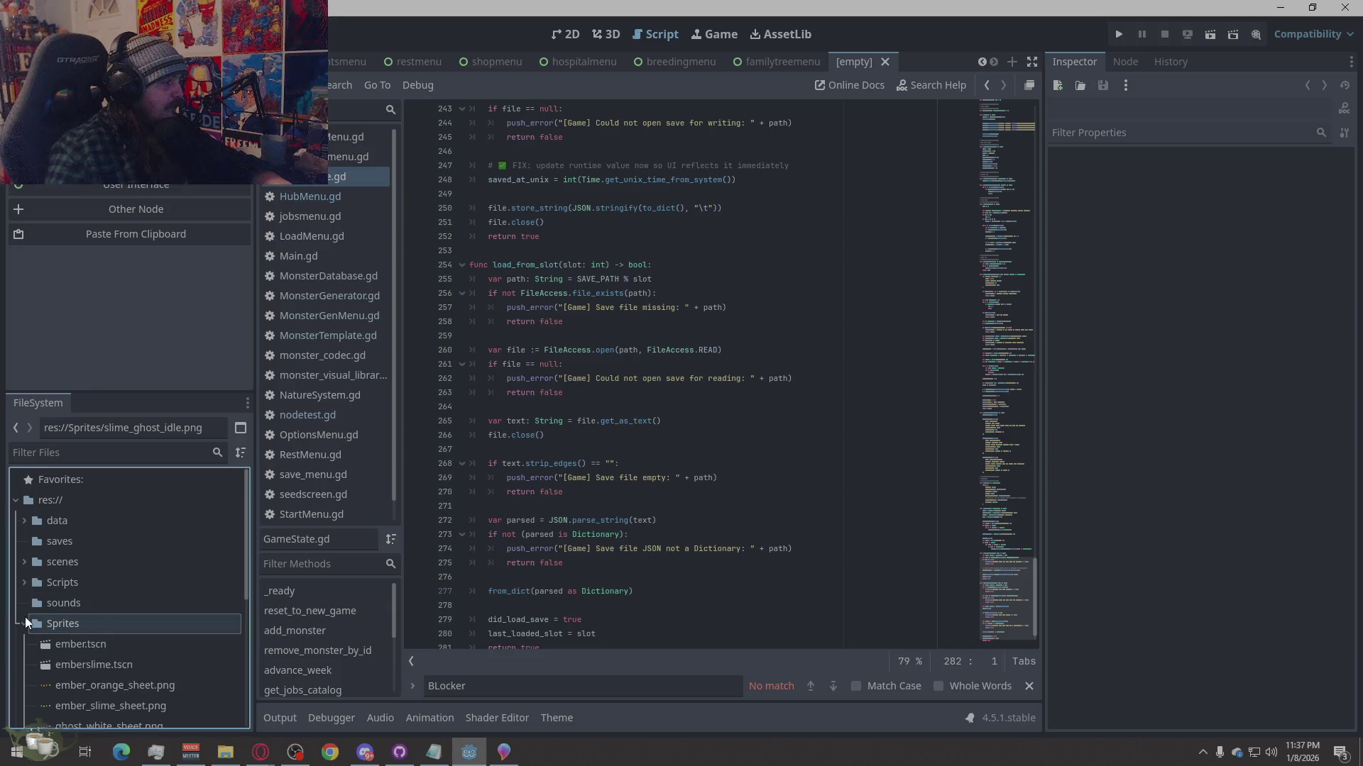
- Create a new folder named UI under res:// and select it
{"action": "right_click", "coordinate": [53, 496]}
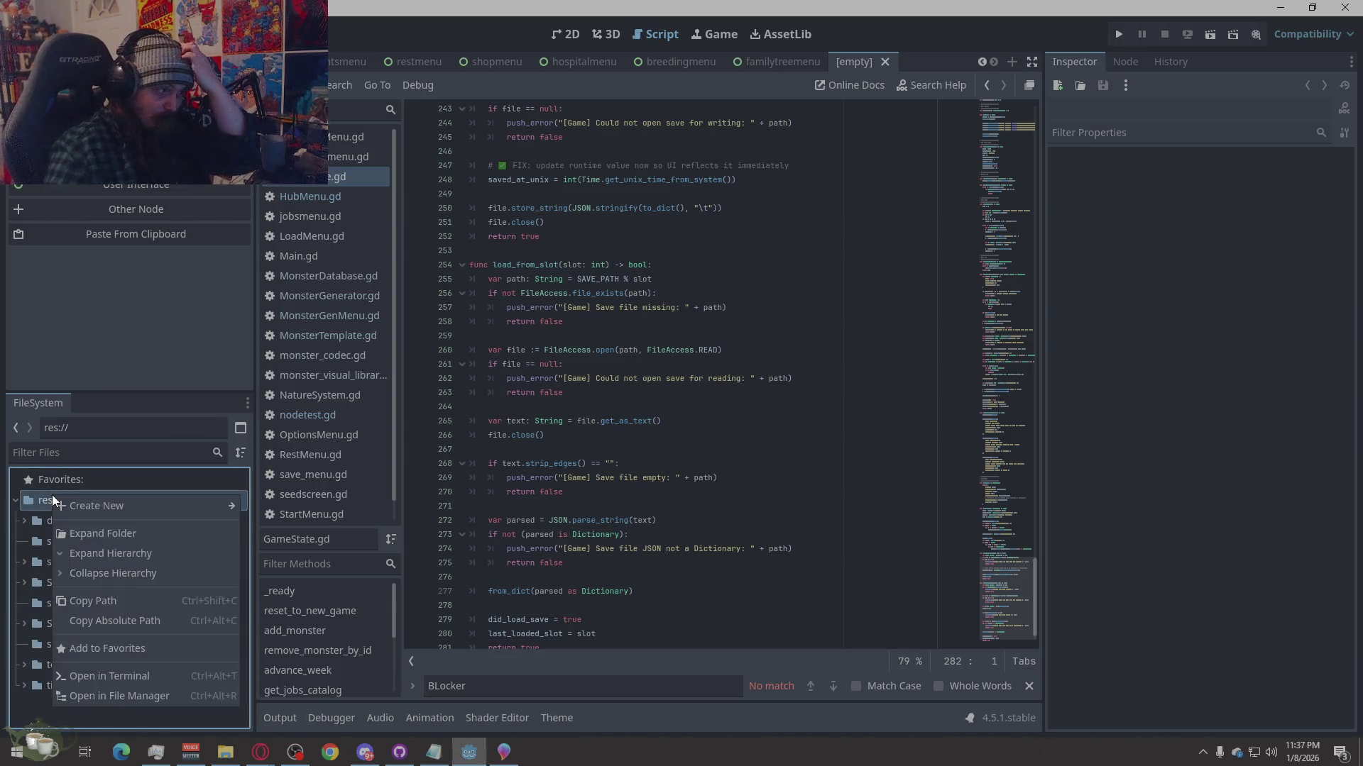
{"action": "mouse_move", "coordinate": [228, 500]}
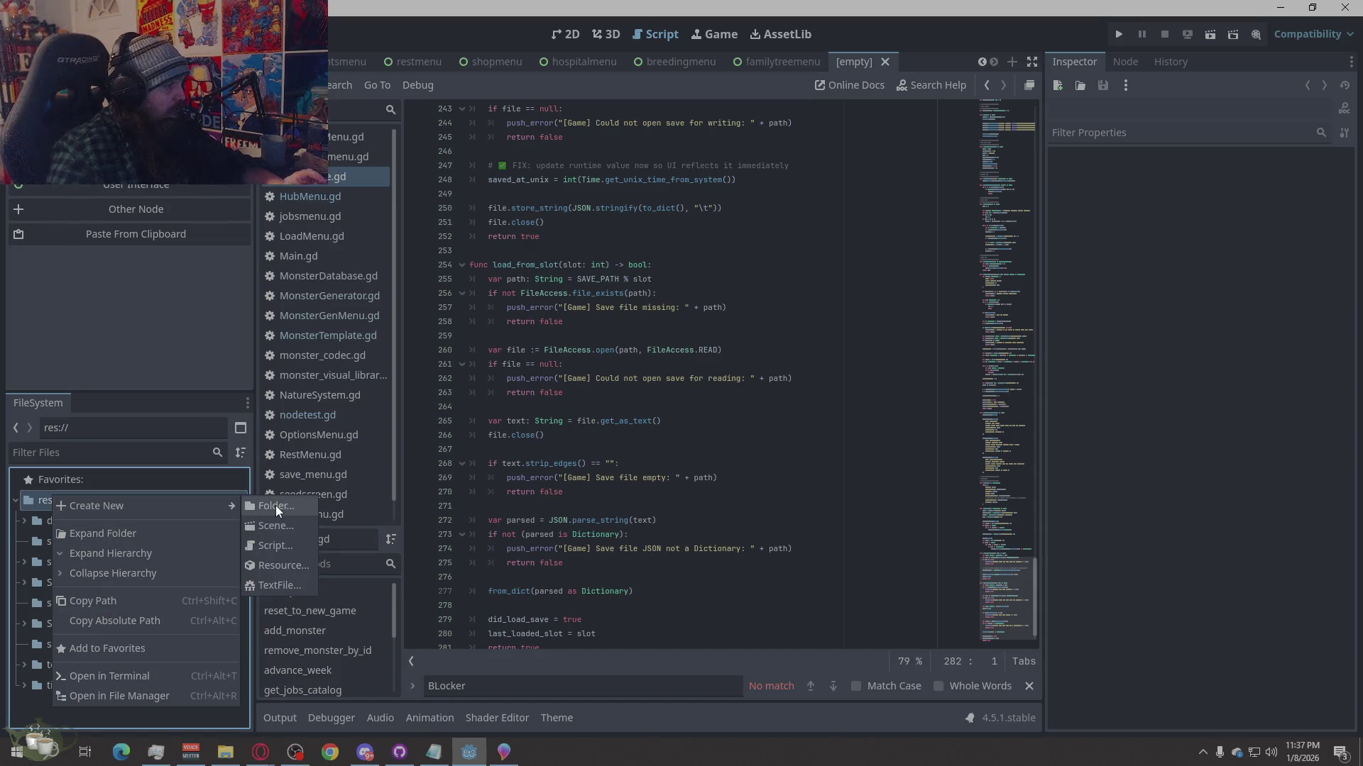
{"action": "left_click", "coordinate": [275, 505]}
{"action": "type", "text": "UI"}
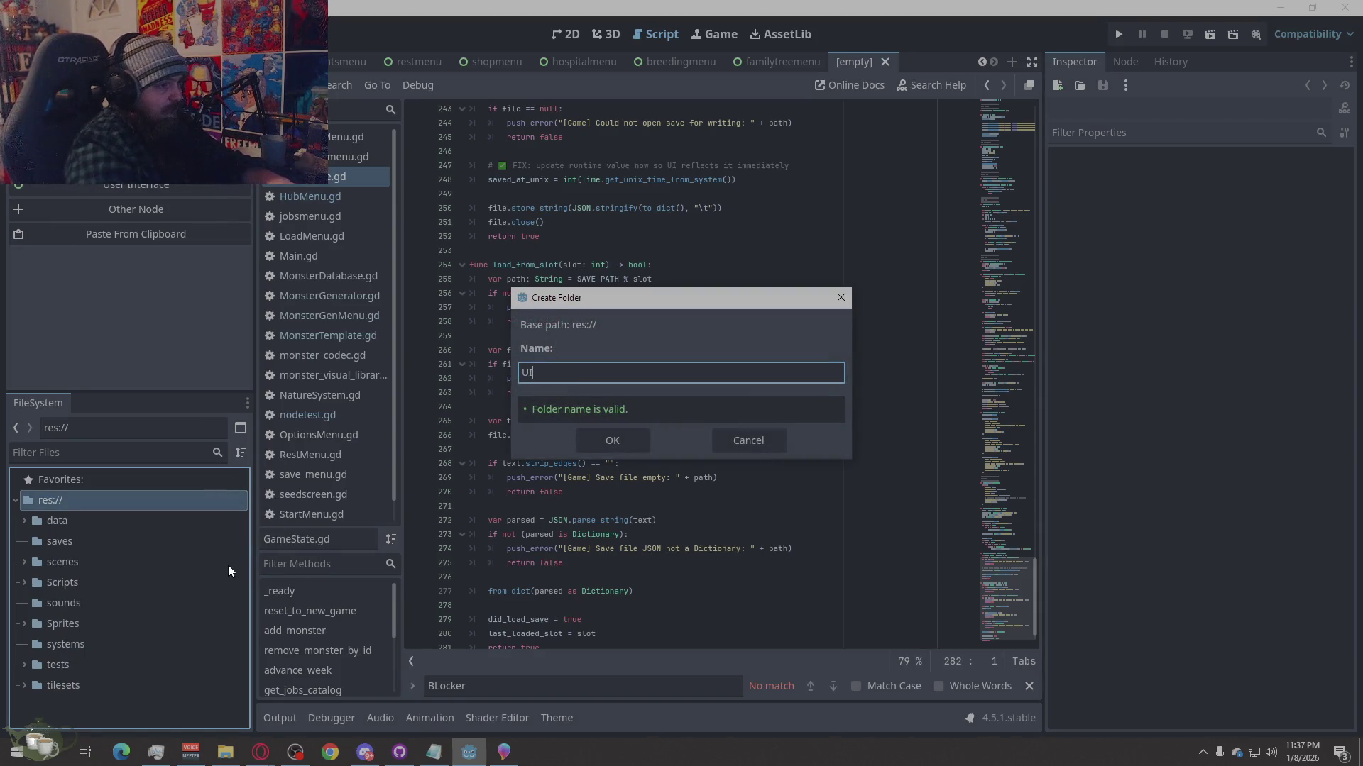
{"action": "left_click", "coordinate": [610, 441]}
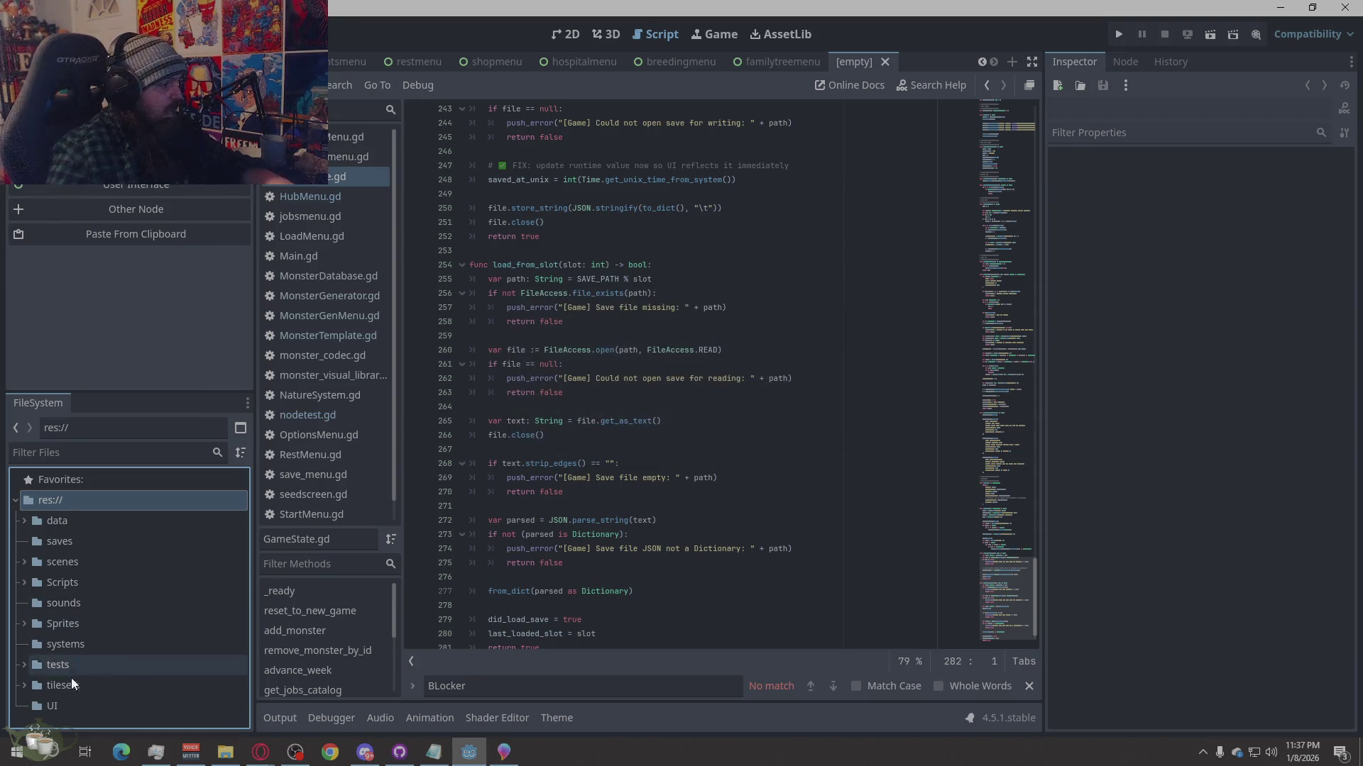
{"action": "left_click", "coordinate": [64, 703]}
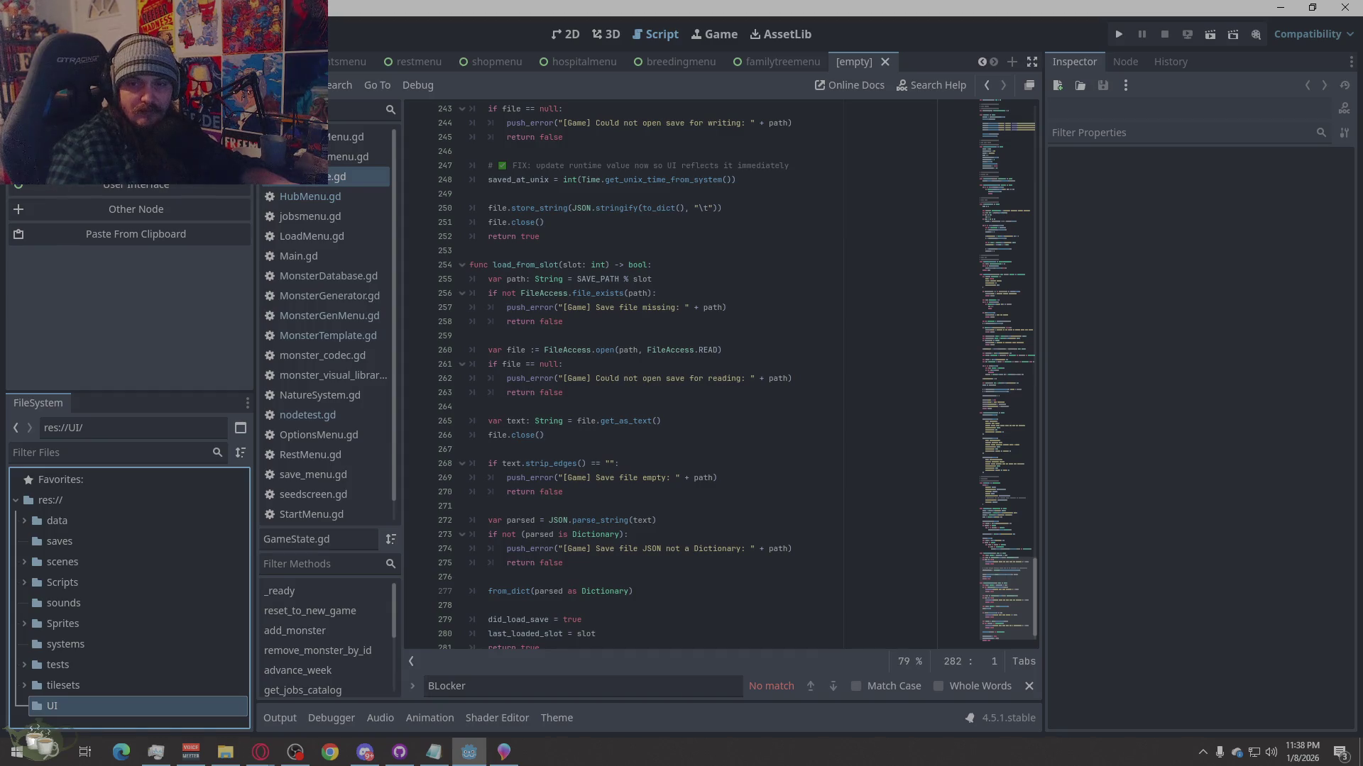
{"action": "key", "text": "alt+Tab"}
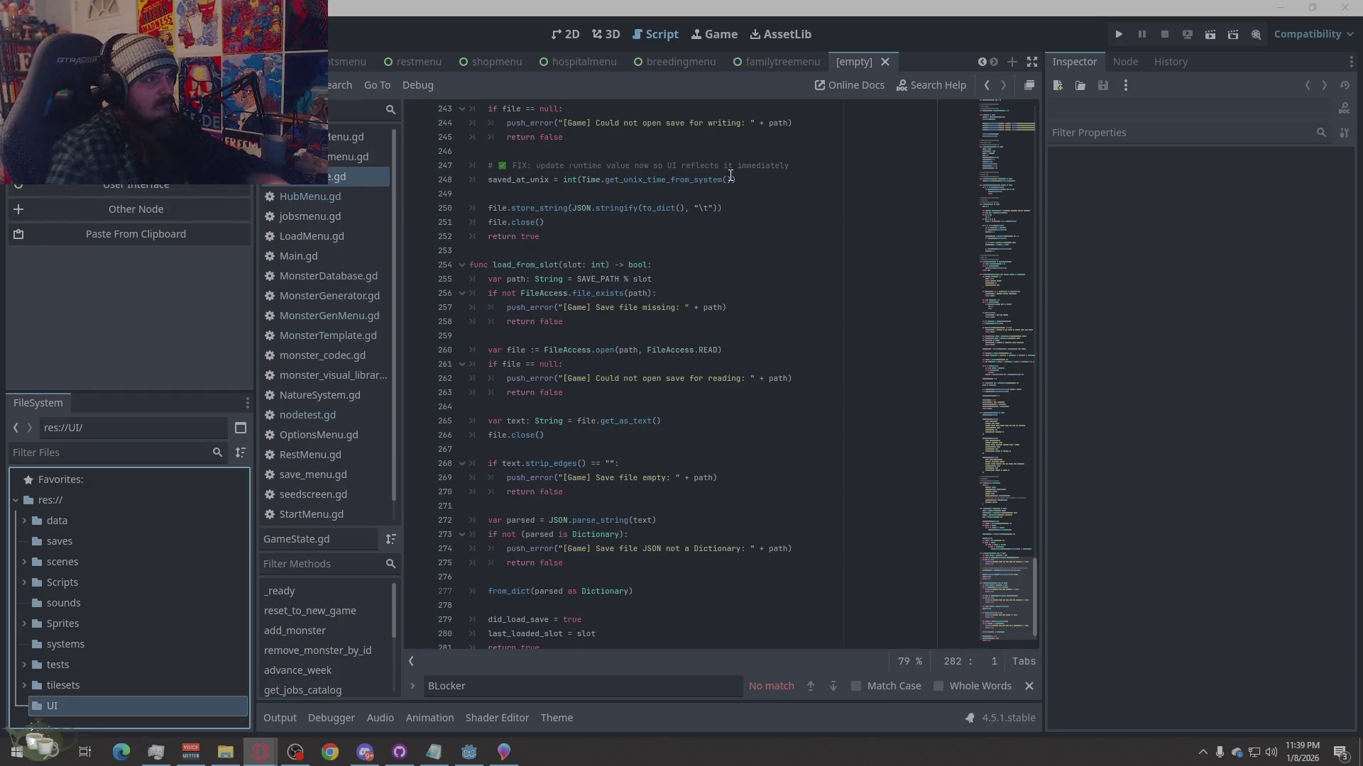
{"action": "left_click", "coordinate": [565, 34]}
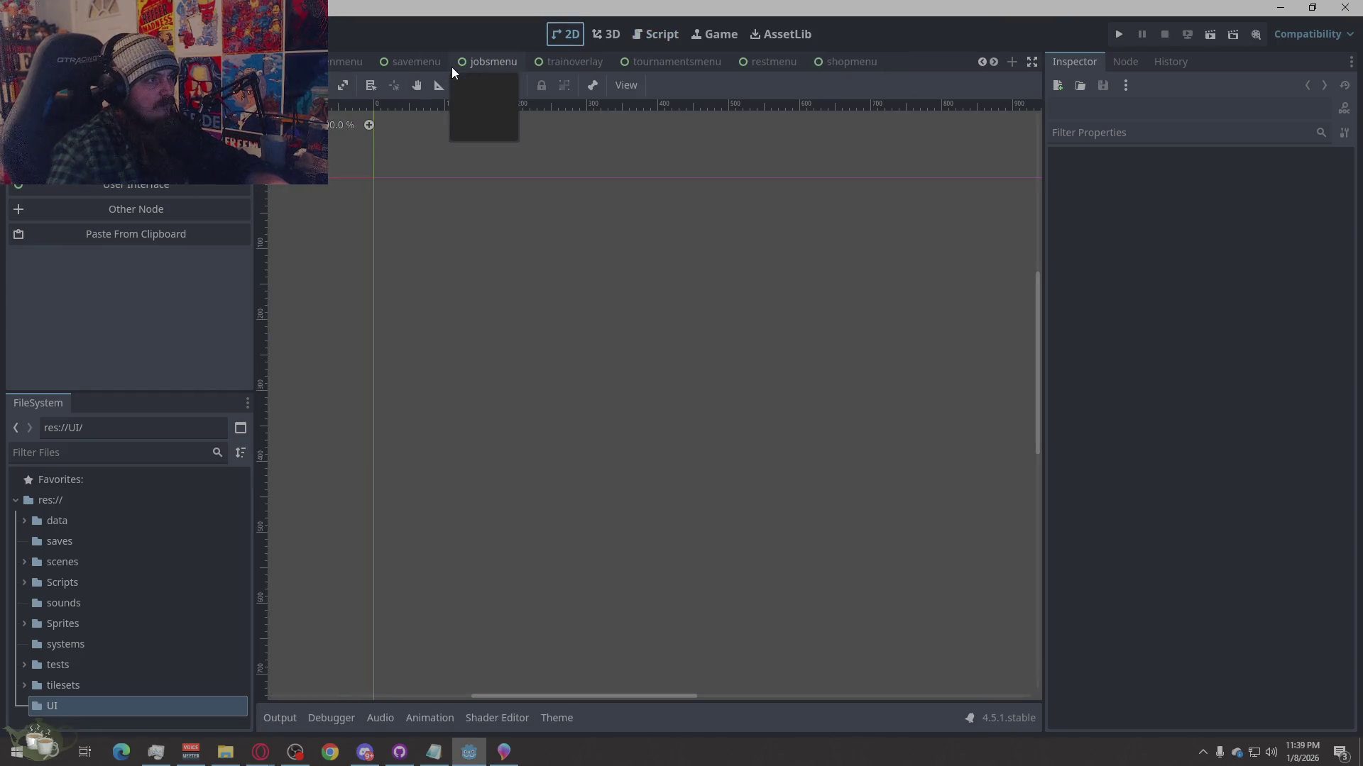
- Scroll the file tree up, then run the game project from the Play button
{"action": "scroll", "coordinate": [451, 67], "scroll_direction": "up", "scroll_amount": 4}
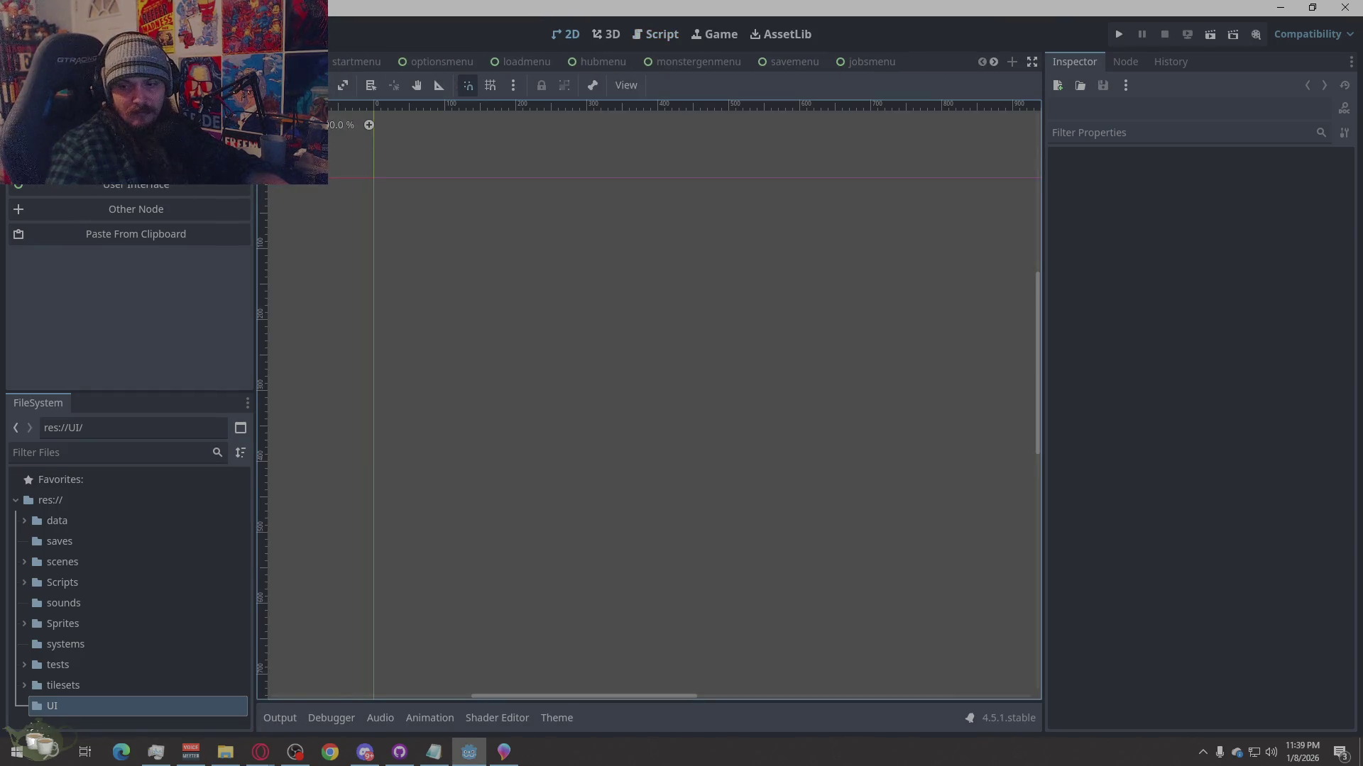
{"action": "key", "text": "alt+Tab"}
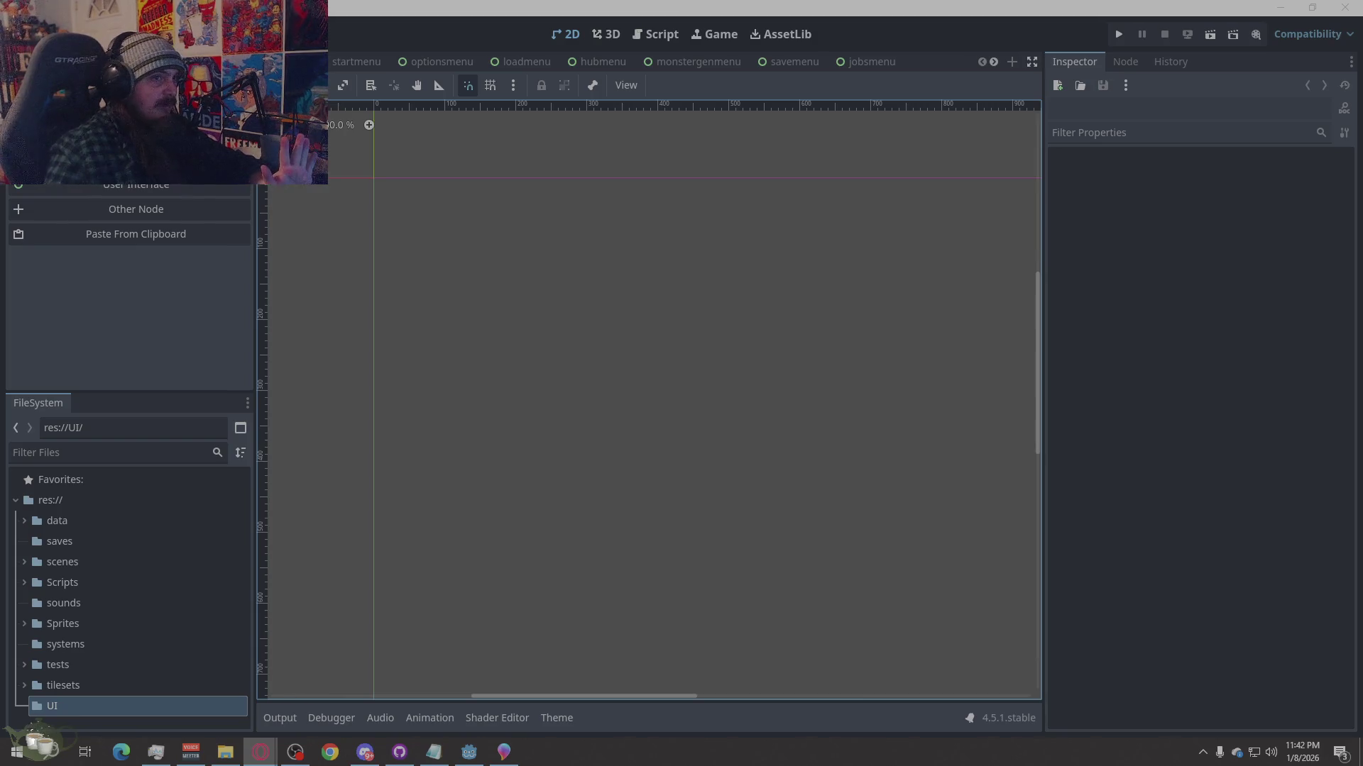
{"action": "left_click", "coordinate": [1118, 34]}
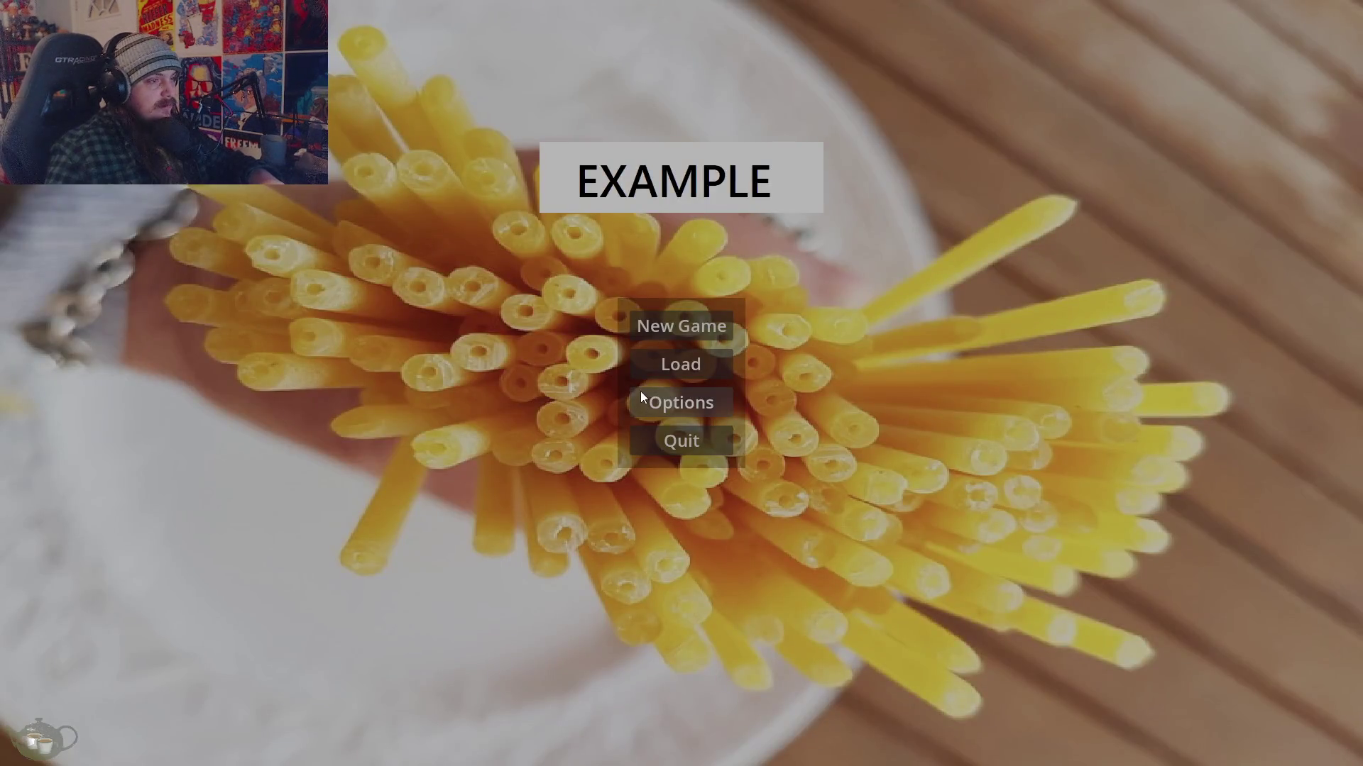
- Start a new game, go back to the title, and load Save Slot 02
{"action": "left_click", "coordinate": [670, 330]}
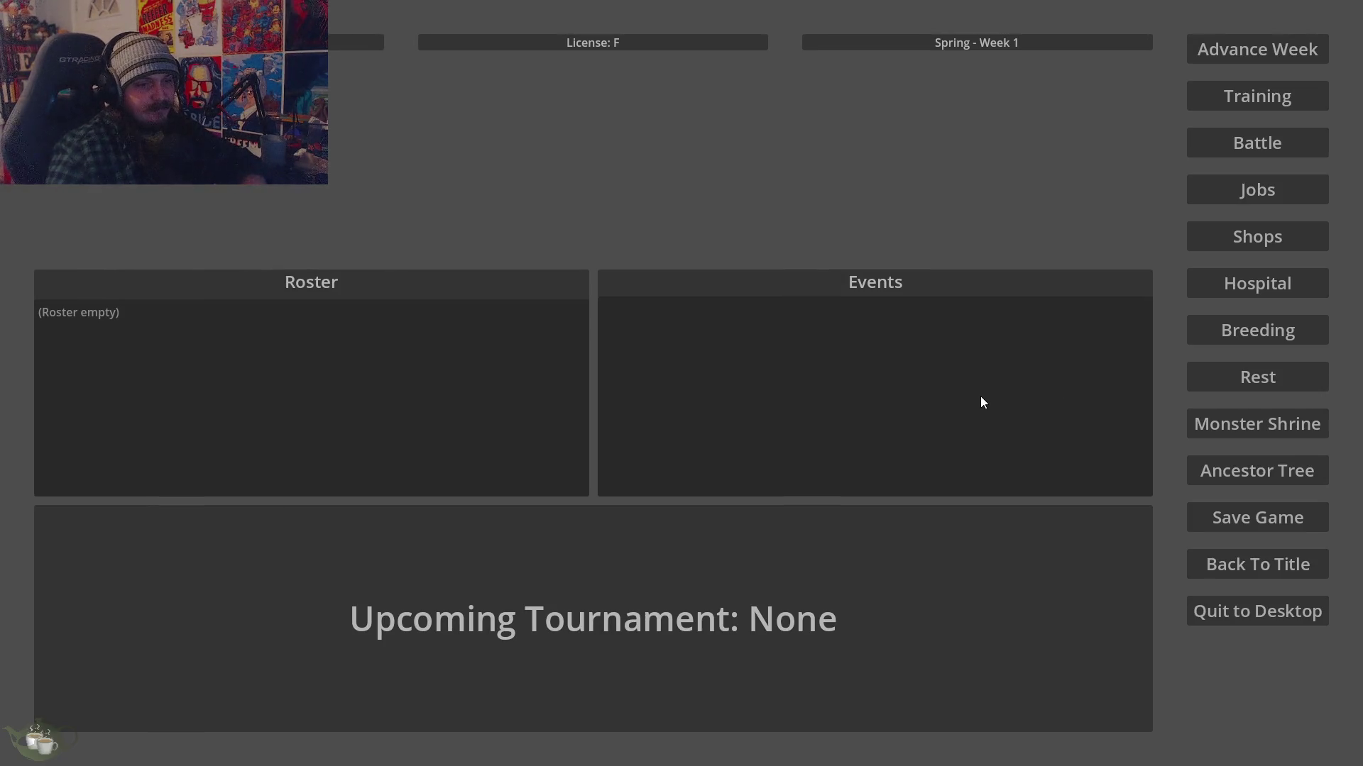
{"action": "left_click", "coordinate": [1254, 563]}
{"action": "left_click", "coordinate": [692, 432]}
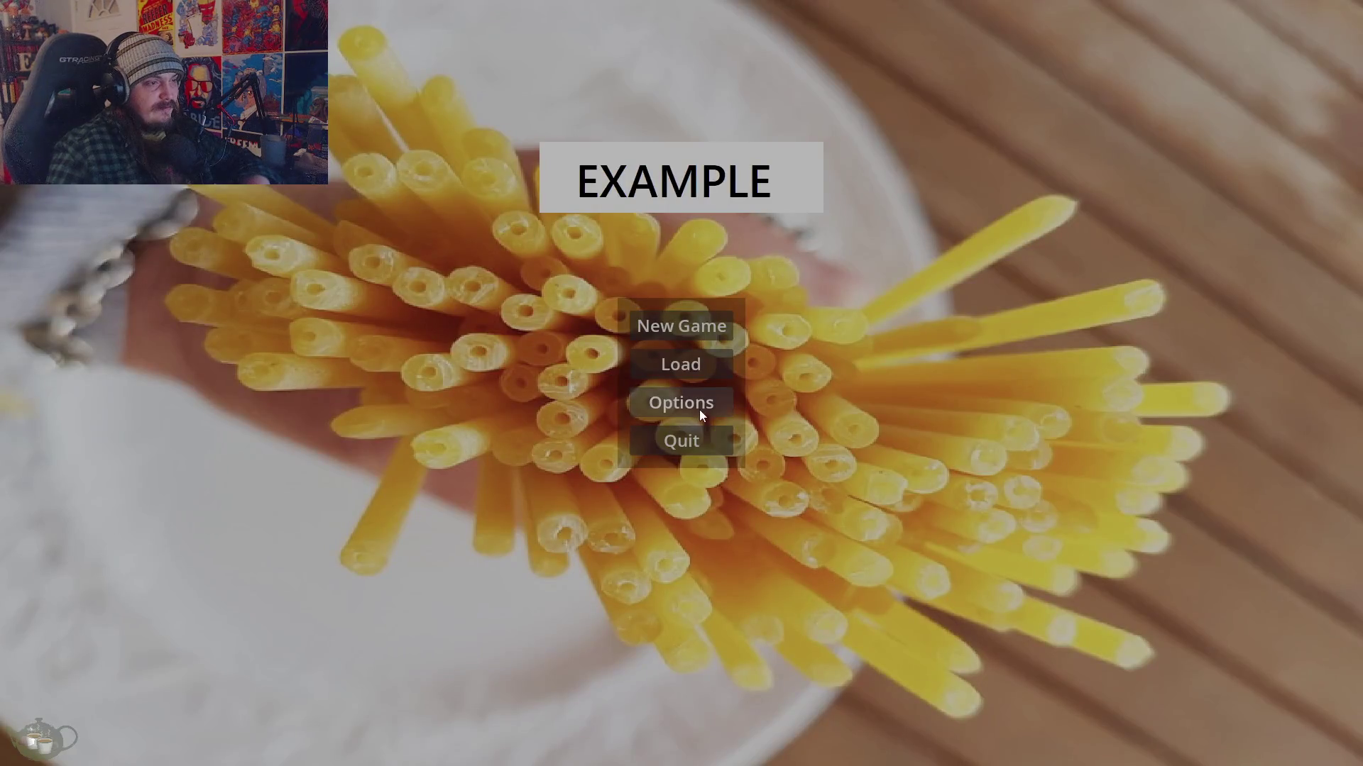
{"action": "left_click", "coordinate": [706, 368]}
{"action": "left_click", "coordinate": [588, 348]}
{"action": "left_click", "coordinate": [863, 556]}
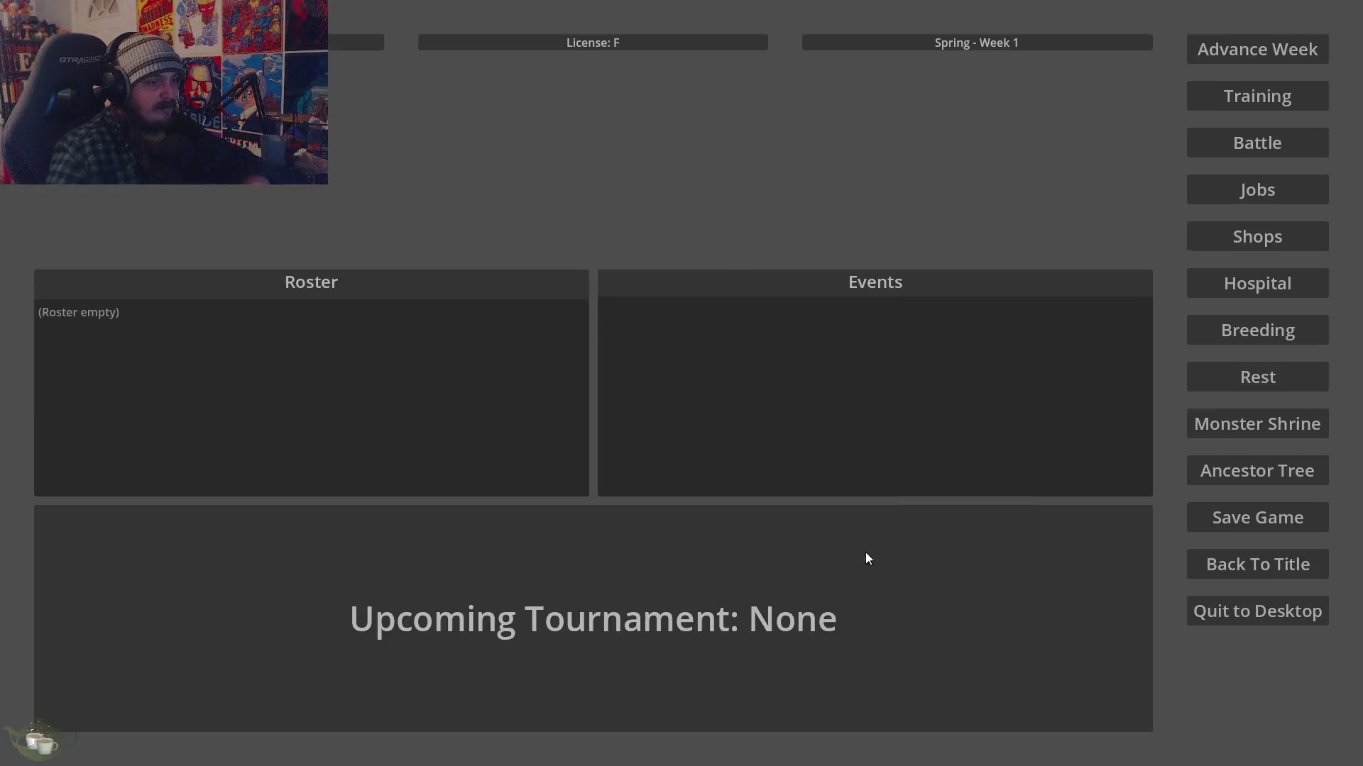
- Return to title, compare slot info, load Save Slot 03, and open the family tree
{"action": "left_click", "coordinate": [1256, 561]}
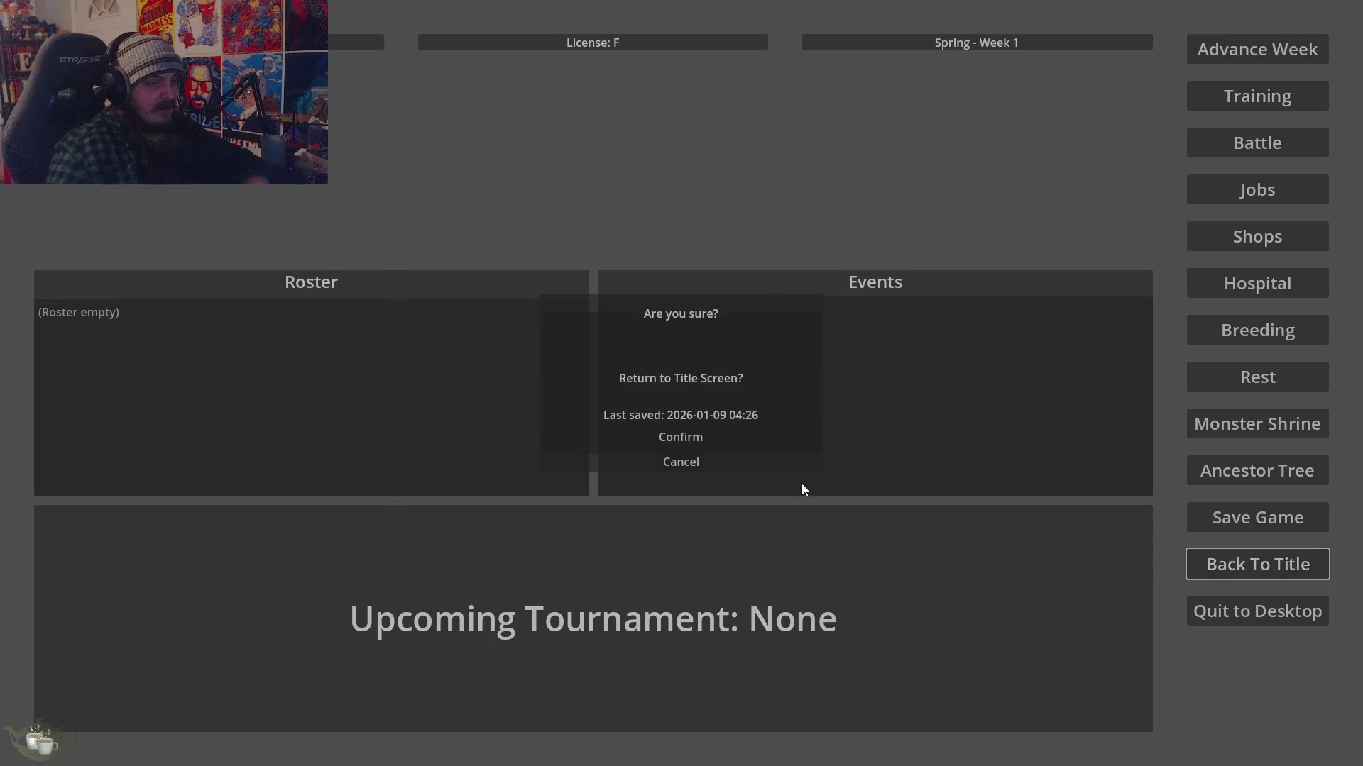
{"action": "left_click", "coordinate": [680, 437]}
{"action": "left_click", "coordinate": [684, 371]}
{"action": "left_click", "coordinate": [622, 348]}
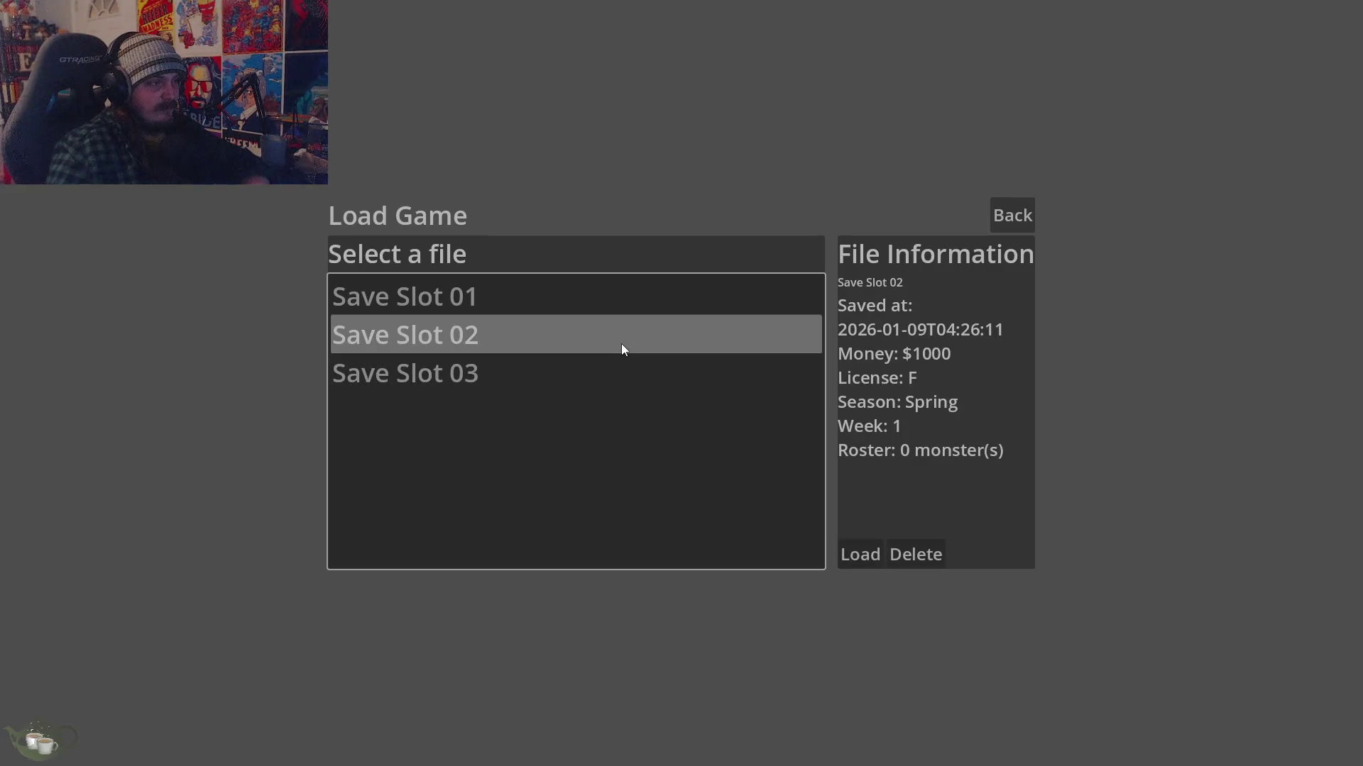
{"action": "left_click", "coordinate": [565, 359]}
{"action": "left_click", "coordinate": [569, 333]}
{"action": "left_click", "coordinate": [575, 301]}
{"action": "left_click", "coordinate": [580, 331]}
{"action": "left_click", "coordinate": [575, 365]}
{"action": "left_click", "coordinate": [850, 555]}
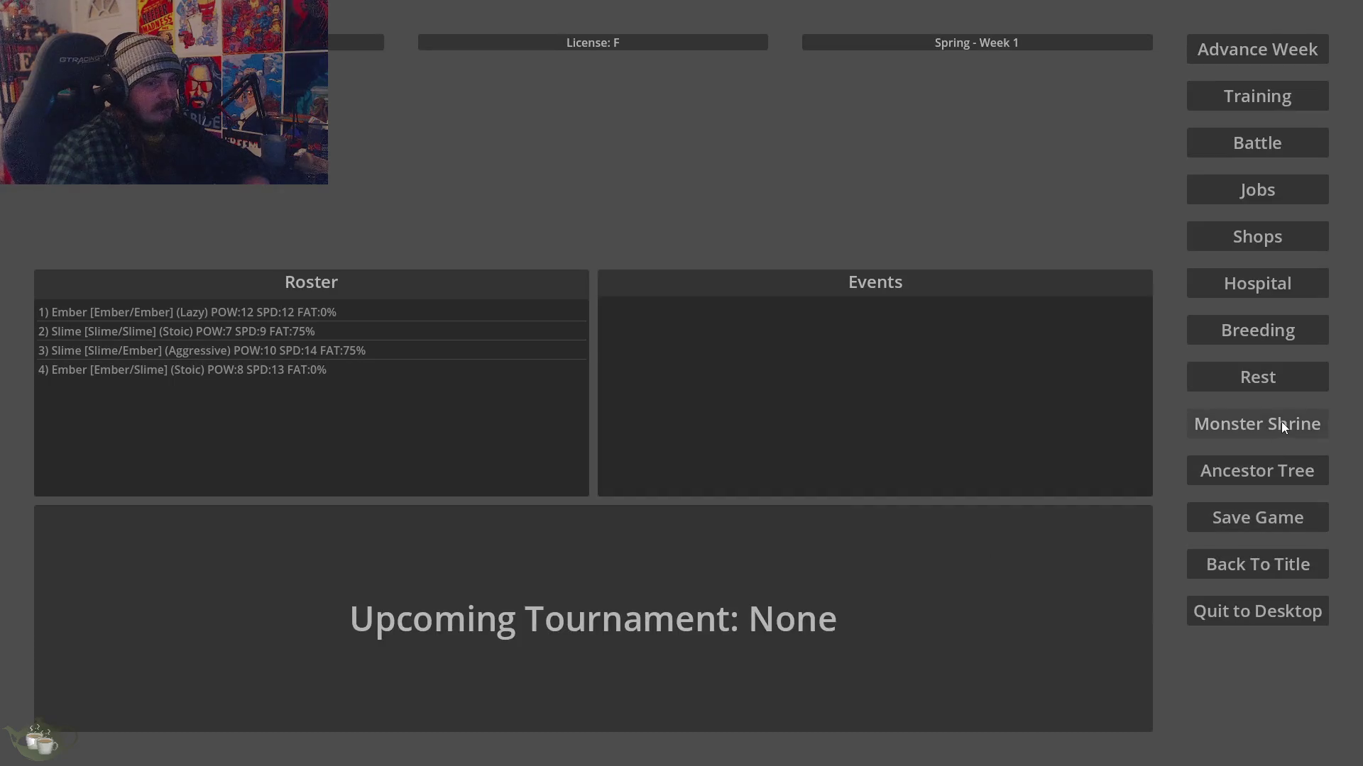
{"action": "left_click", "coordinate": [1215, 474]}
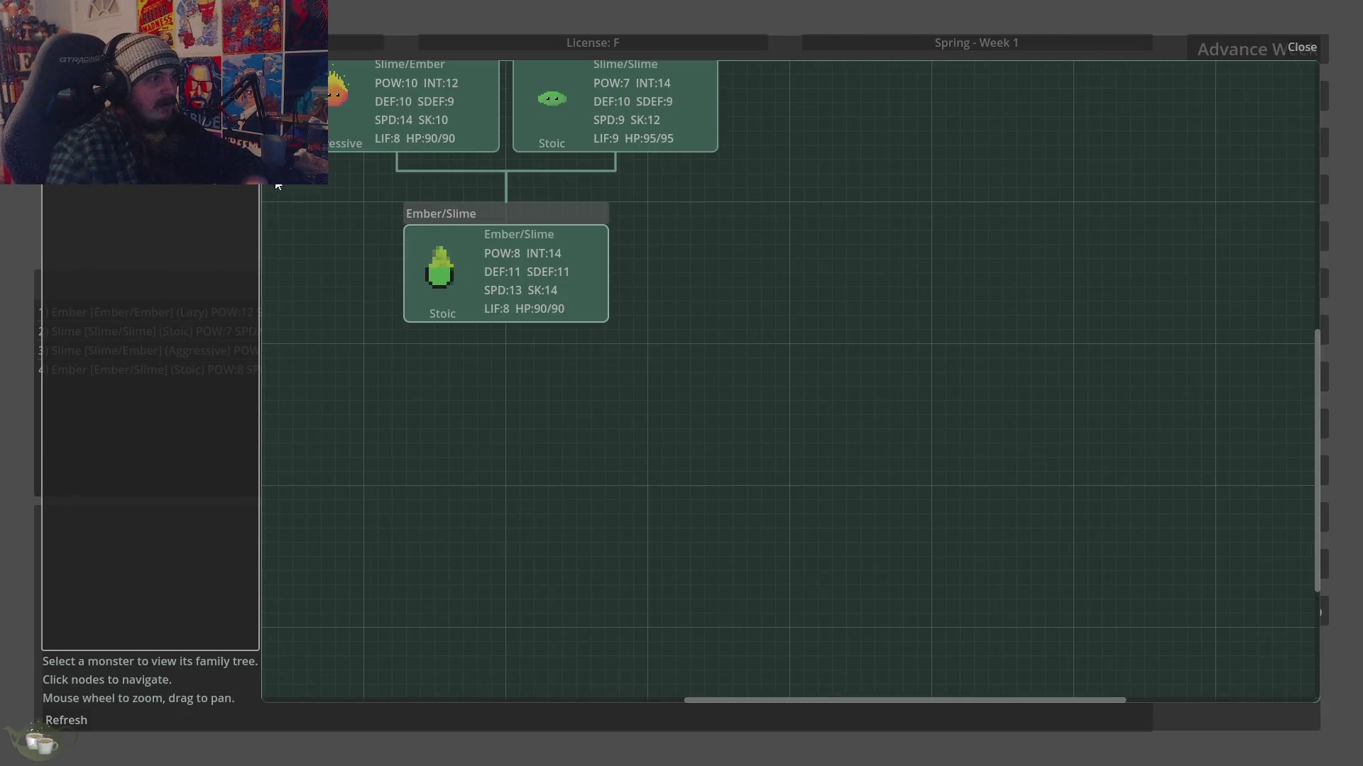
{"action": "left_click_drag", "start_coordinate": [744, 388], "coordinate": [864, 523]}
{"action": "scroll", "coordinate": [578, 164], "scroll_direction": "up", "scroll_amount": 3}
{"action": "scroll", "coordinate": [650, 220], "scroll_direction": "up", "scroll_amount": 1}
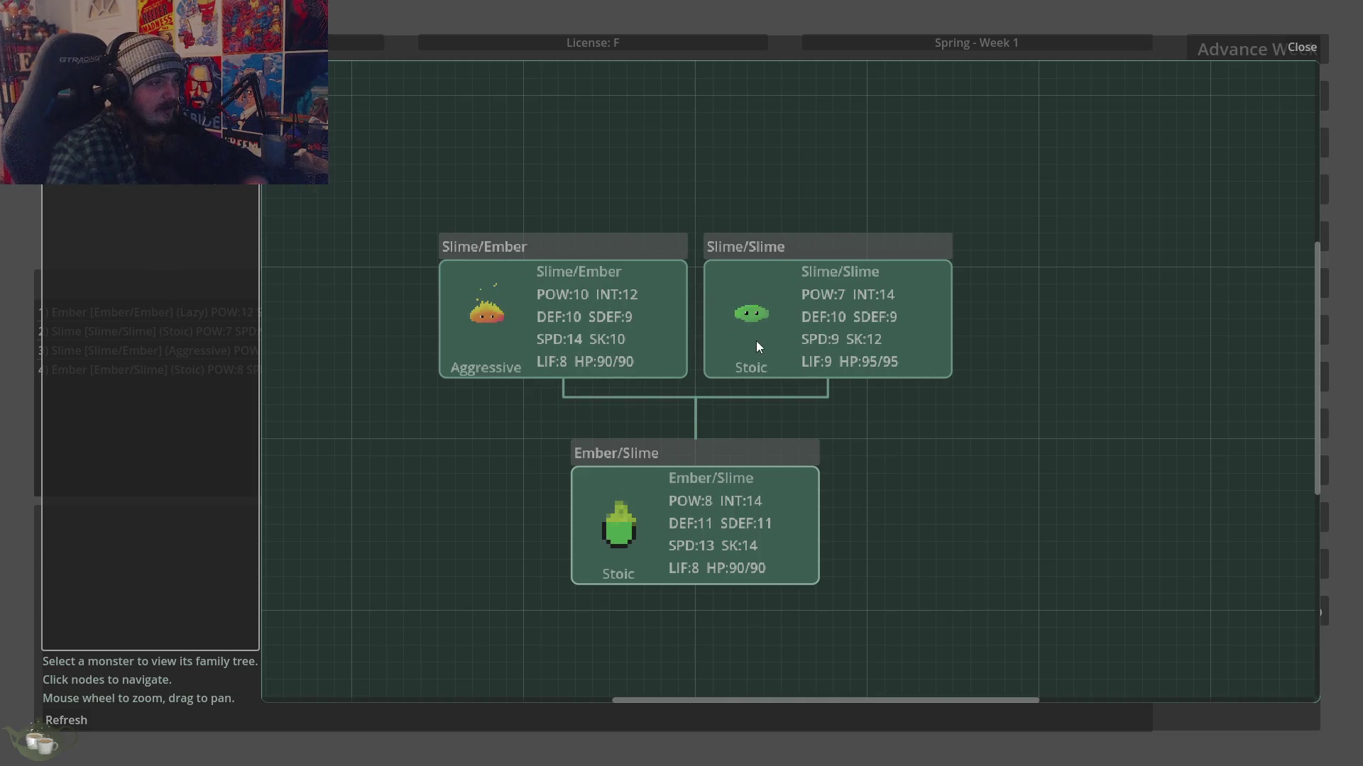
{"action": "scroll", "coordinate": [952, 489], "scroll_direction": "down", "scroll_amount": 2}
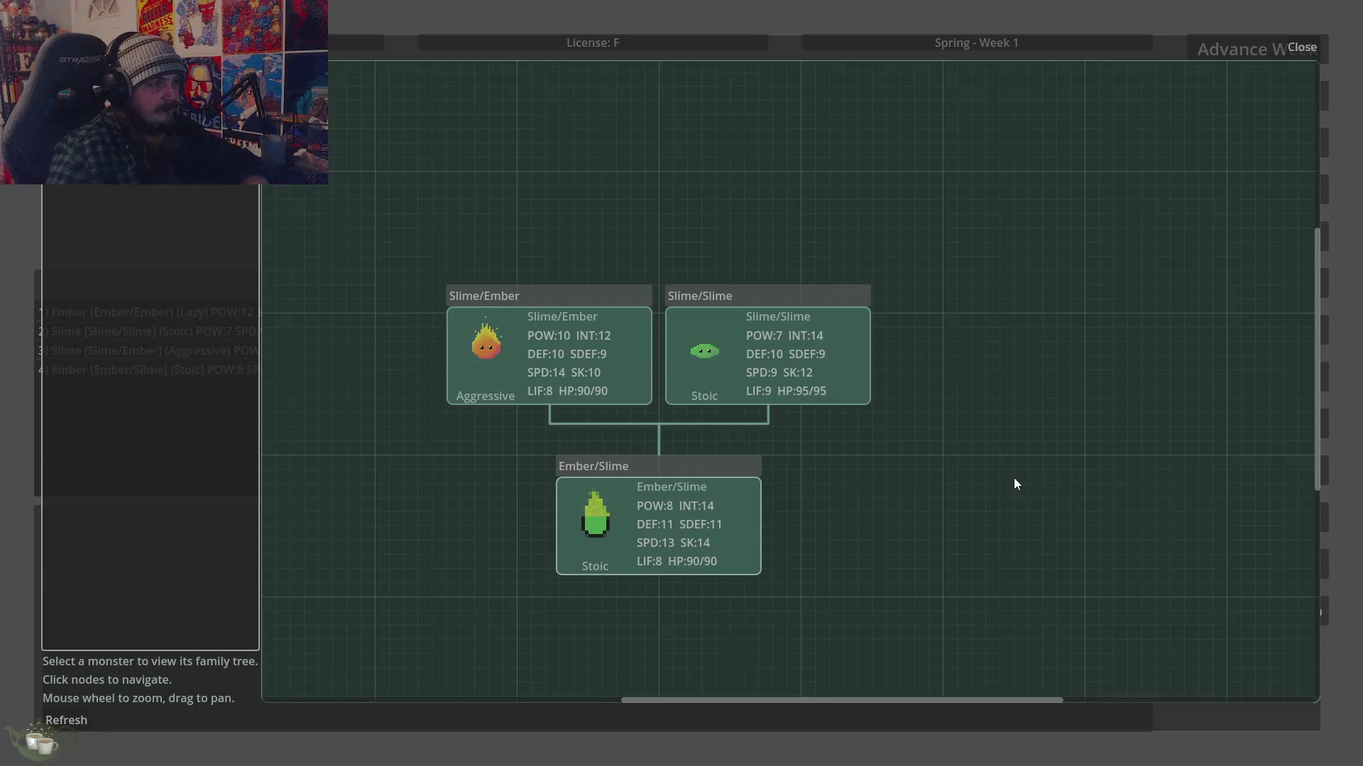
{"action": "left_click", "coordinate": [1305, 49]}
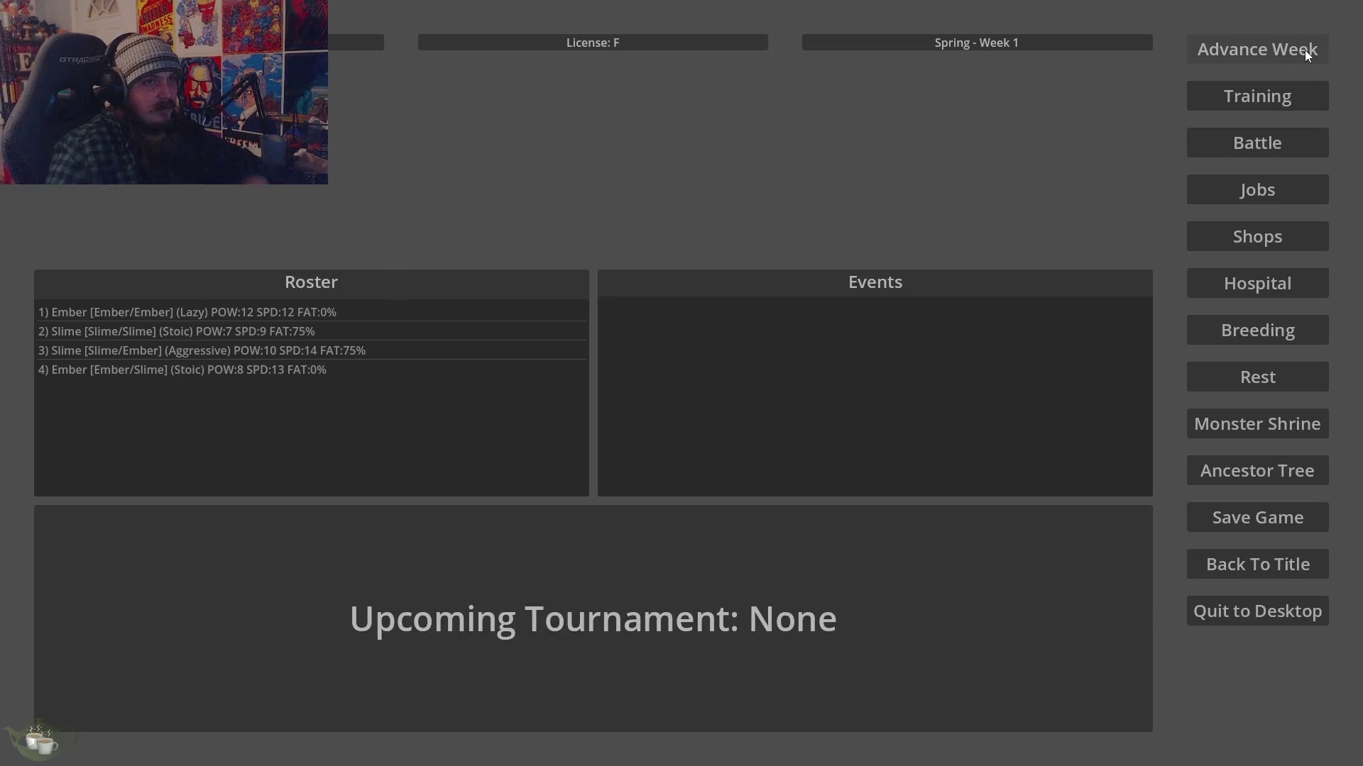
- Advance the game to Spring Week 2, then check the Training and Jobs menus
{"action": "left_click", "coordinate": [1305, 50]}
{"action": "left_click", "coordinate": [676, 424]}
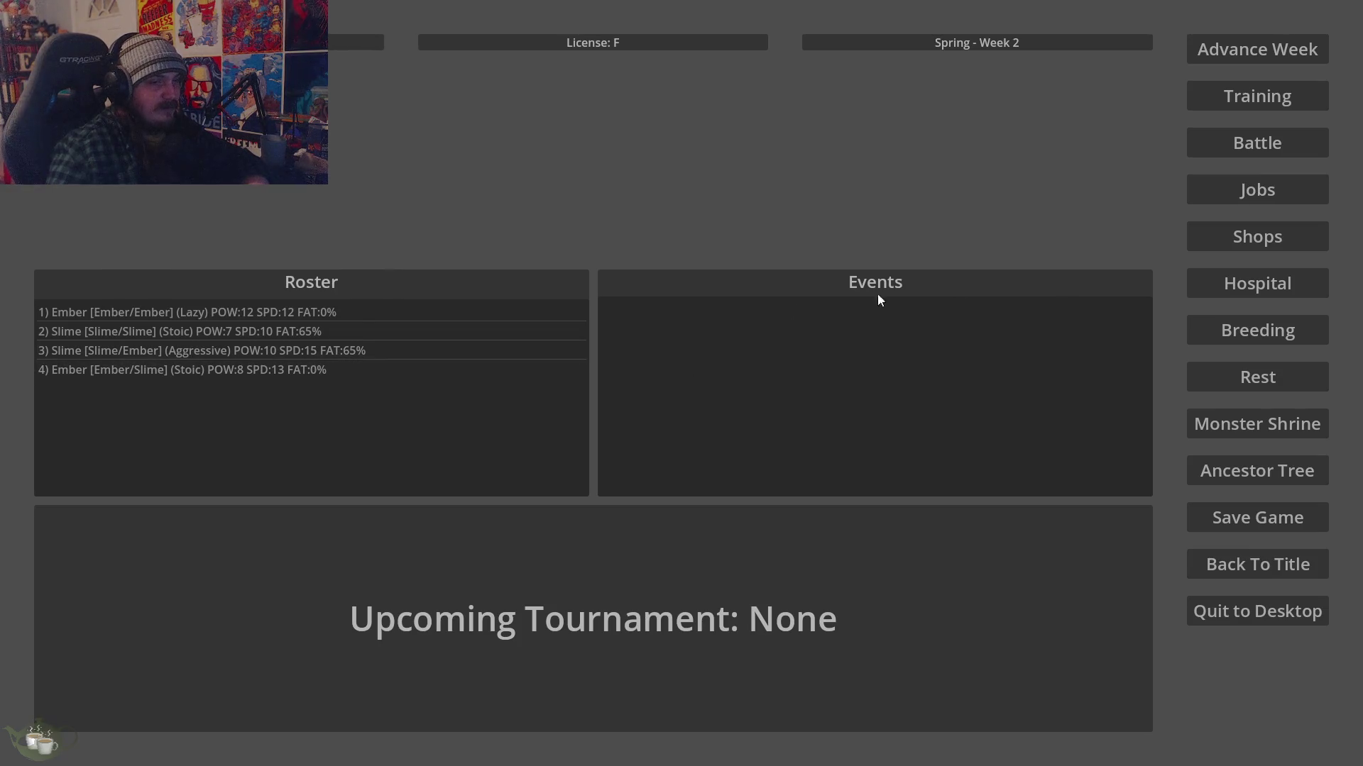
{"action": "left_click", "coordinate": [1275, 99]}
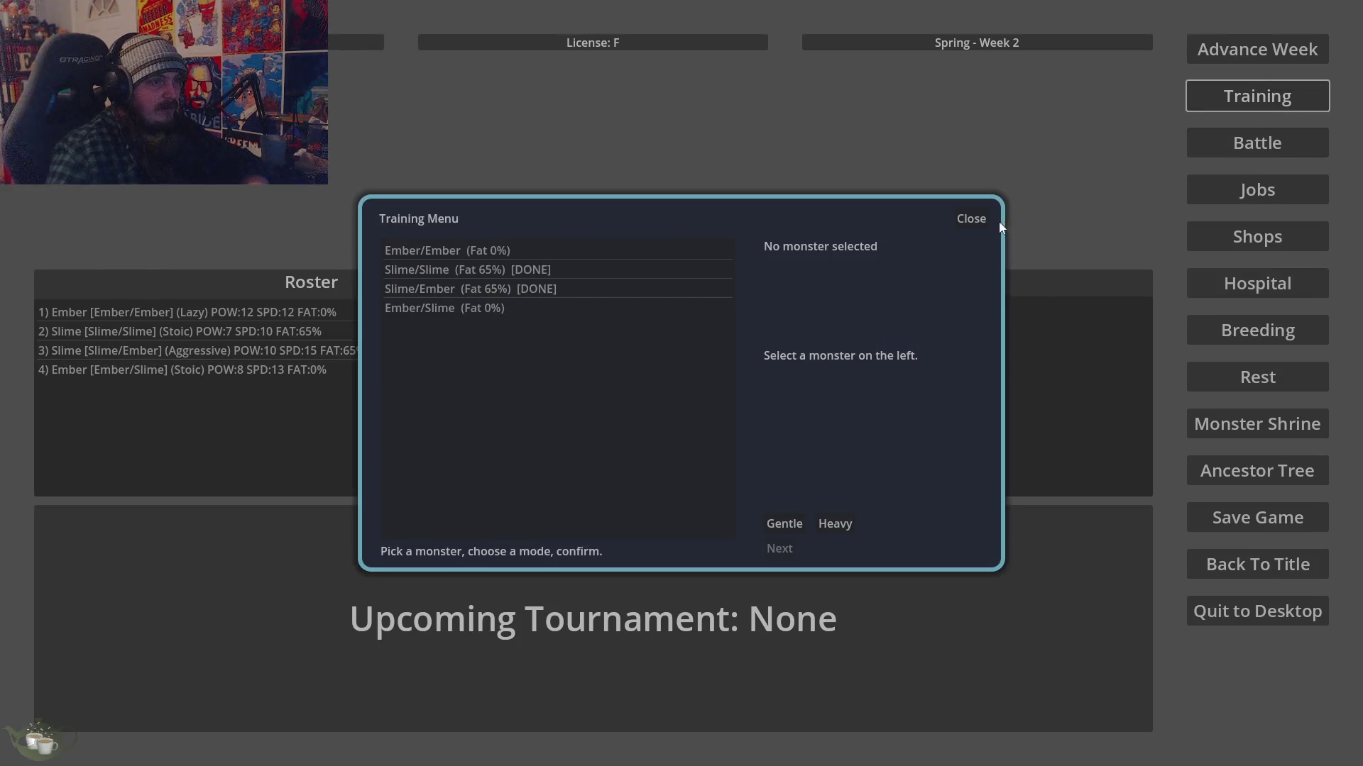
{"action": "left_click", "coordinate": [972, 221]}
{"action": "left_click", "coordinate": [1252, 191]}
{"action": "left_click", "coordinate": [971, 221]}
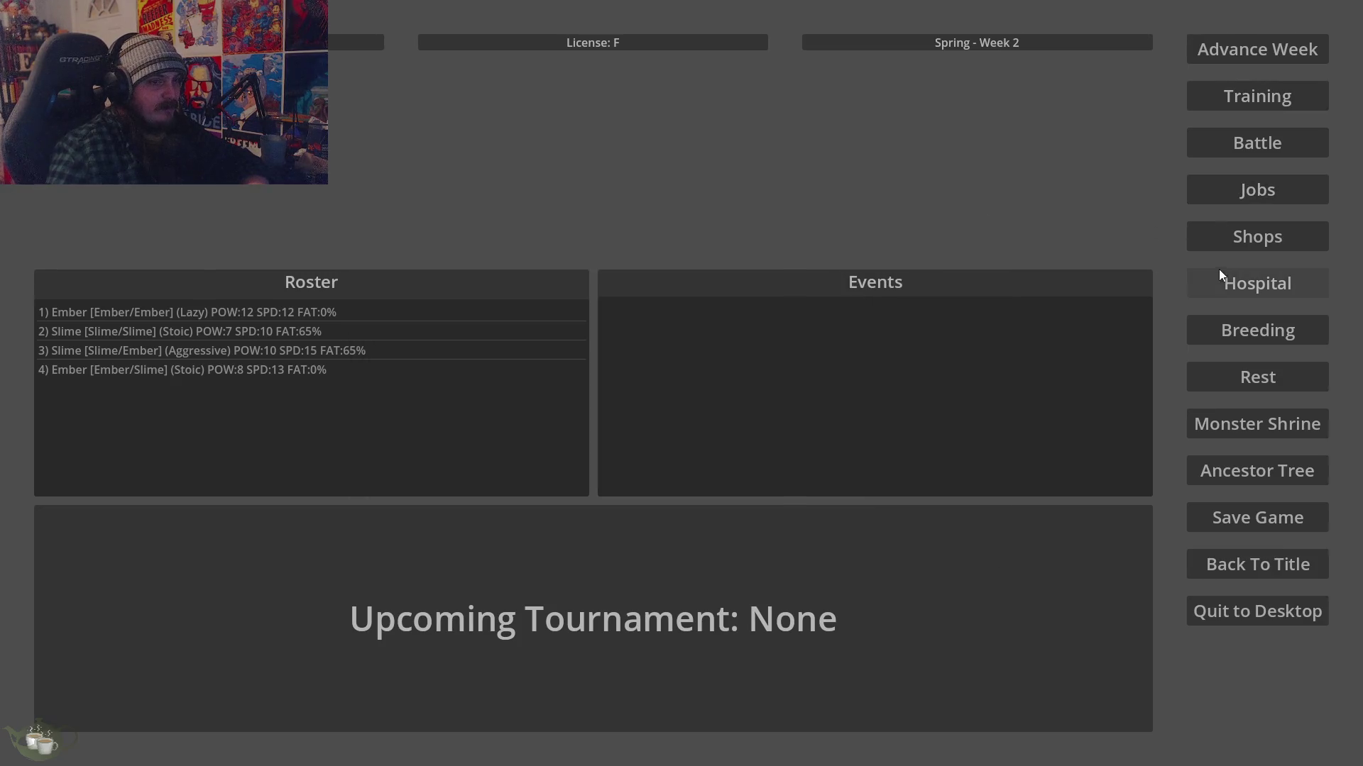
- Breed Ember/Ember with Ember/Slime, producing a Stoic Ember/Ember monster, then view the family tree
{"action": "left_click", "coordinate": [1282, 329]}
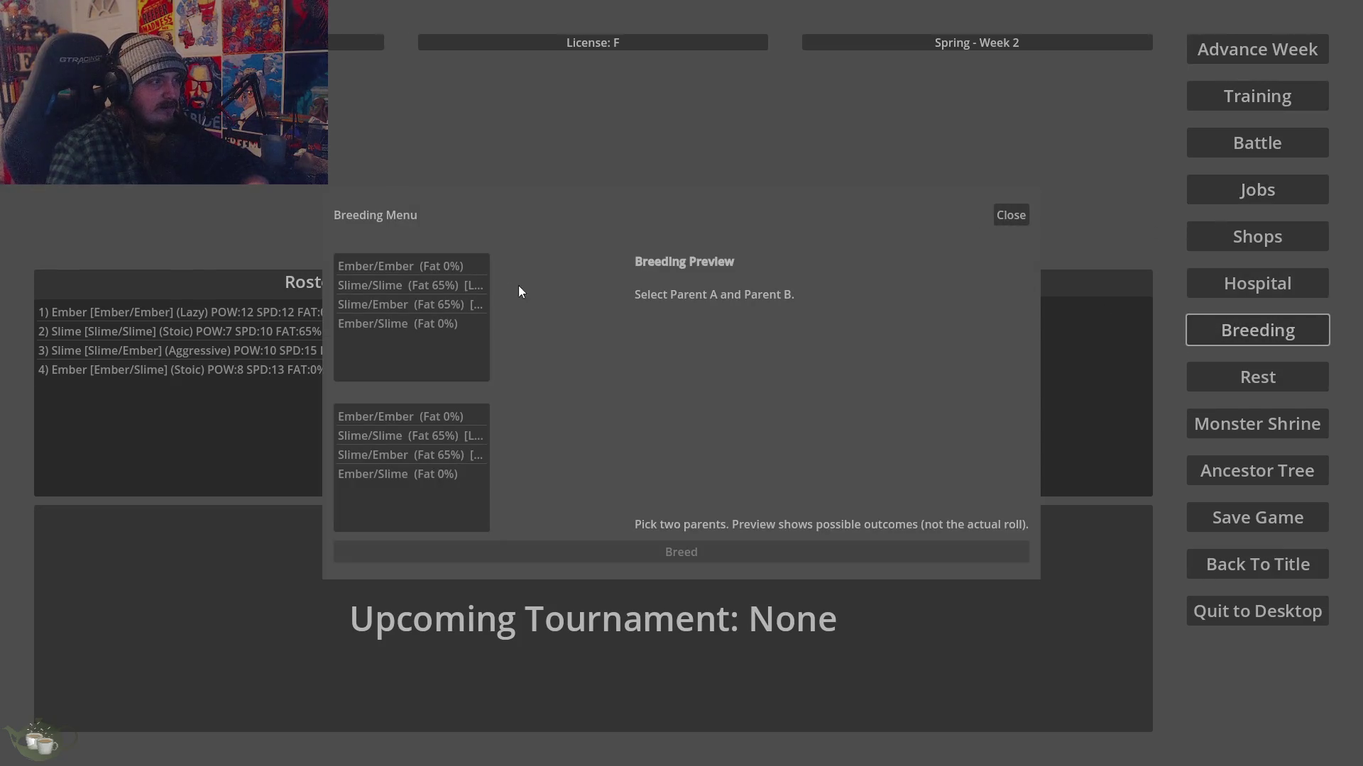
{"action": "left_click", "coordinate": [435, 263]}
{"action": "left_click", "coordinate": [459, 473]}
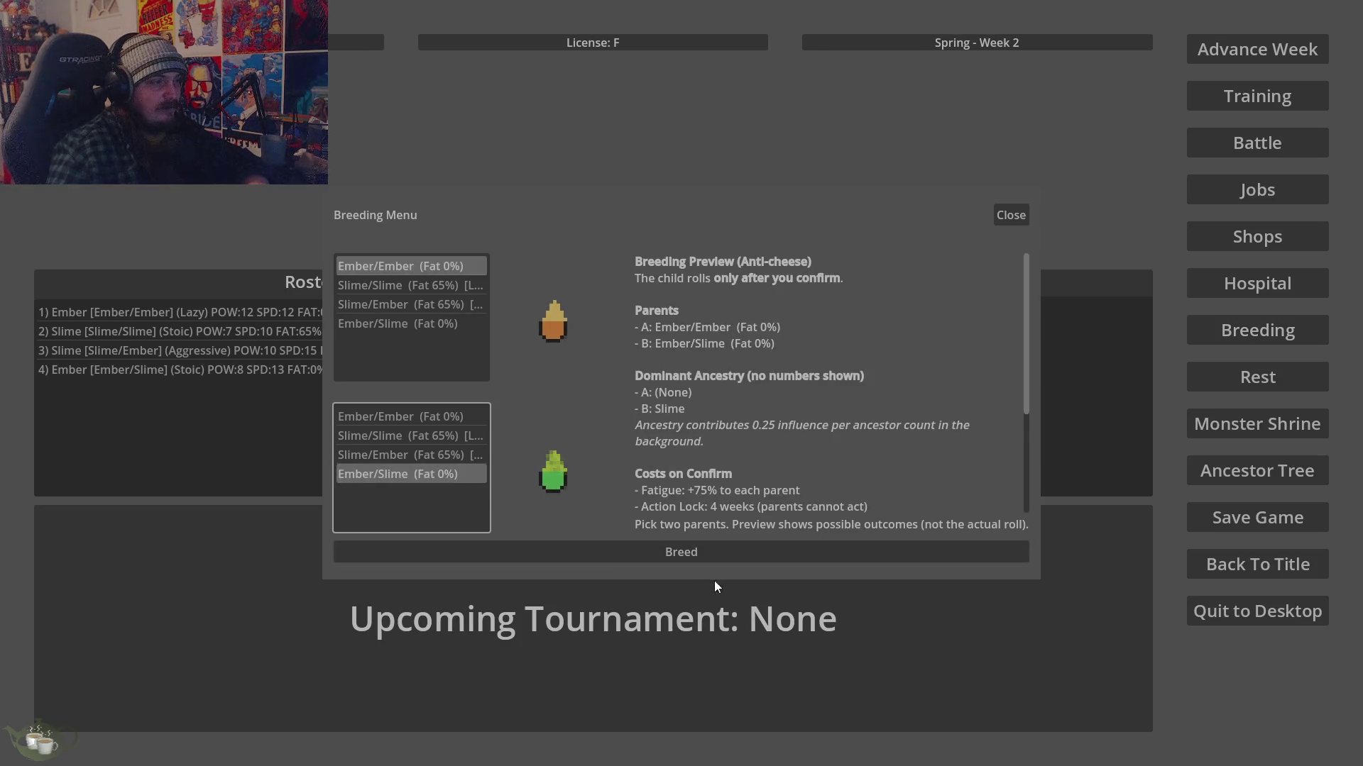
{"action": "left_click", "coordinate": [683, 555]}
{"action": "left_click", "coordinate": [647, 436]}
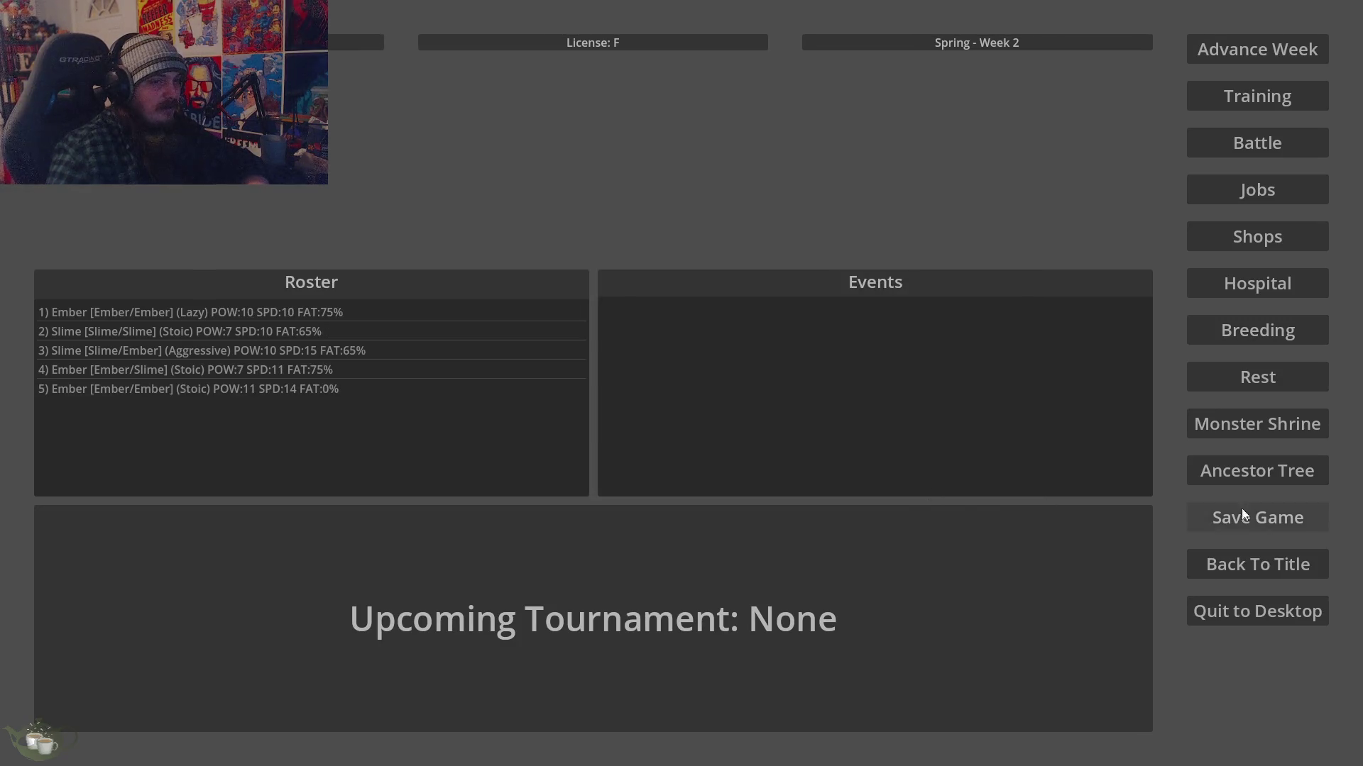
{"action": "left_click", "coordinate": [1249, 471]}
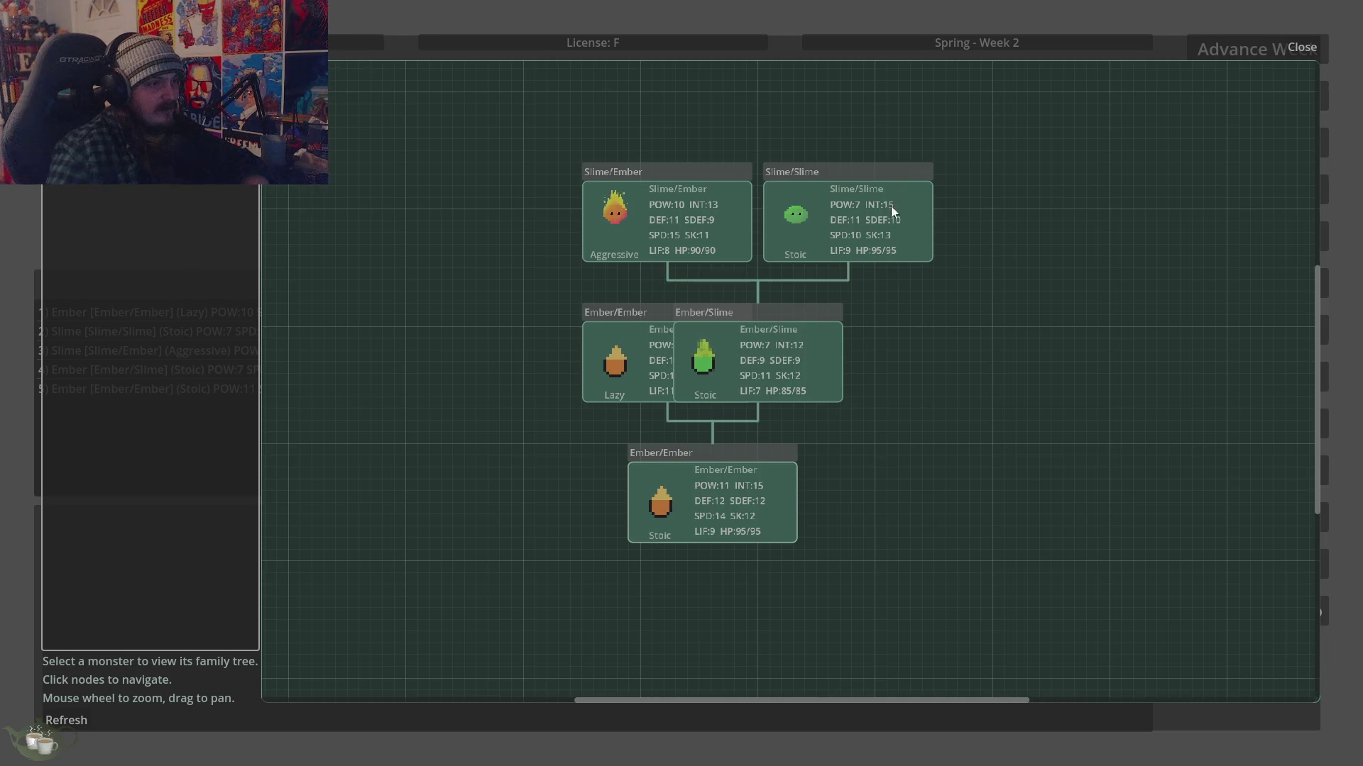
{"action": "left_click", "coordinate": [1300, 44]}
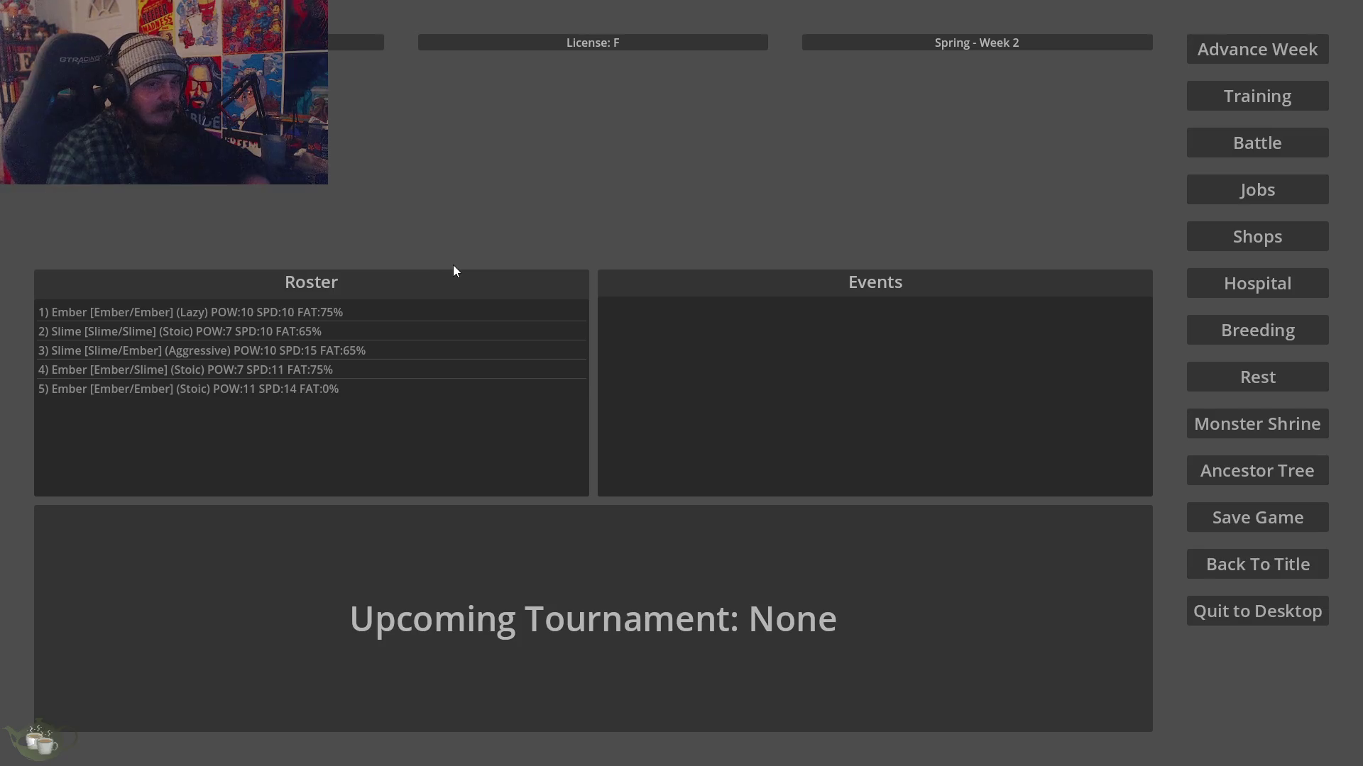
- Return to the title screen and quit the game, stopping the debug session
{"action": "left_click", "coordinate": [1234, 561]}
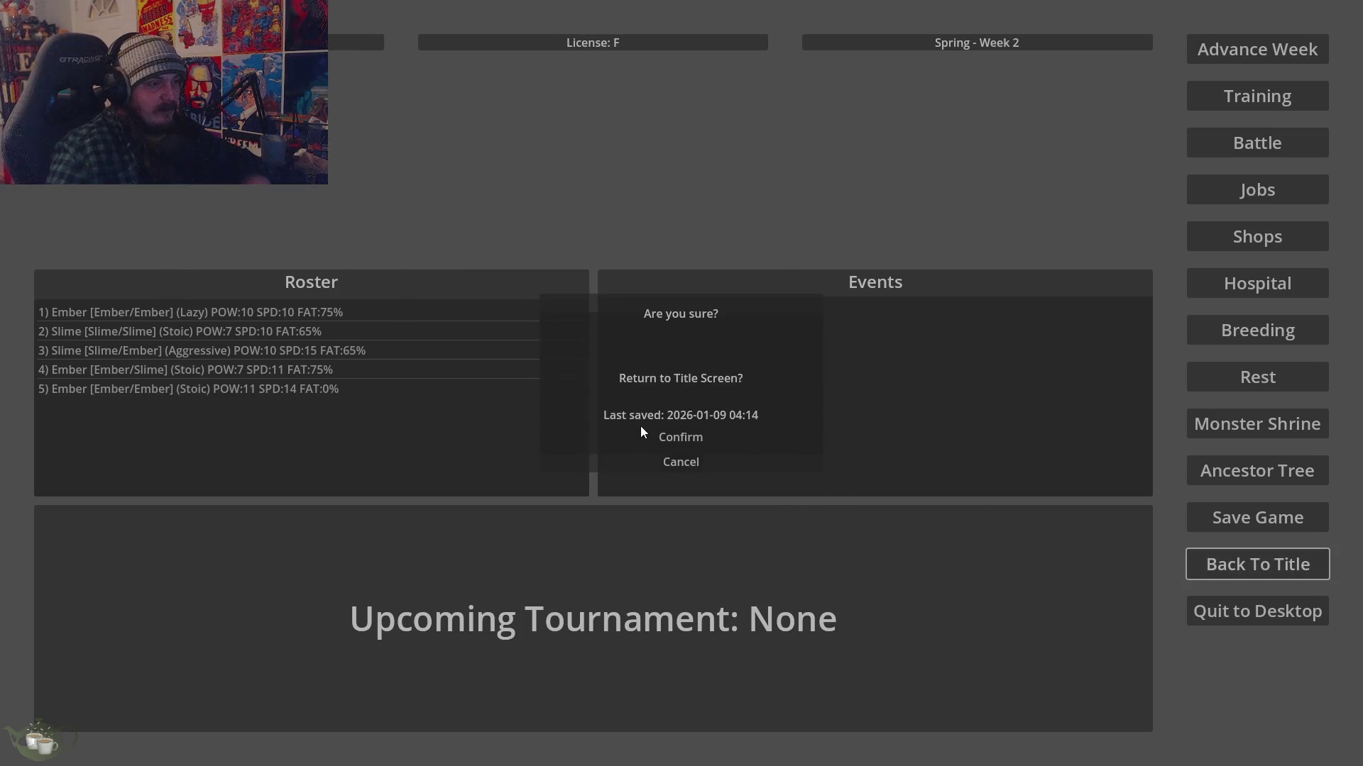
{"action": "left_click", "coordinate": [665, 439]}
{"action": "left_click", "coordinate": [722, 454]}
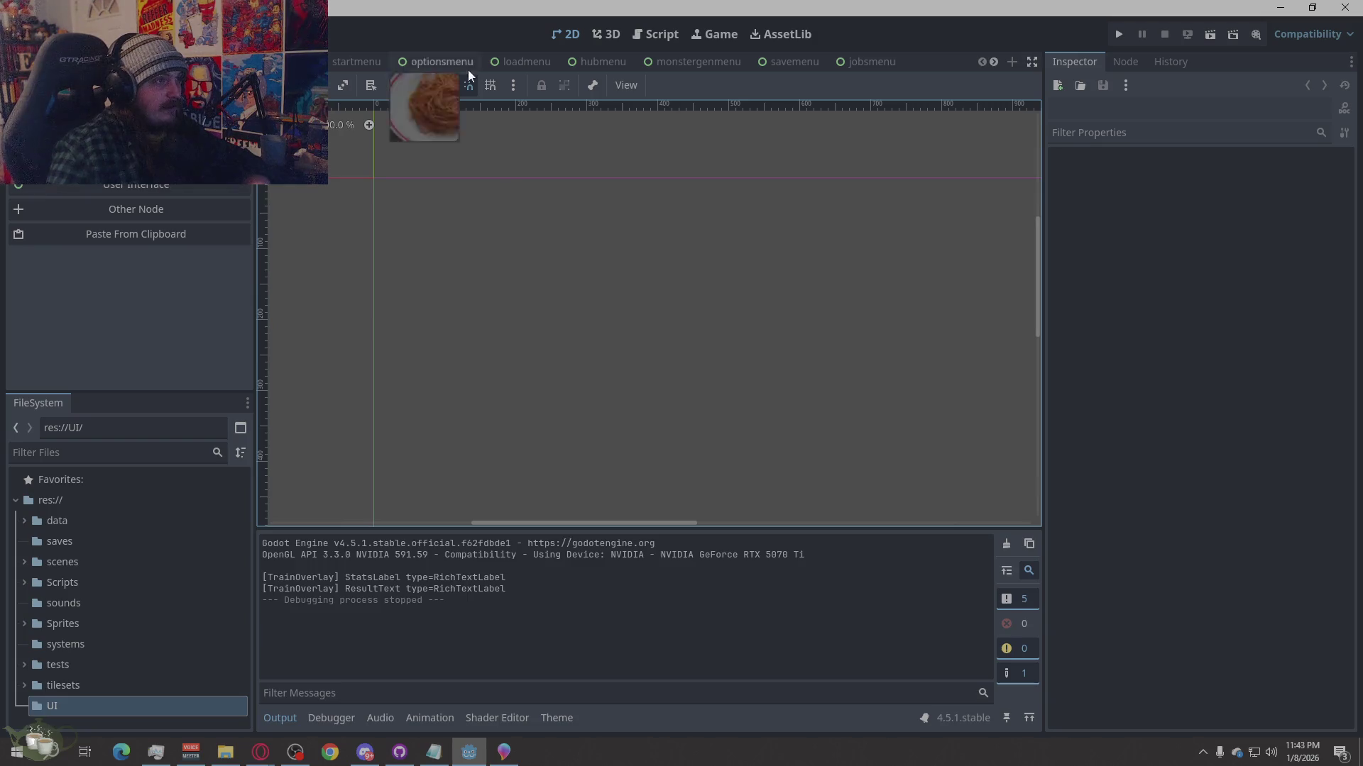
{"action": "mouse_move", "coordinate": [523, 67]}
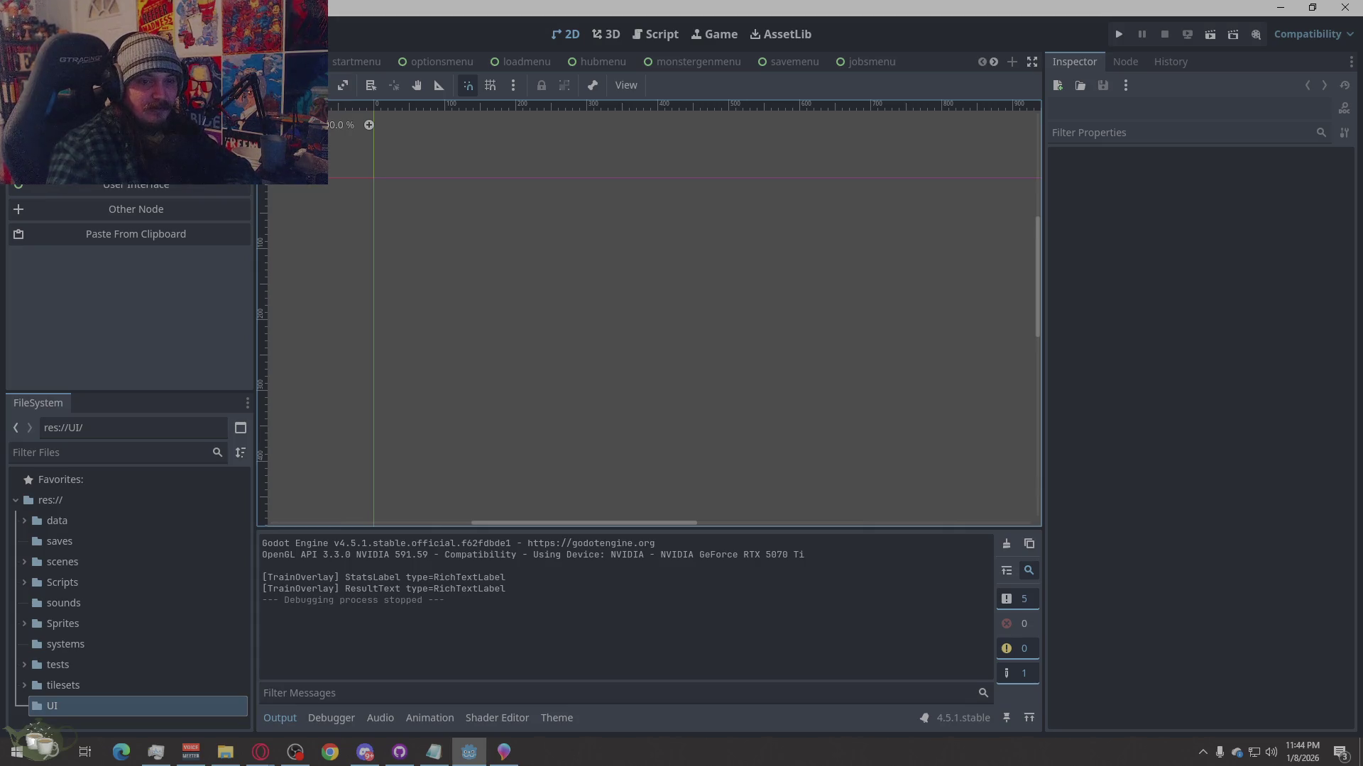
{"action": "key", "text": "alt+Tab"}
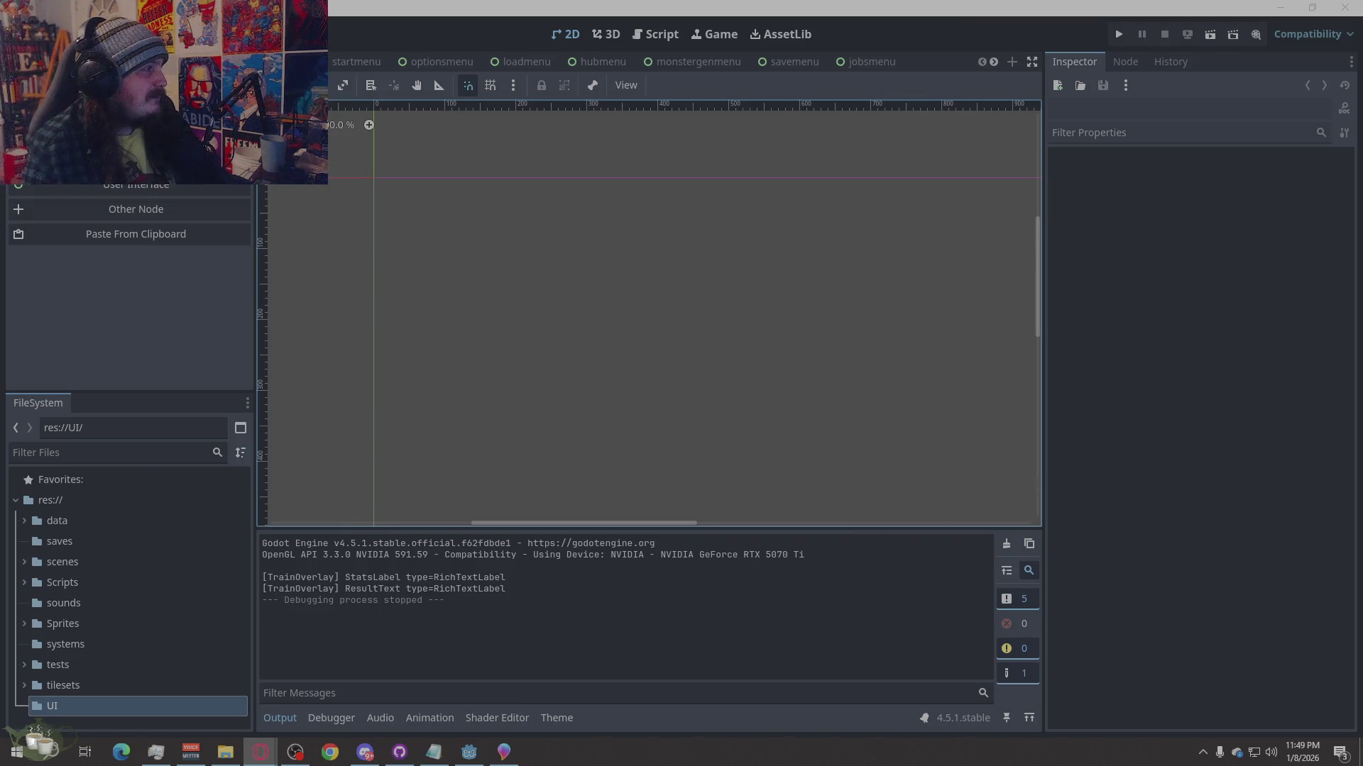
- Choose a Control node as the new scene's root
{"action": "left_click", "coordinate": [123, 186]}
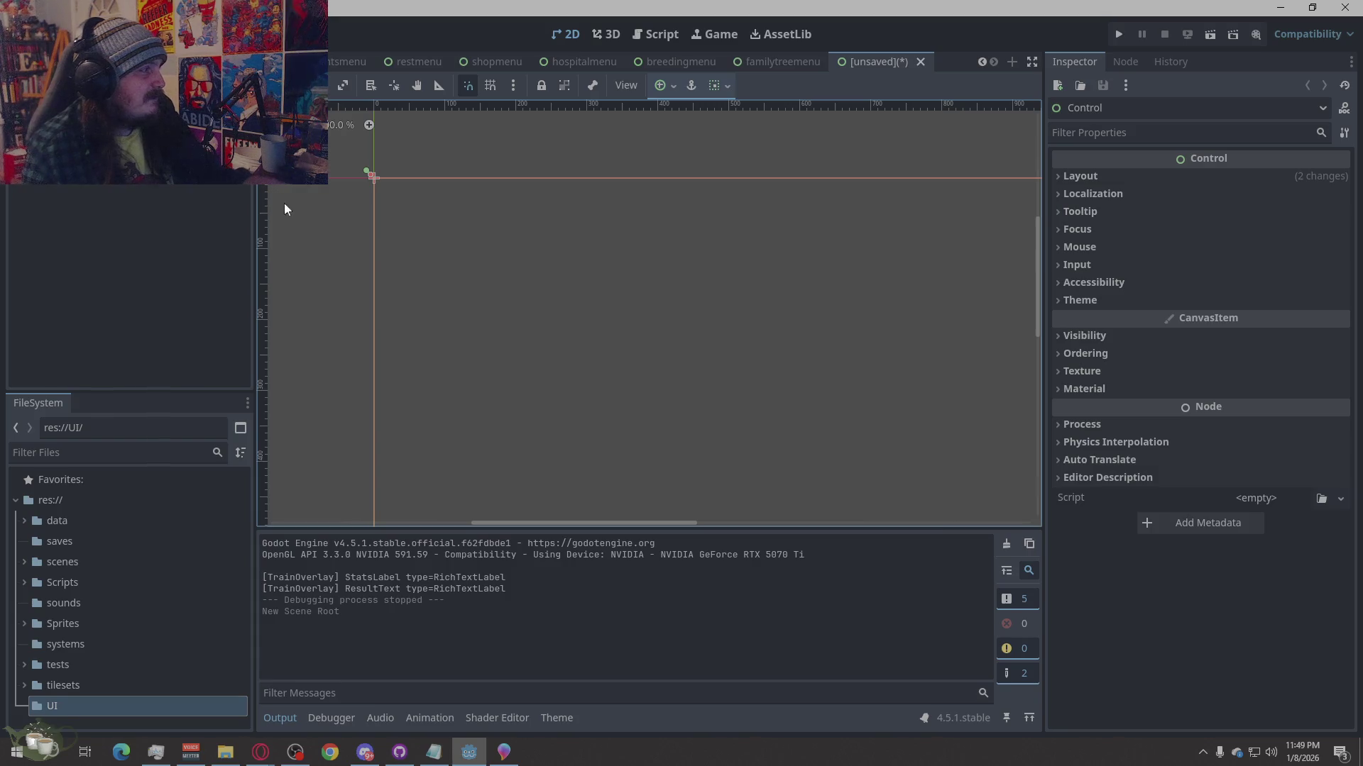
- Start a new script from the script editor and browse into the res://Scripts folder
{"action": "left_click", "coordinate": [646, 35]}
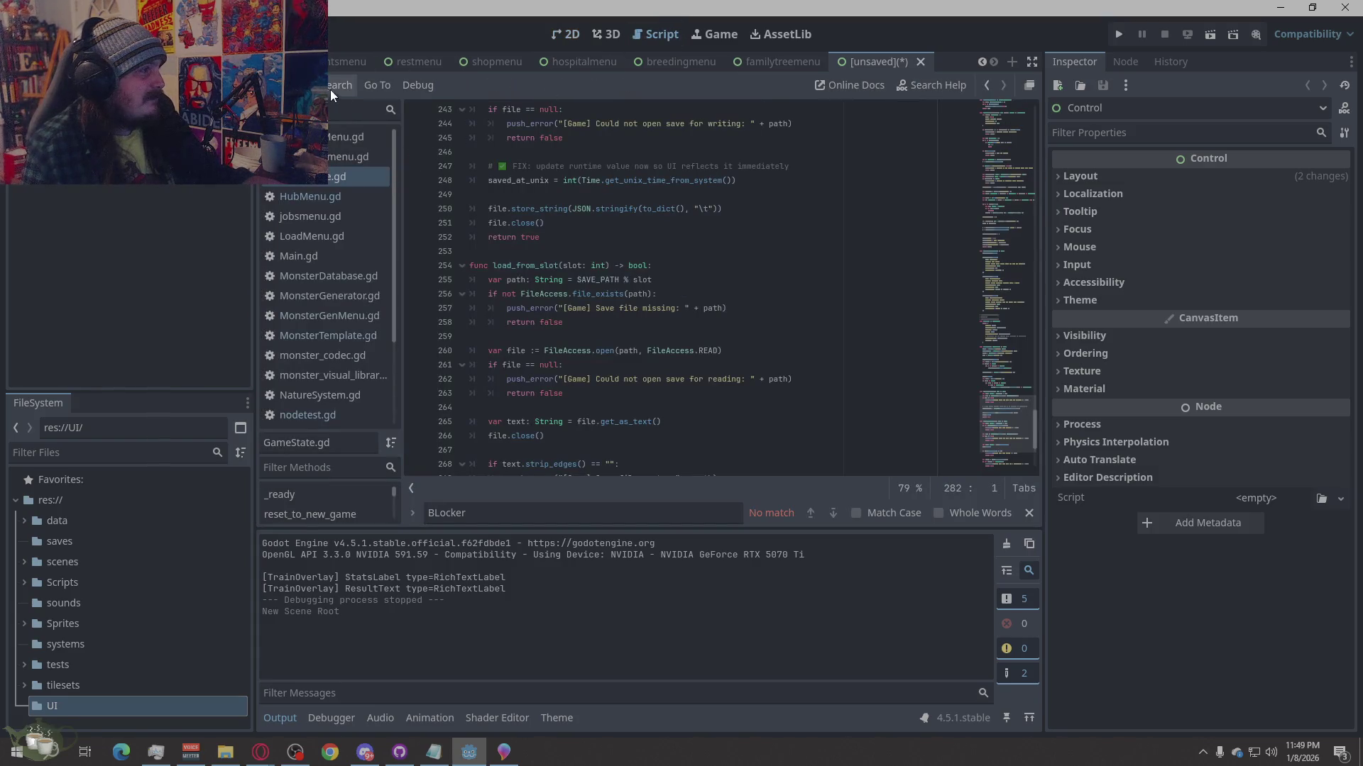
{"action": "left_click", "coordinate": [275, 85]}
{"action": "left_click", "coordinate": [298, 108]}
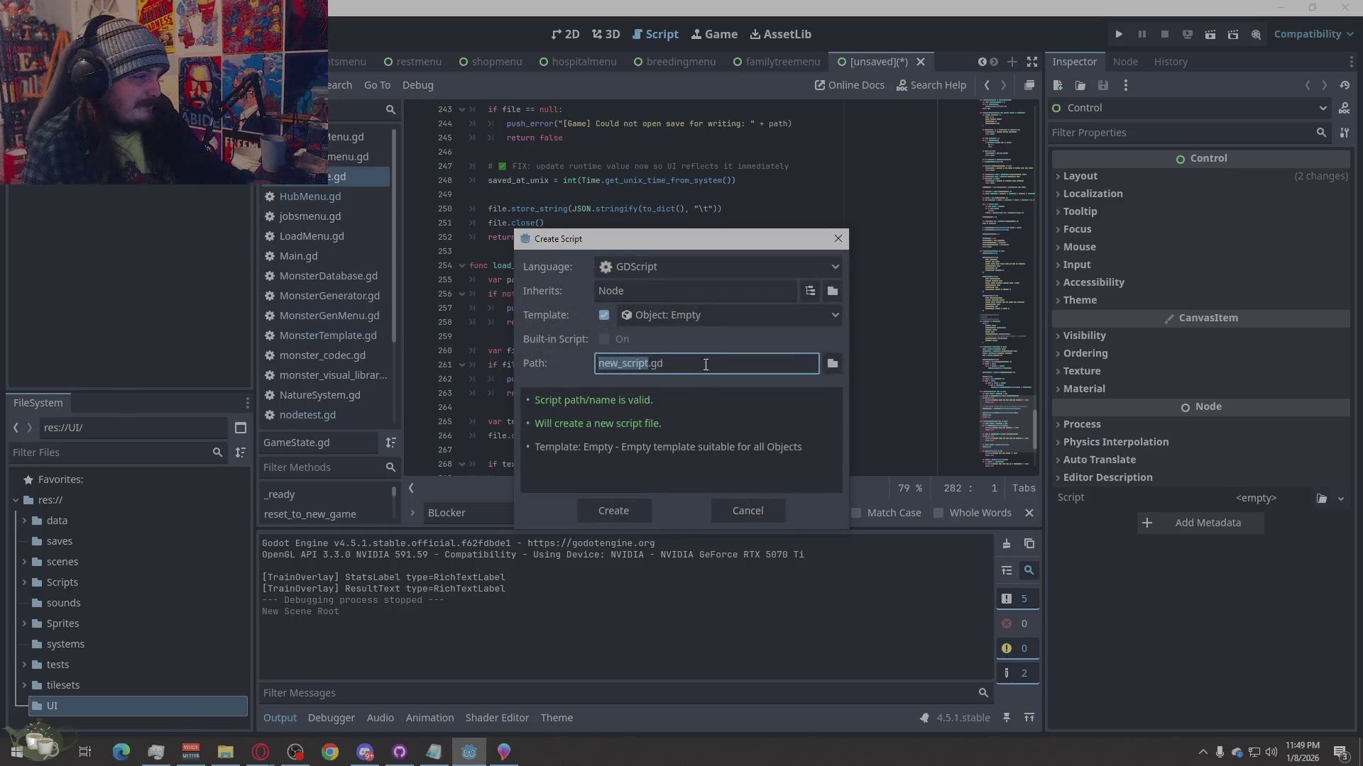
{"action": "left_click", "coordinate": [833, 364]}
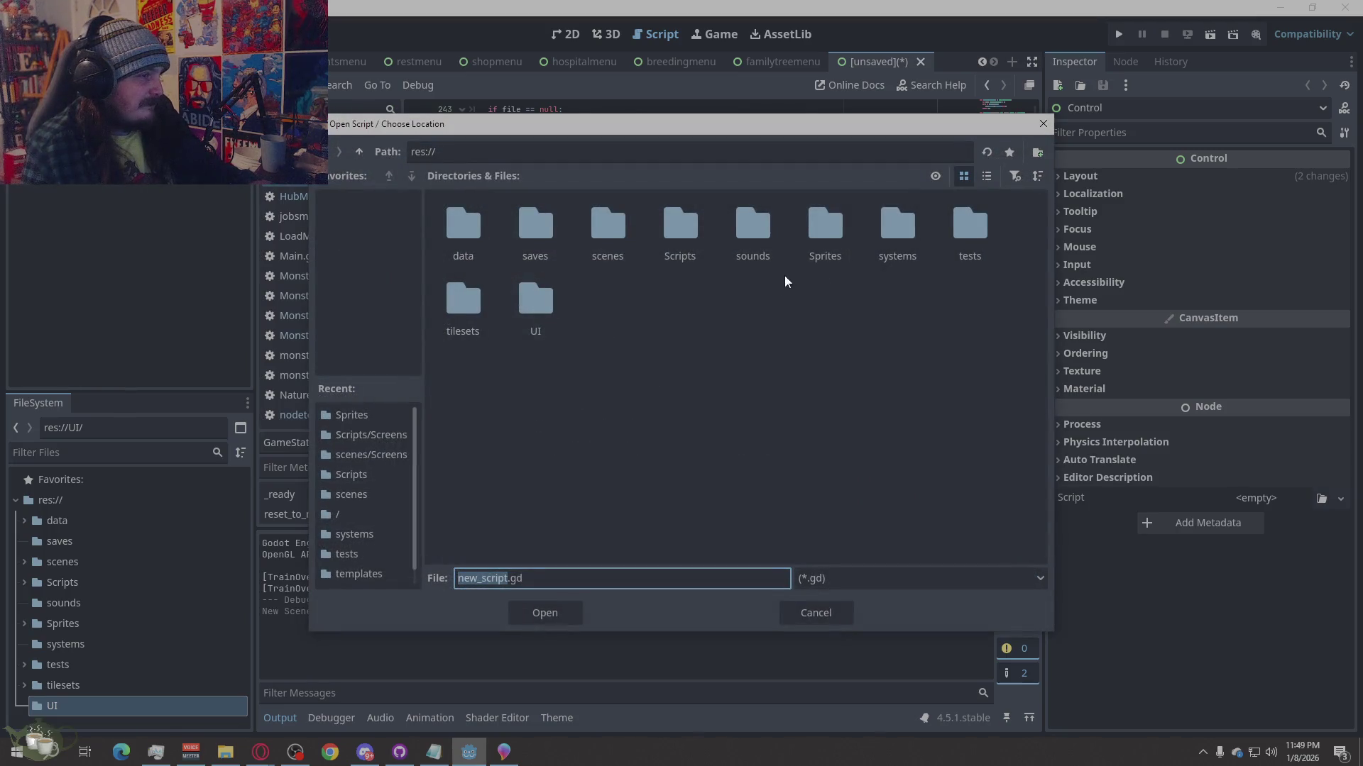
{"action": "double_click", "coordinate": [680, 225]}
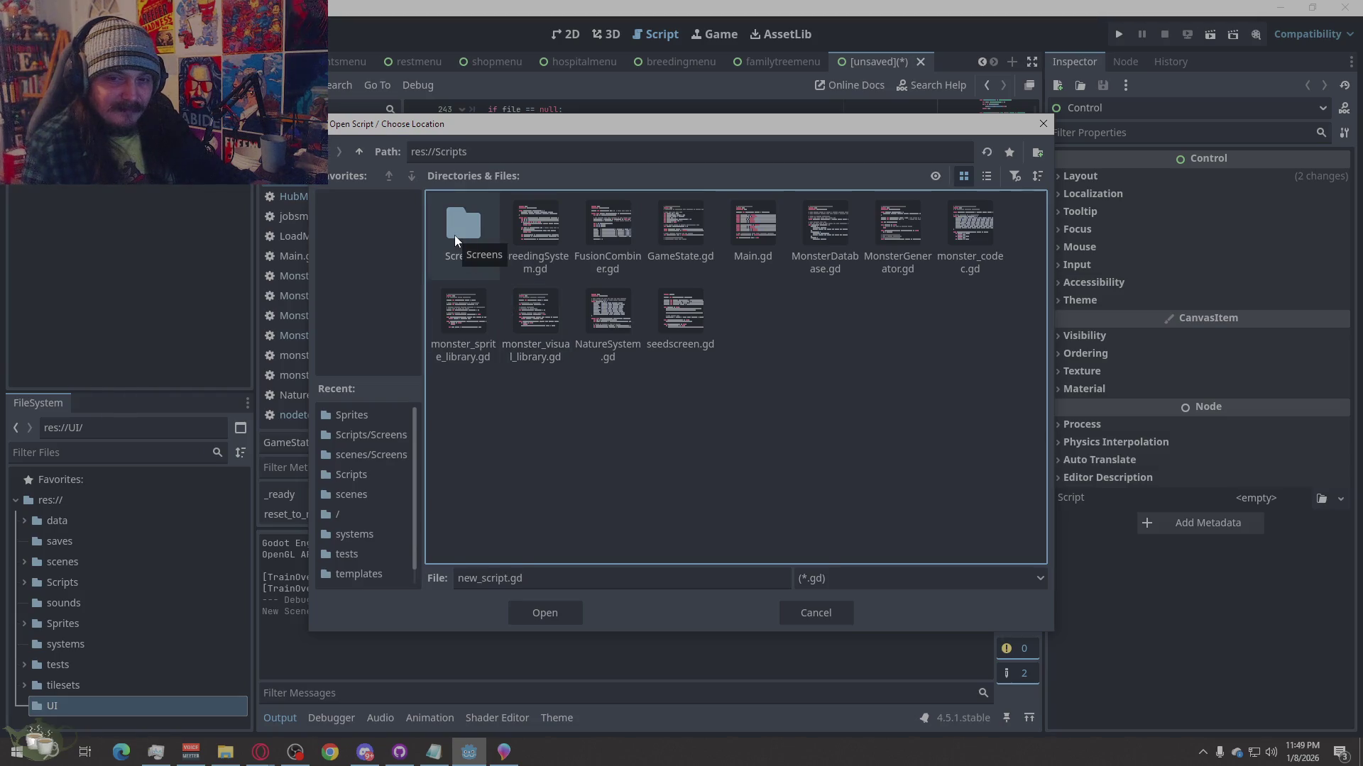
- Create a UI subfolder inside res://Scripts
{"action": "right_click", "coordinate": [859, 326]}
{"action": "left_click", "coordinate": [912, 338]}
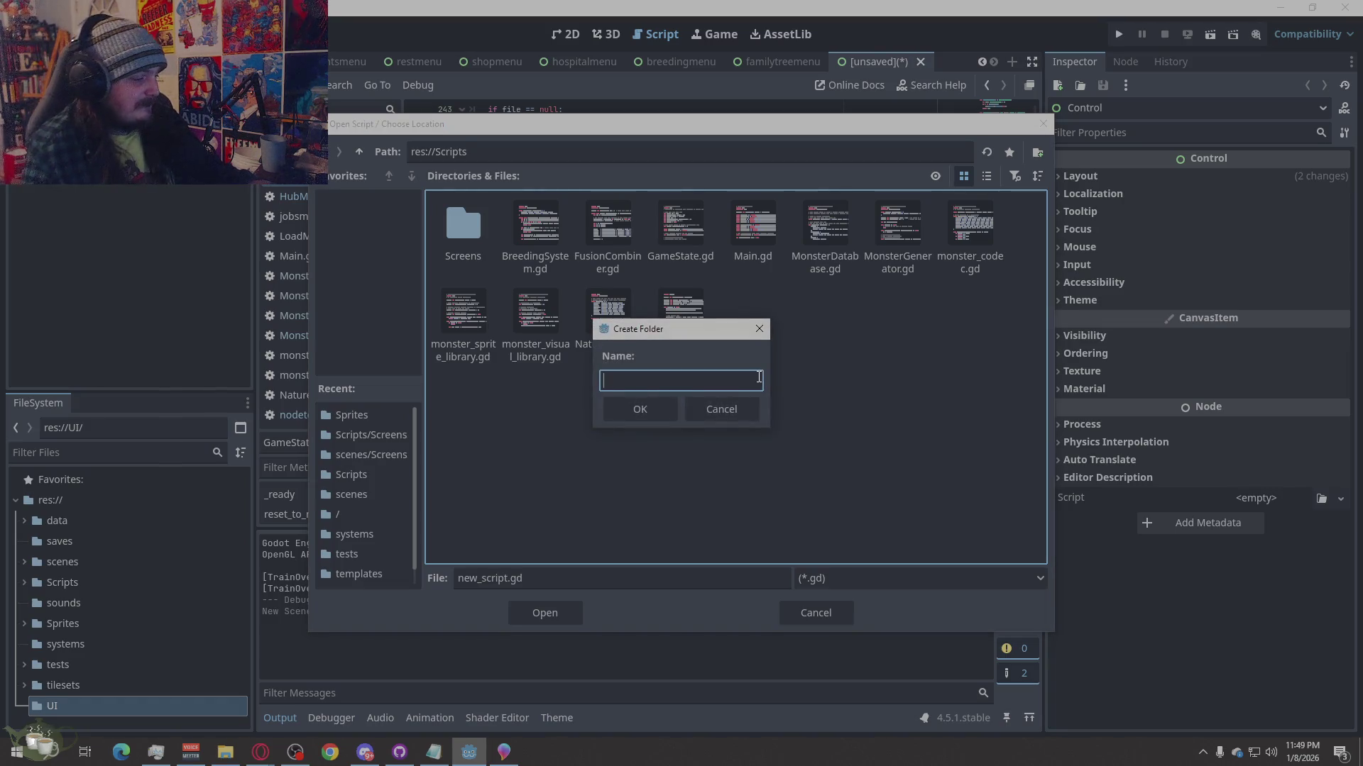
{"action": "type", "text": "UI"}
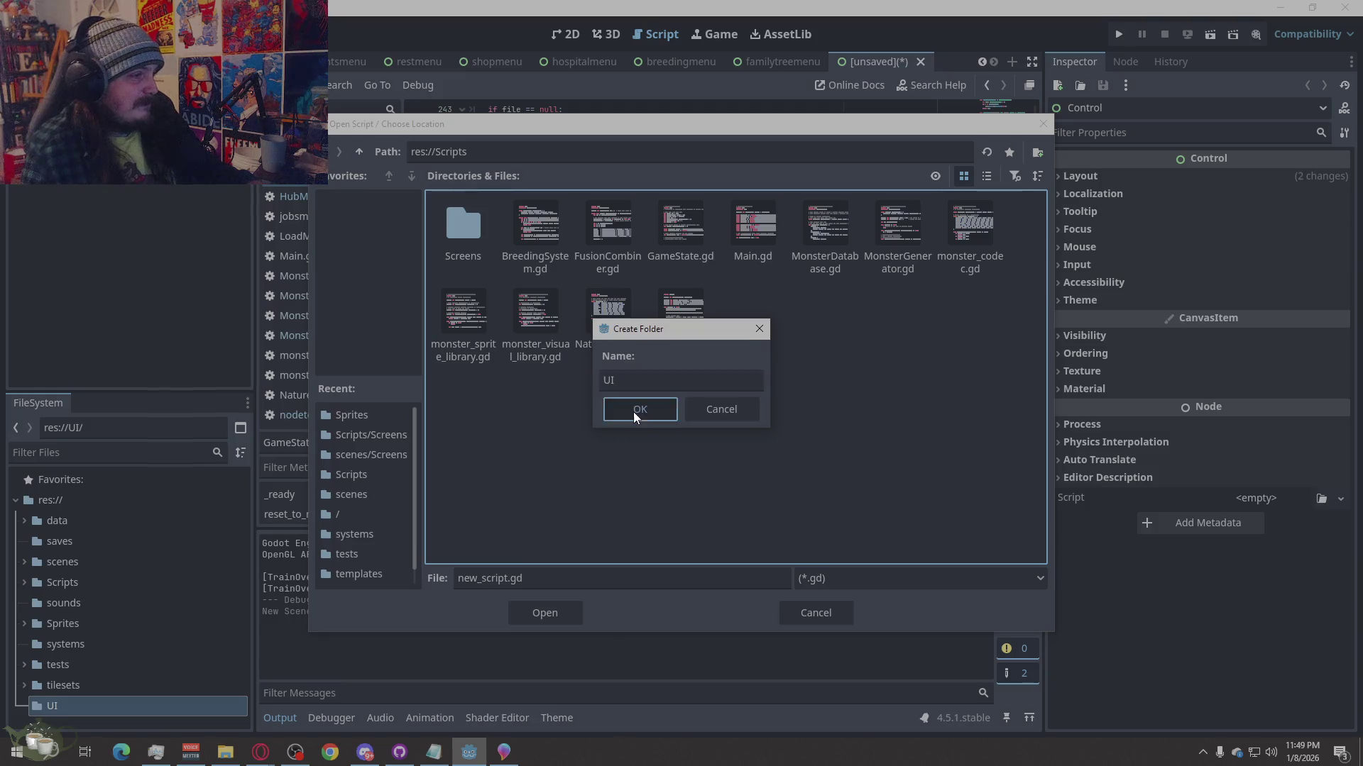
{"action": "left_click", "coordinate": [638, 409]}
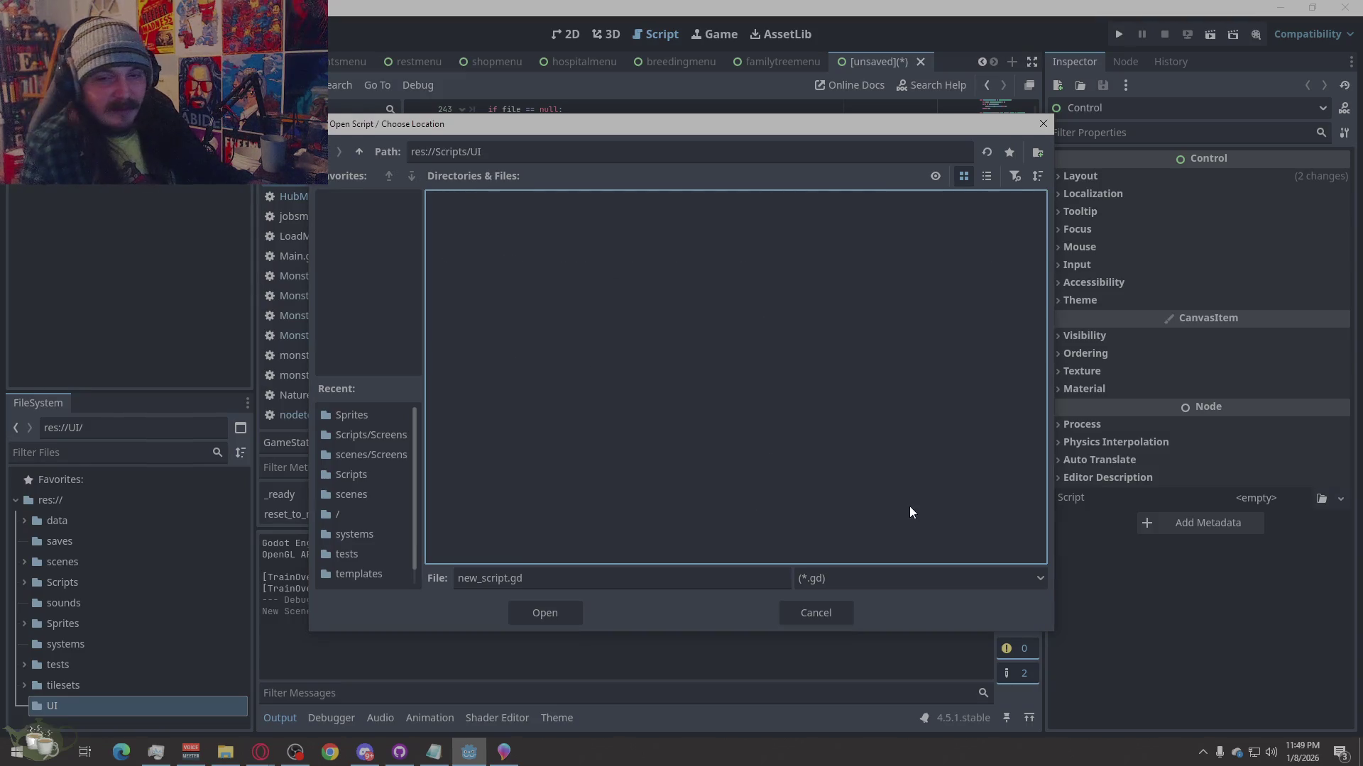
{"action": "key", "text": "alt+Tab"}
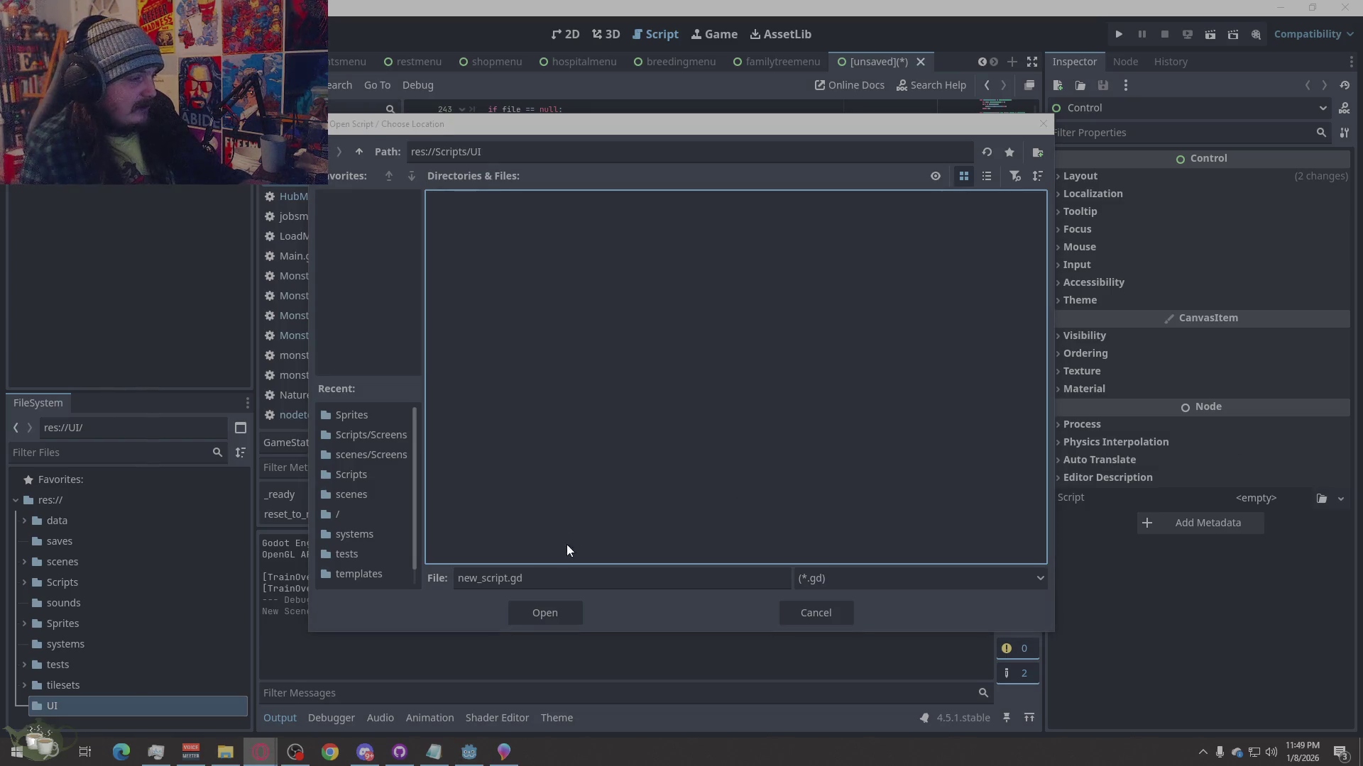
- Name the script ThemeRoot.gd and create it in res://Scripts/UI
{"action": "left_click", "coordinate": [563, 577]}
{"action": "type", "text": "ThemeRoot.g"}
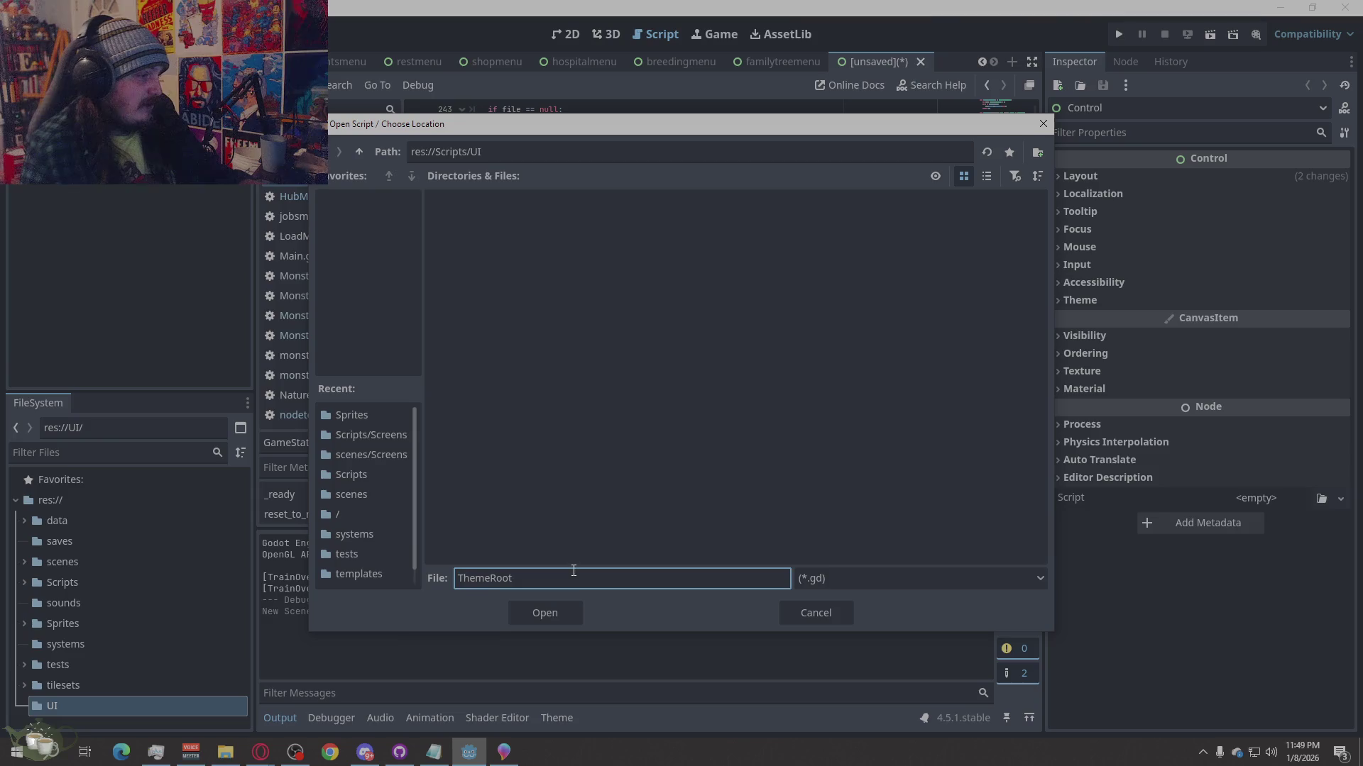
{"action": "type", "text": "d"}
{"action": "left_click", "coordinate": [539, 612]}
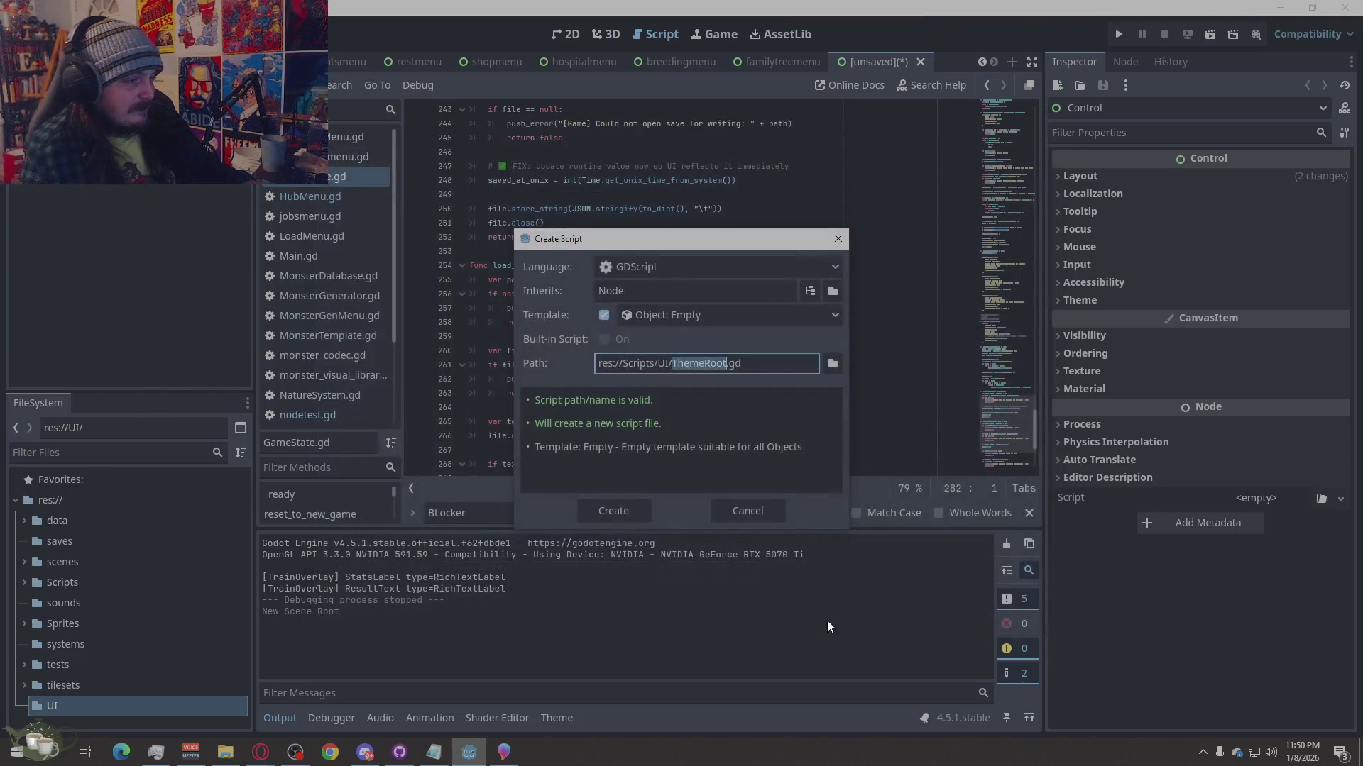
{"action": "left_click", "coordinate": [789, 341]}
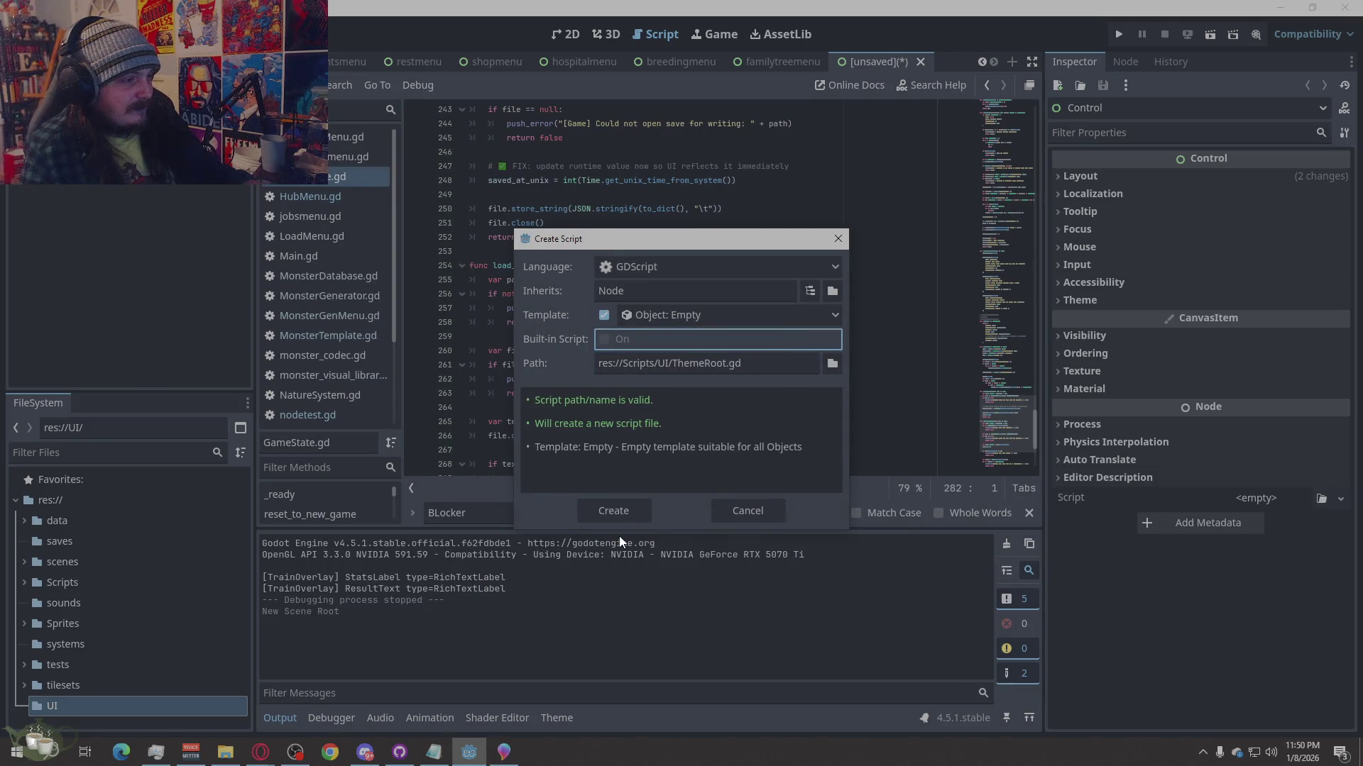
{"action": "left_click", "coordinate": [615, 513]}
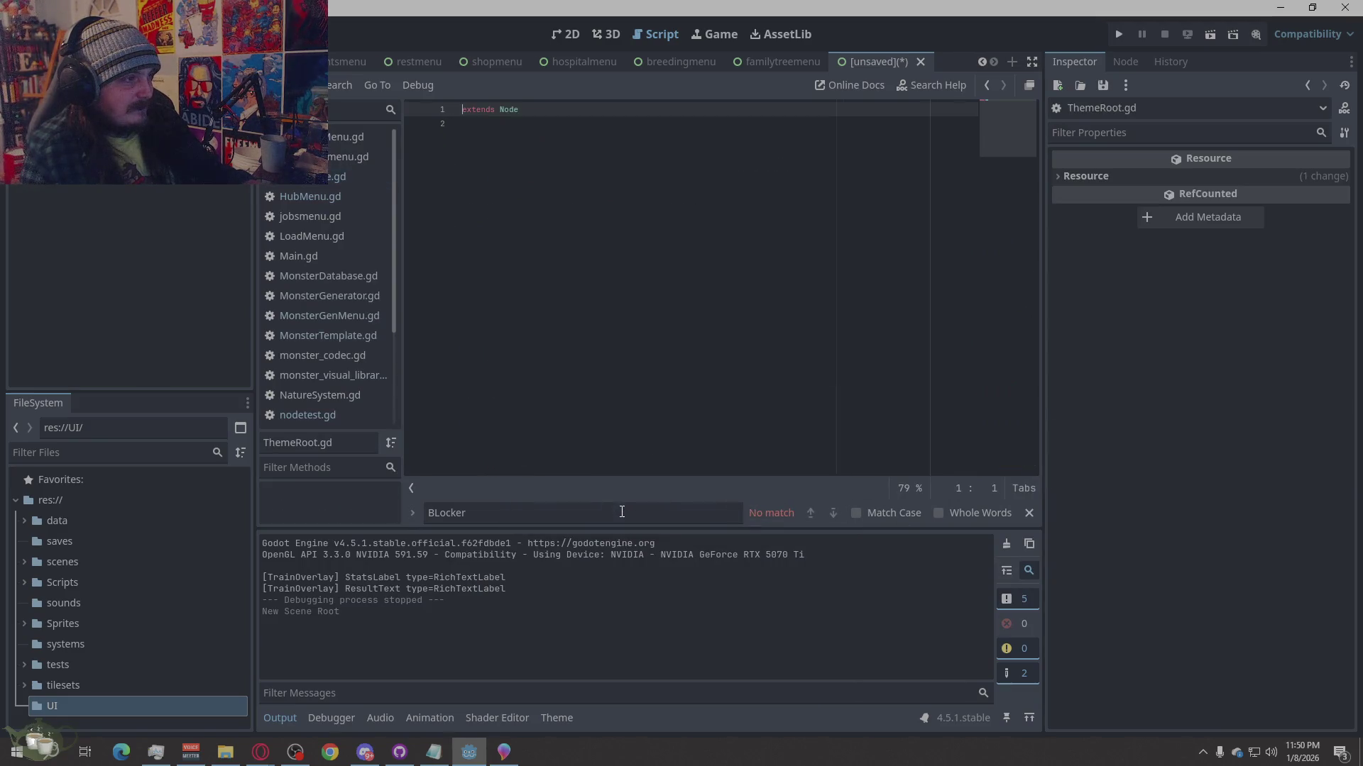
- Paste the 87-line ThemeRoot theming code over the placeholder and go to the preload error line
{"action": "left_click", "coordinate": [717, 441]}
{"action": "key", "text": "alt+Tab"}
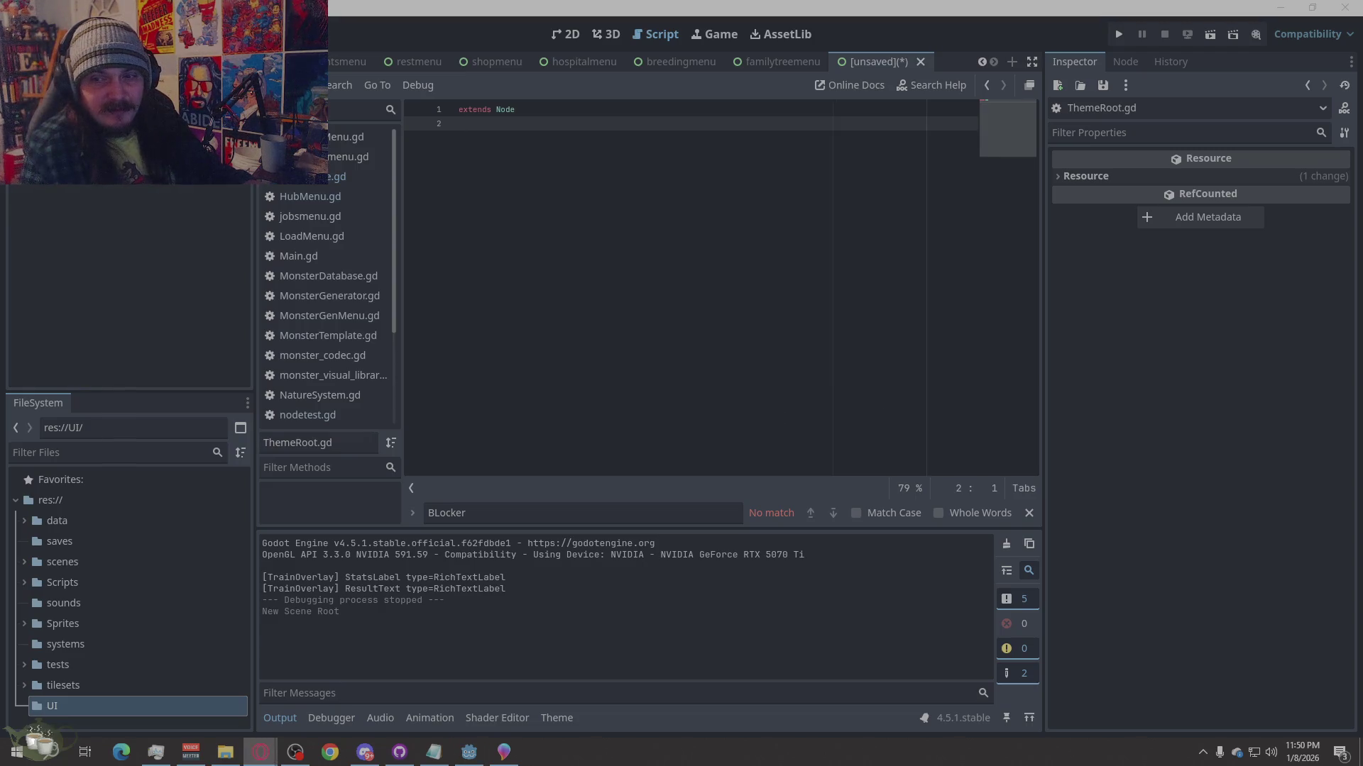
{"action": "key", "text": "alt+Tab"}
{"action": "key", "text": "shift+Up"}
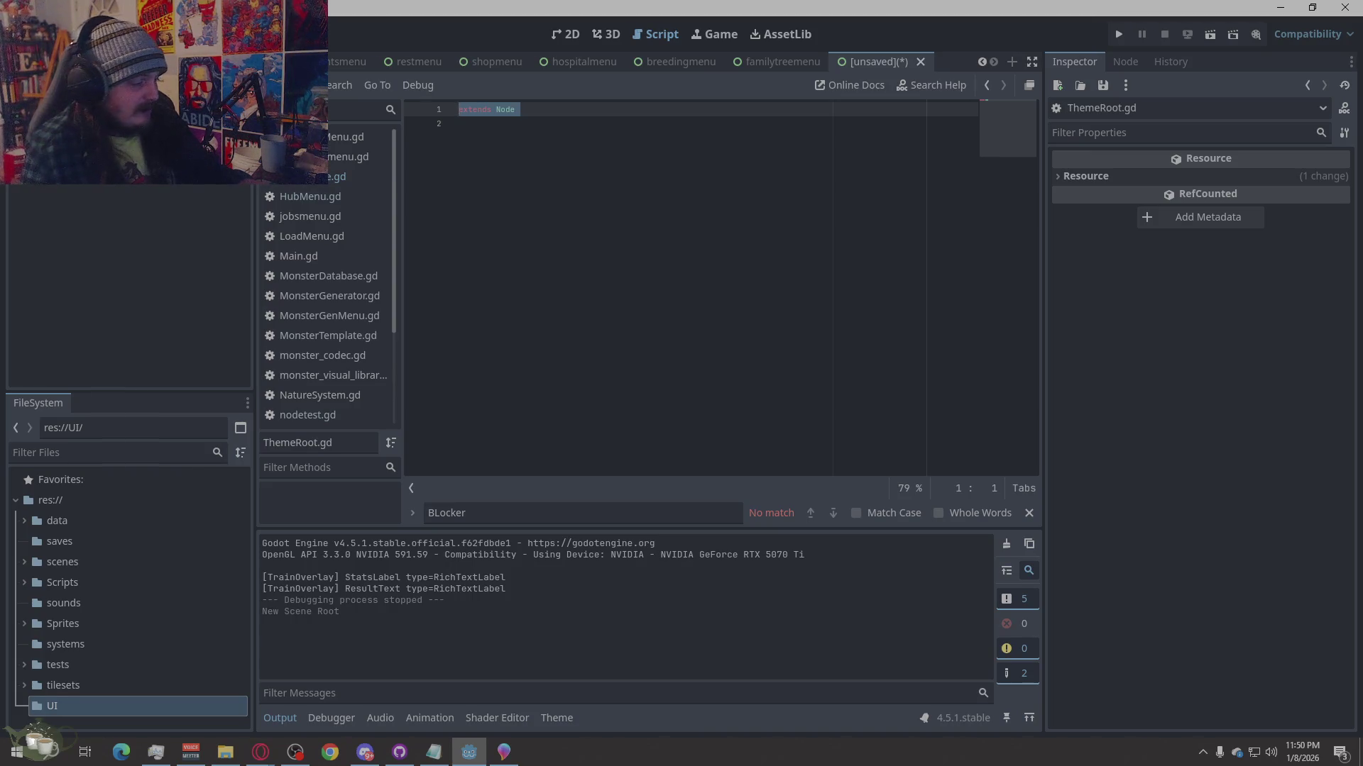
{"action": "key", "text": "ctrl+v"}
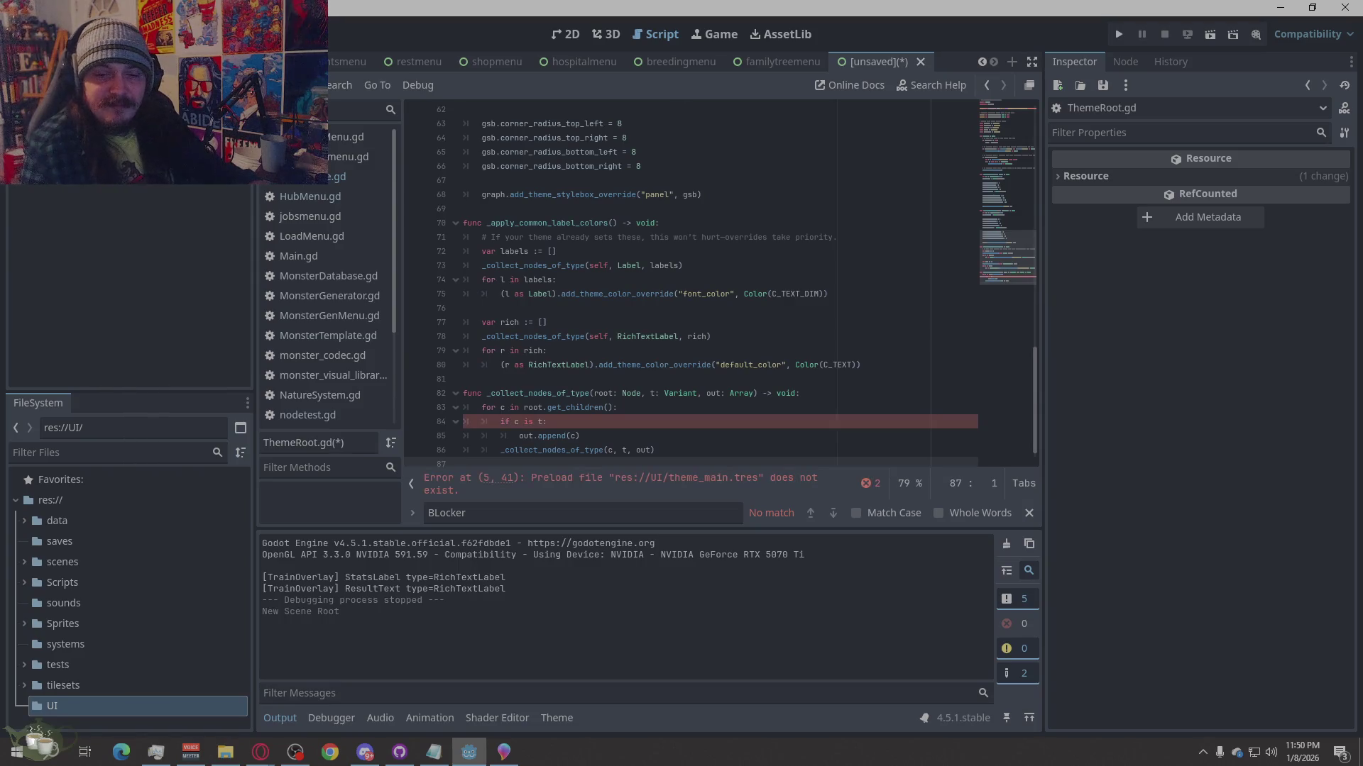
{"action": "key", "text": "alt+Tab"}
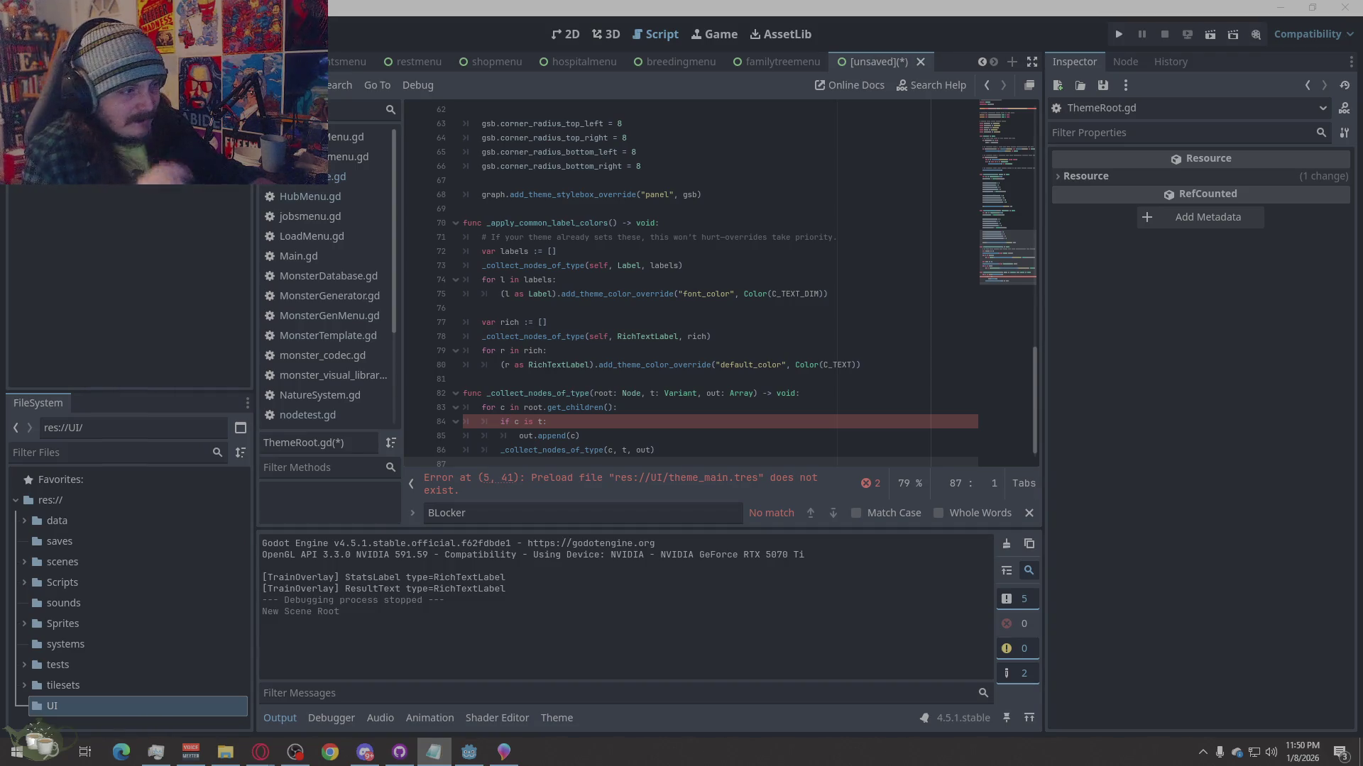
{"action": "left_click", "coordinate": [787, 483]}
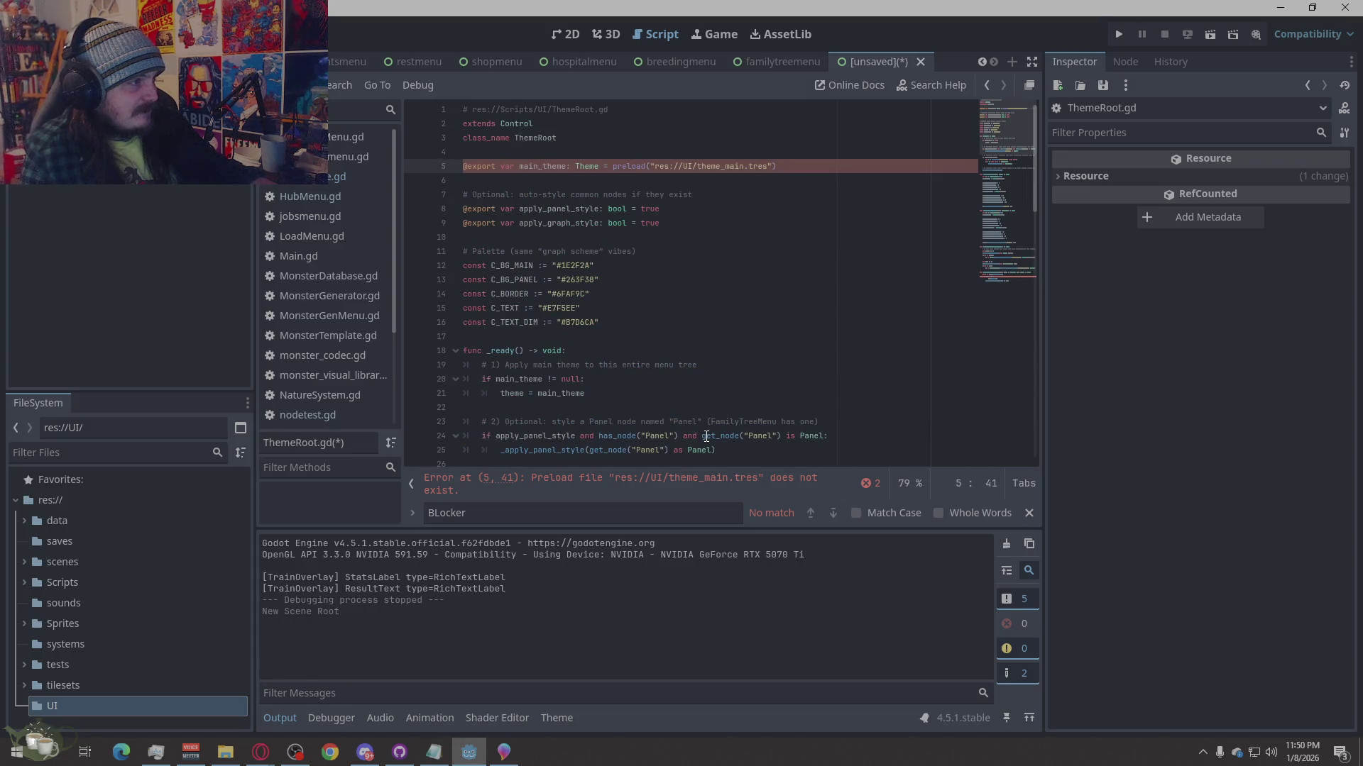
{"action": "left_click", "coordinate": [802, 161]}
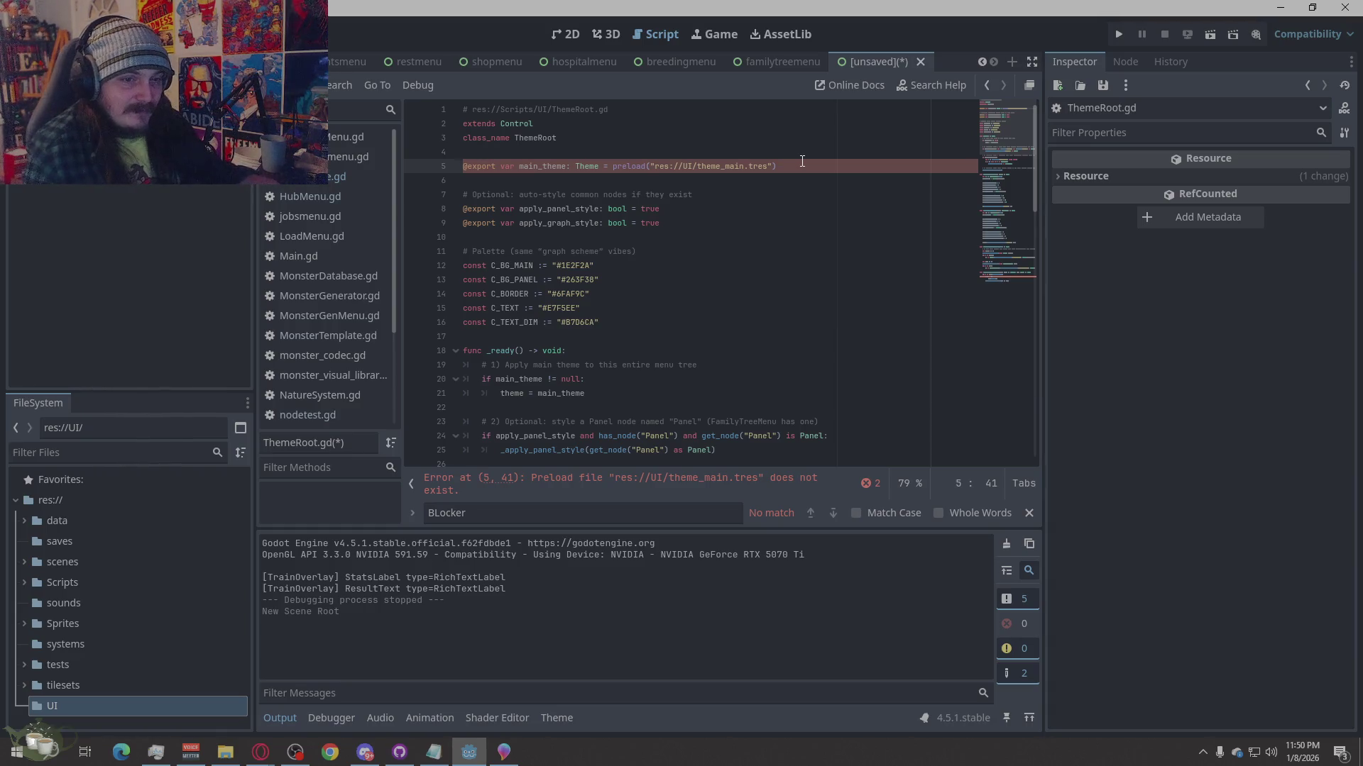
{"action": "left_click_drag", "start_coordinate": [803, 162], "coordinate": [426, 166]}
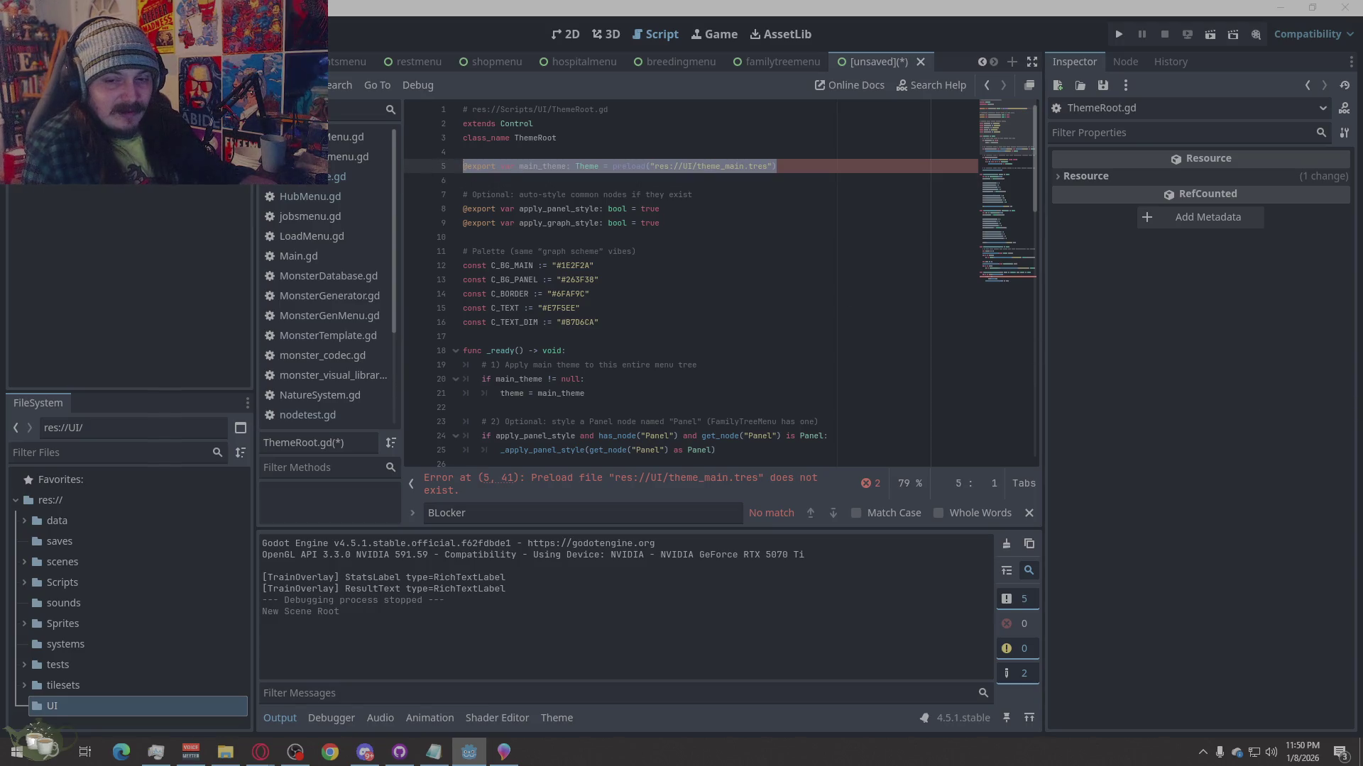
{"action": "key", "text": "alt+Tab"}
{"action": "key", "text": "alt+Tab"}
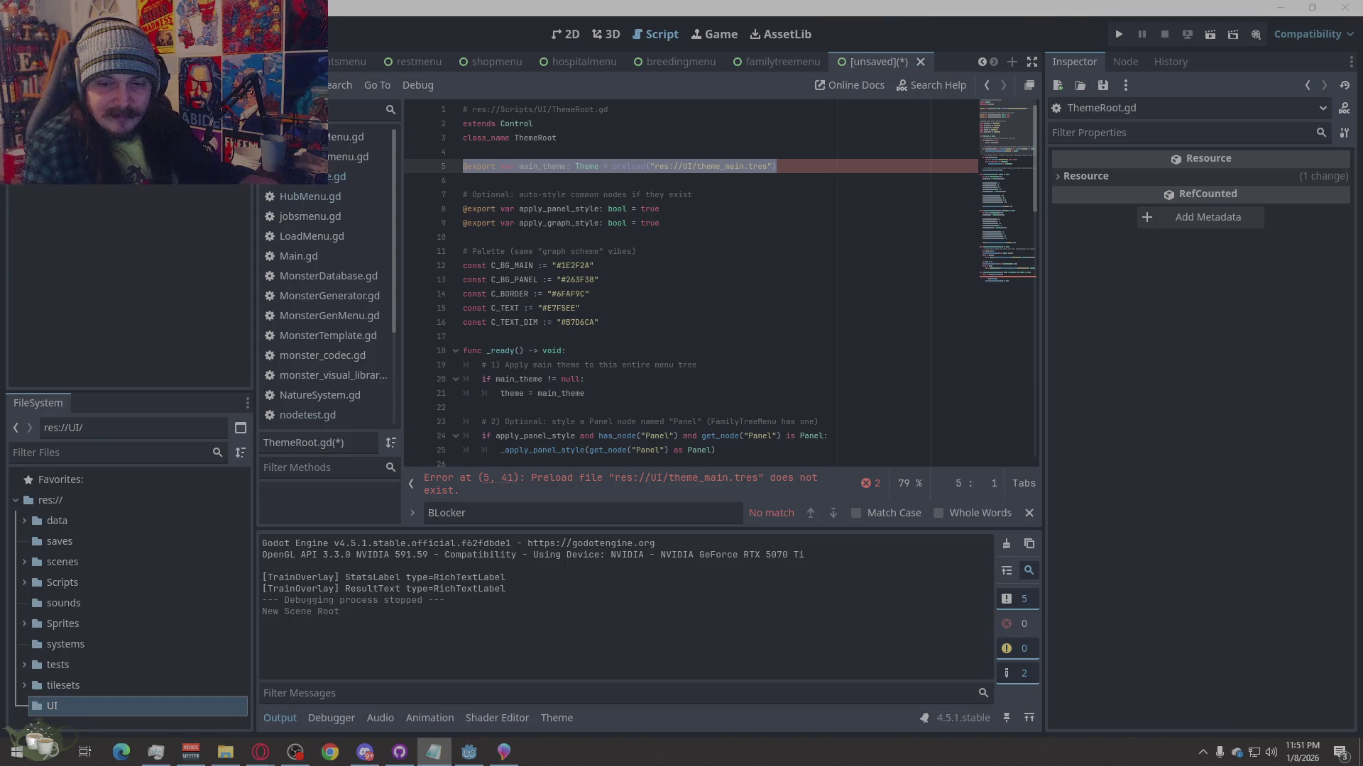
{"action": "key", "text": "alt+Tab"}
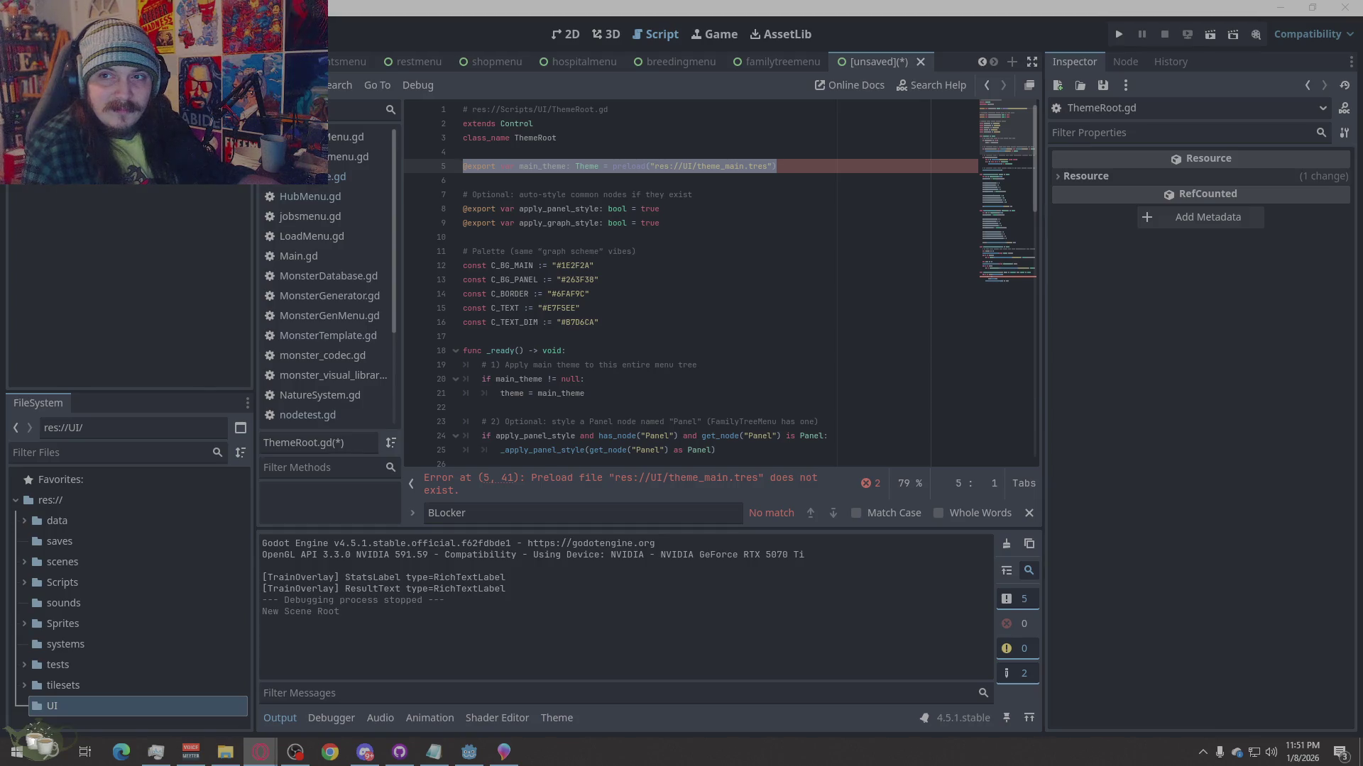
- Open Save Scene As for control.tscn and move up from res://Sprites to res://
{"action": "left_click", "coordinate": [765, 279]}
{"action": "key", "text": "ctrl+s"}
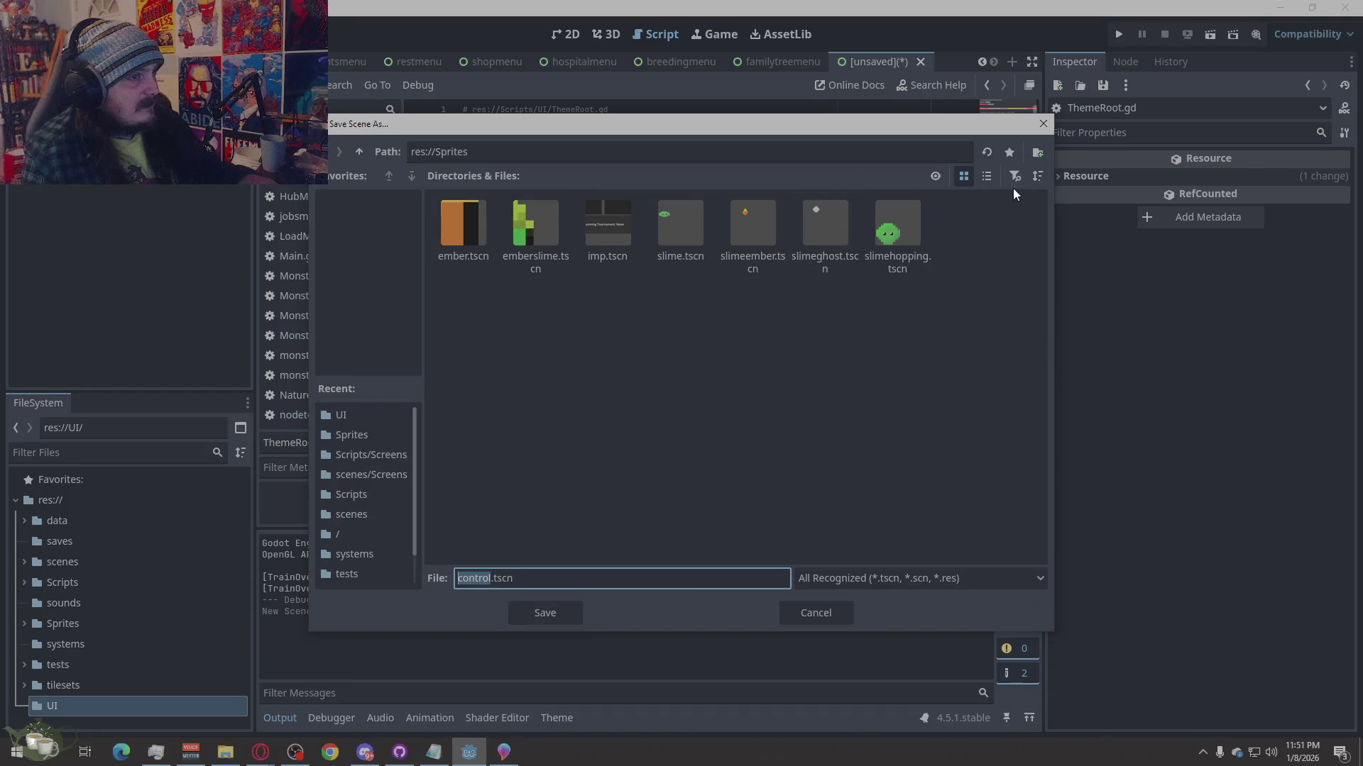
{"action": "left_click", "coordinate": [360, 152]}
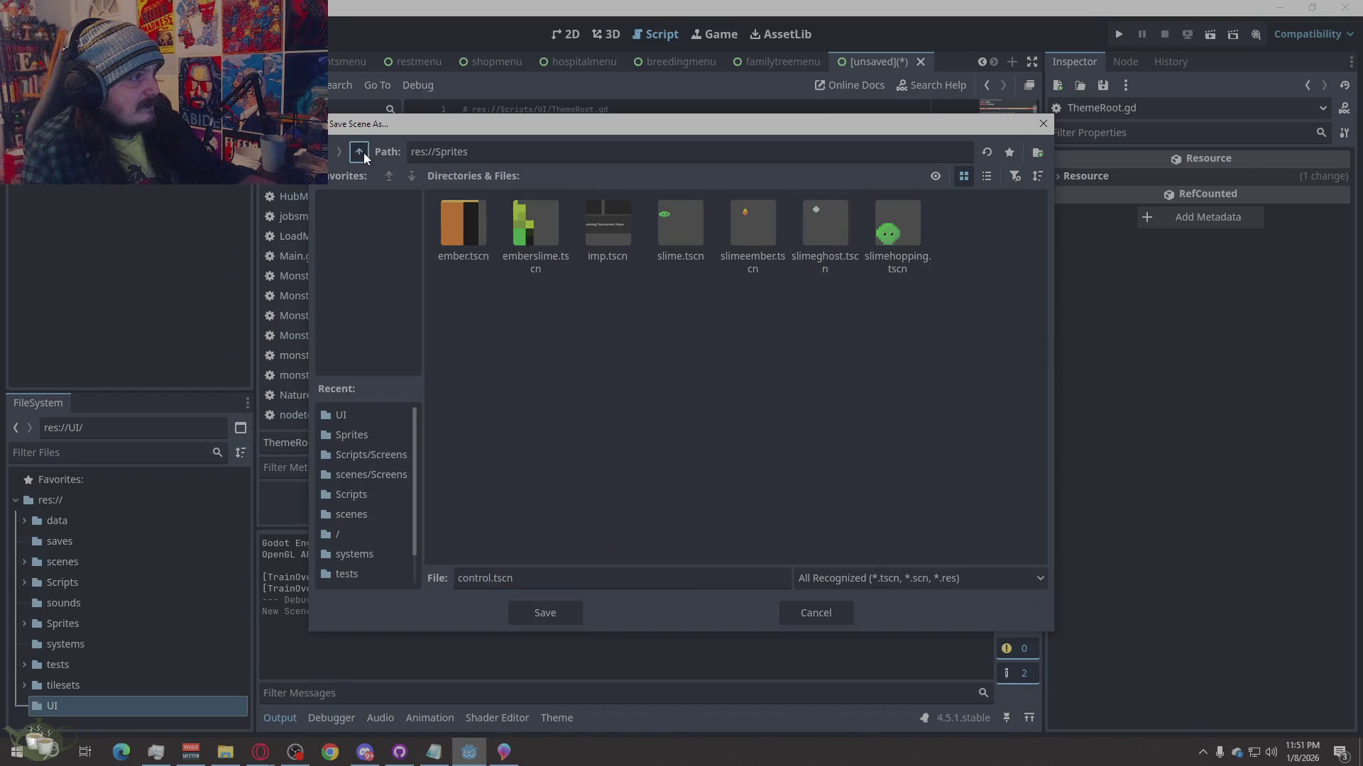
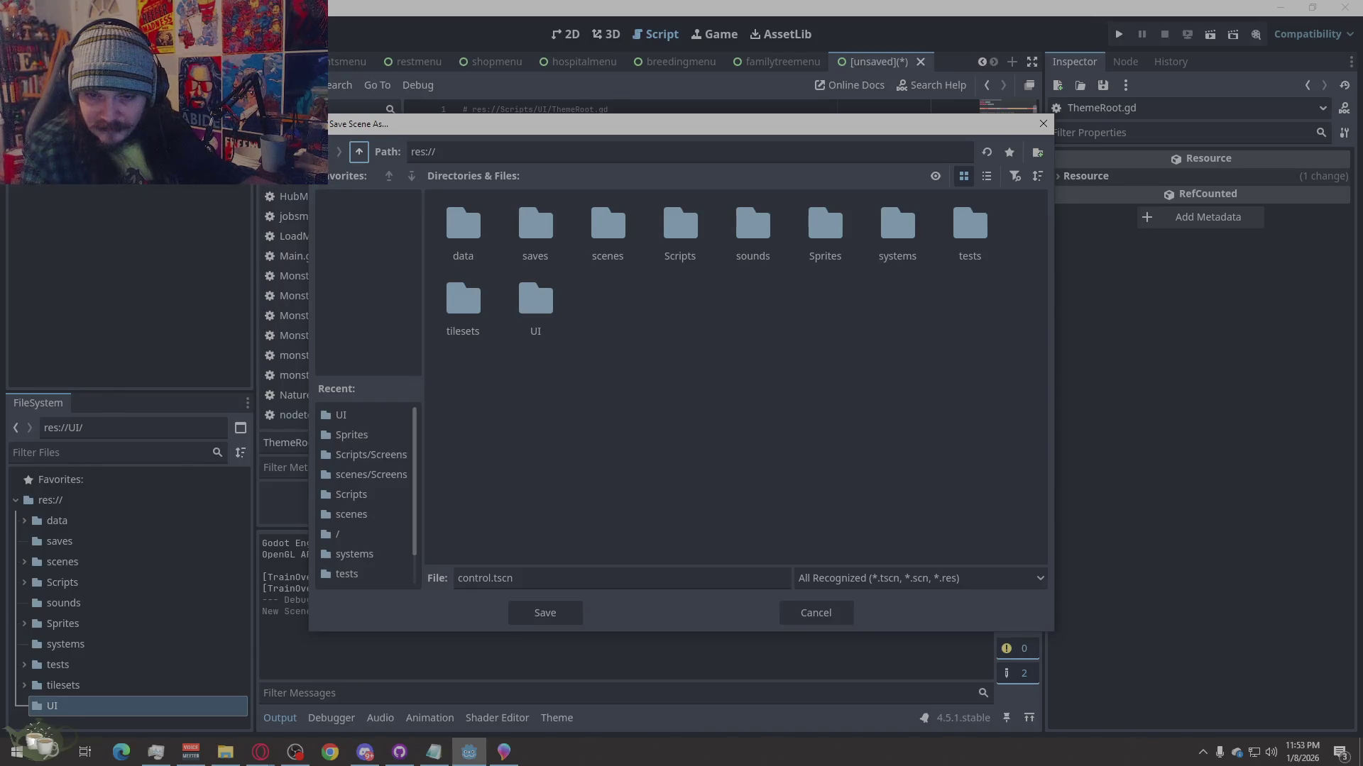
- Save the new theme resource into the res://UI folder under the file name new_theme.tres
{"action": "key", "text": "alt+Tab"}
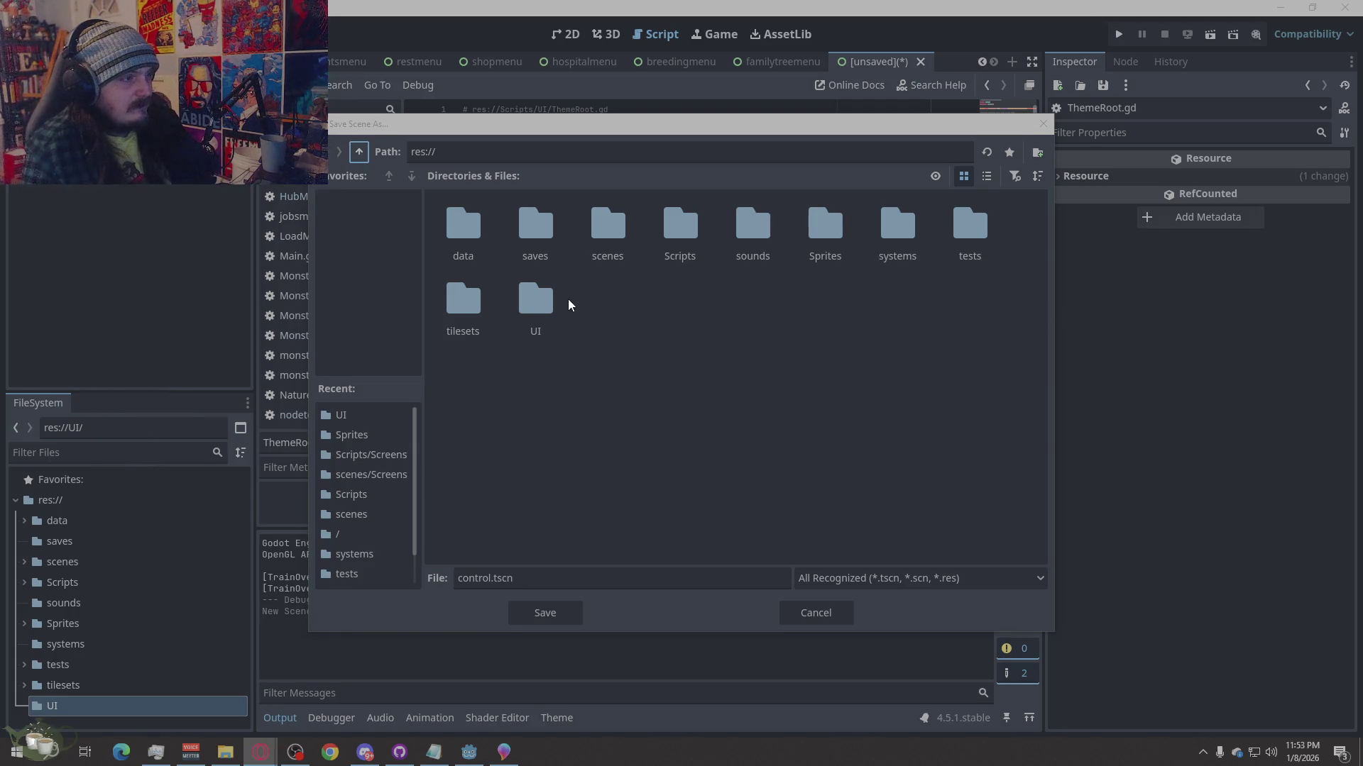
{"action": "double_click", "coordinate": [526, 301]}
{"action": "left_click", "coordinate": [529, 578]}
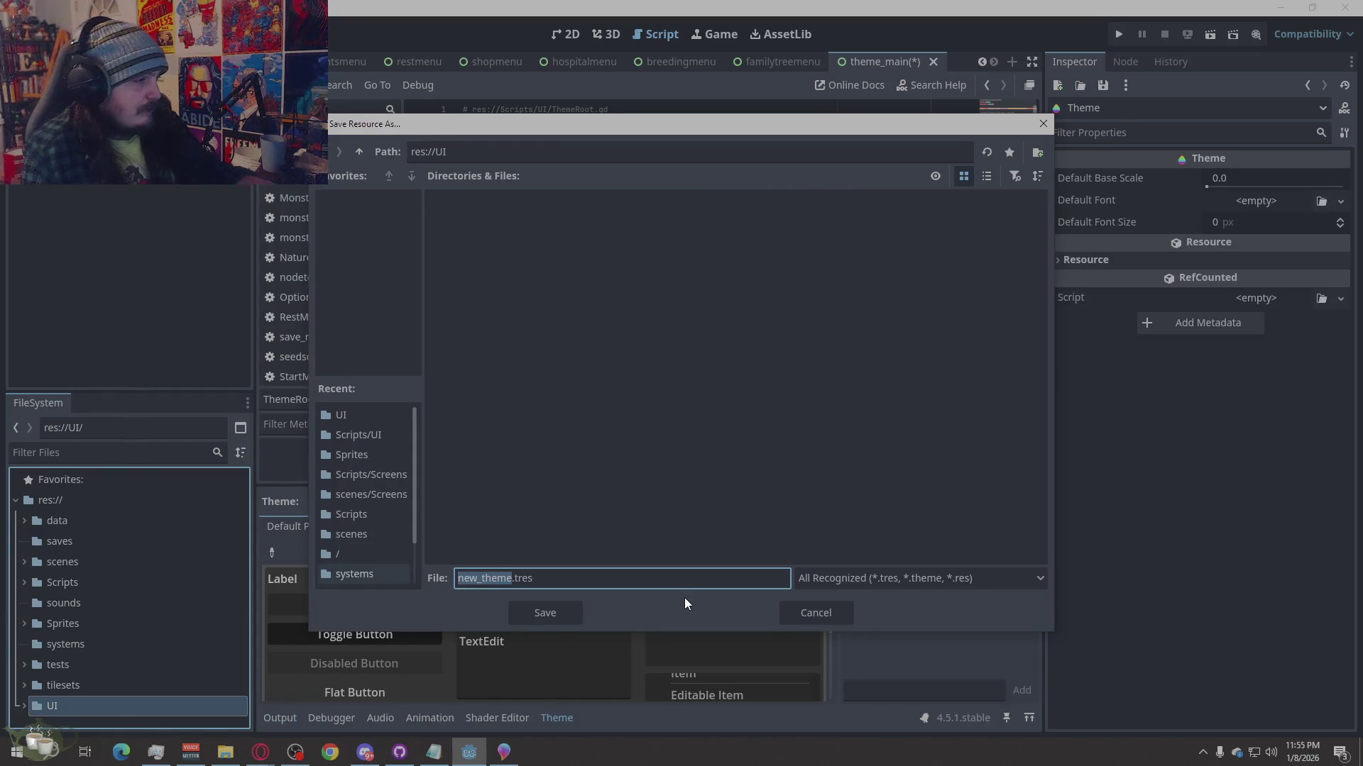
{"action": "left_click", "coordinate": [556, 609]}
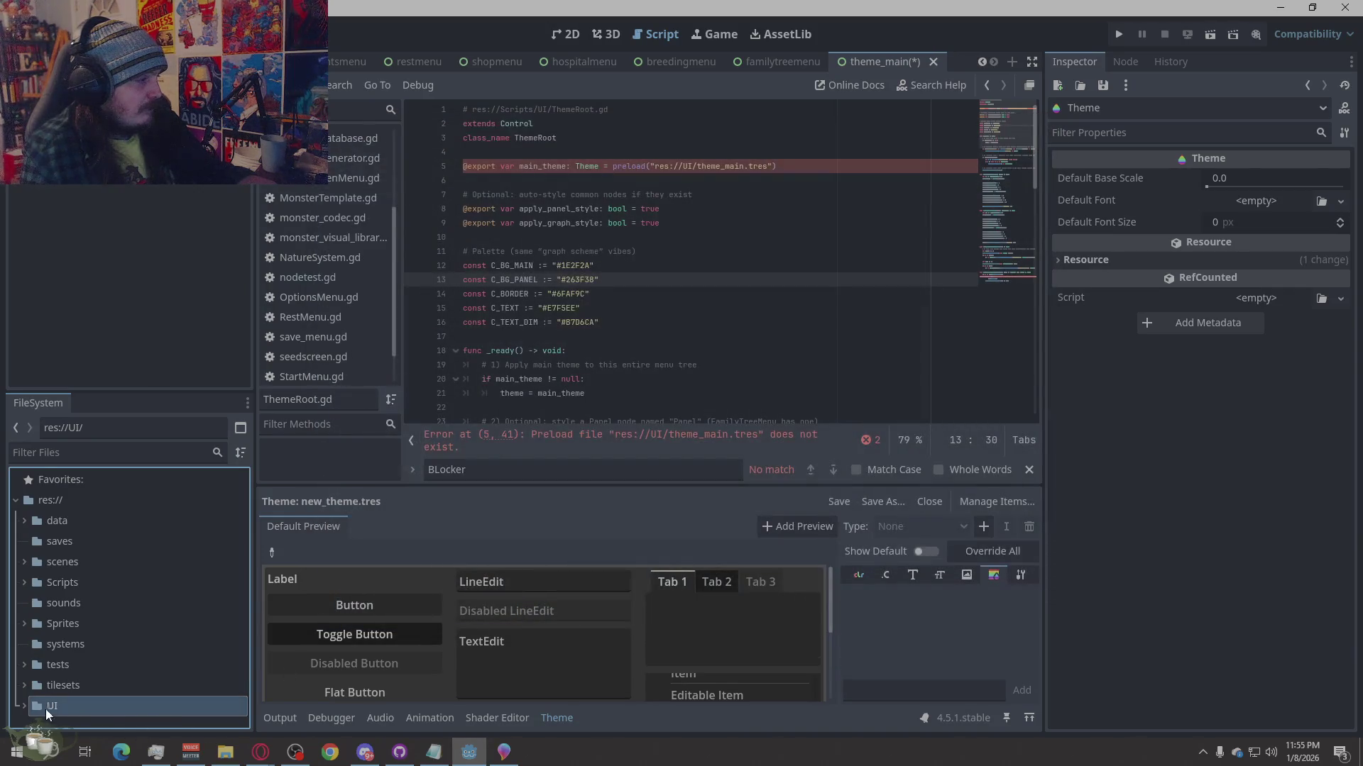
- Delete theme_main.tscn from the UI folder, leaving new_theme.tres selected
{"action": "left_click", "coordinate": [24, 705]}
{"action": "left_click", "coordinate": [108, 712]}
{"action": "right_click", "coordinate": [112, 716]}
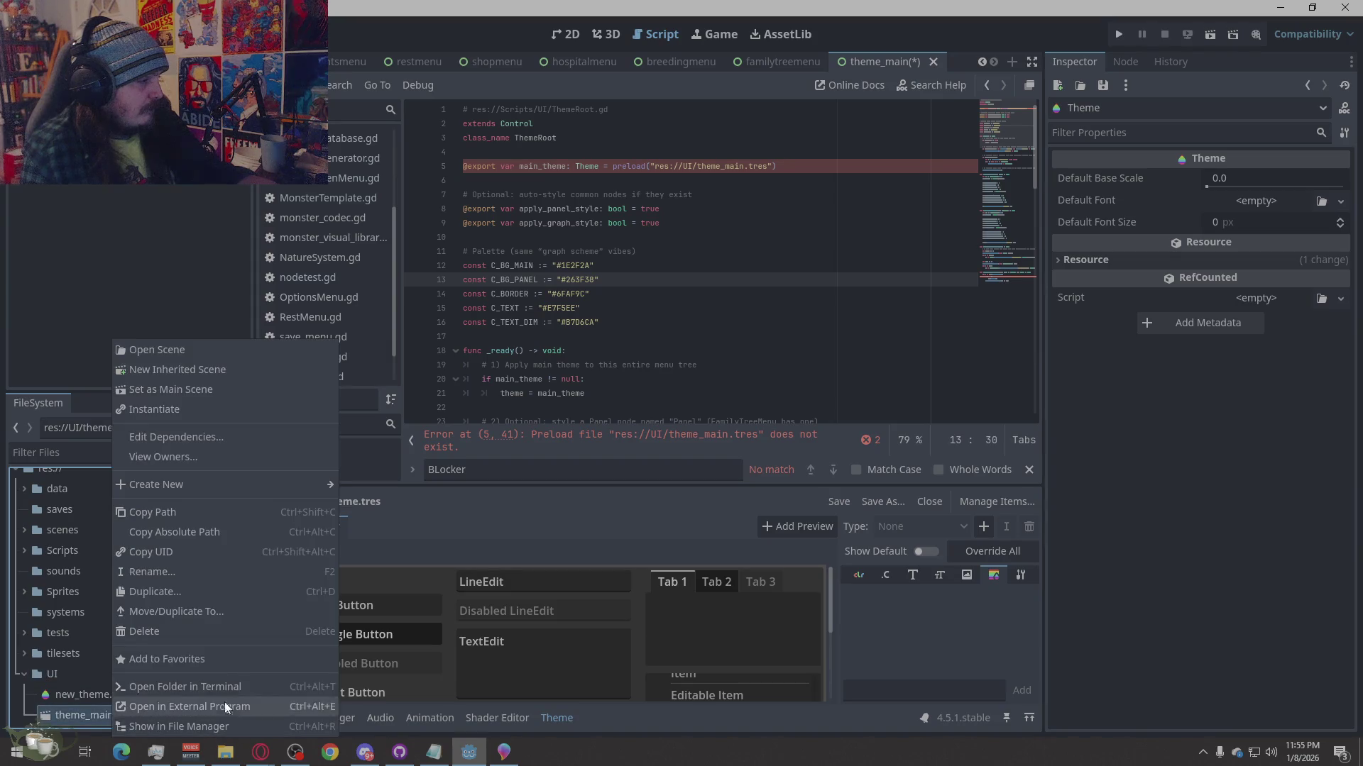
{"action": "left_click", "coordinate": [179, 632]}
{"action": "left_click", "coordinate": [562, 452]}
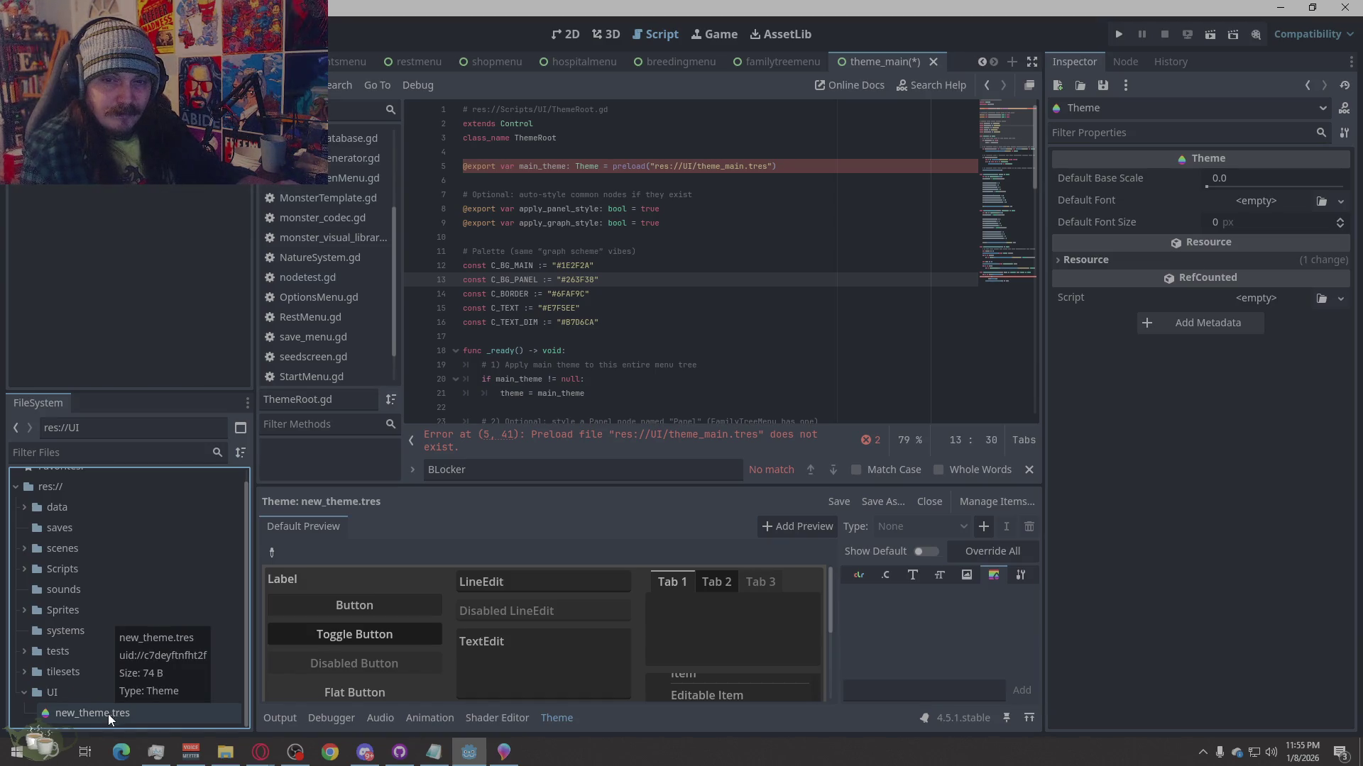
{"action": "left_click", "coordinate": [104, 720]}
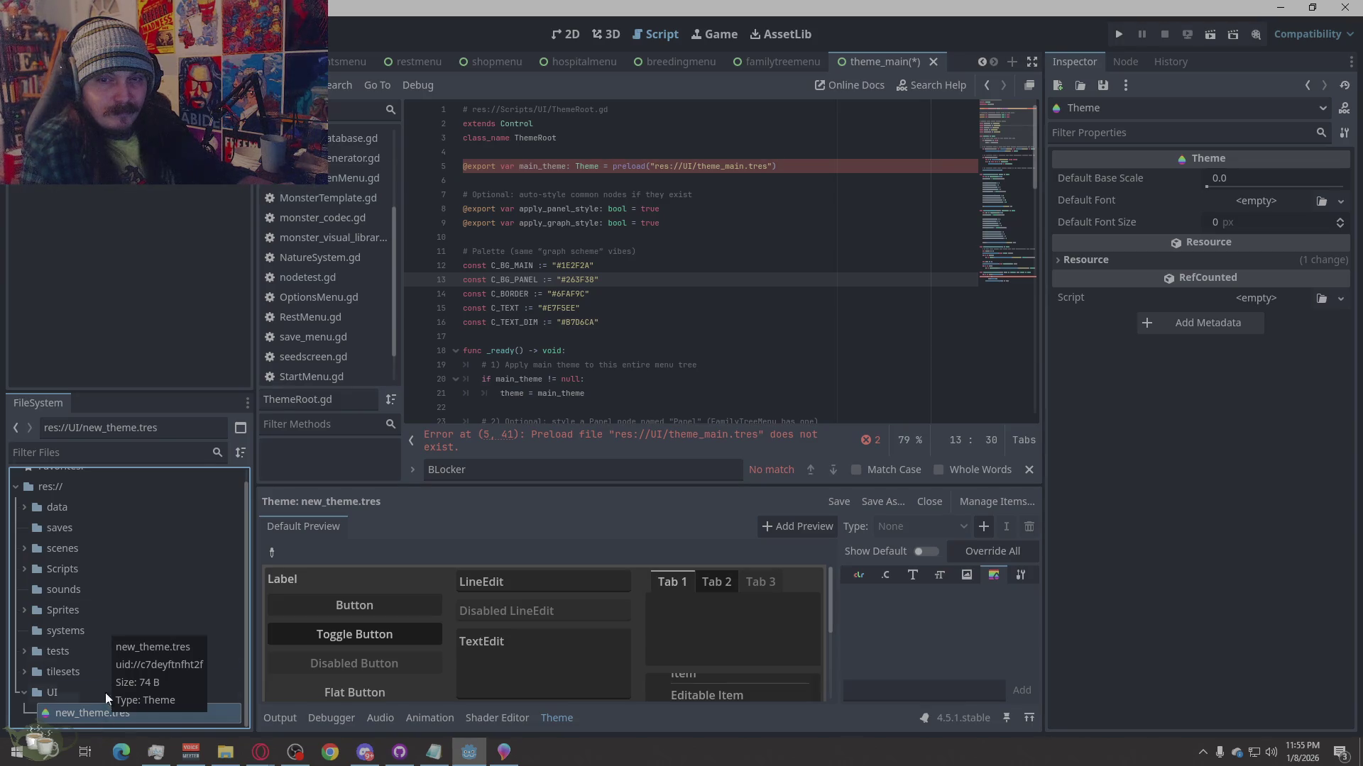
- Open Project Settings and move its window up and to the right
{"action": "left_click", "coordinate": [71, 34]}
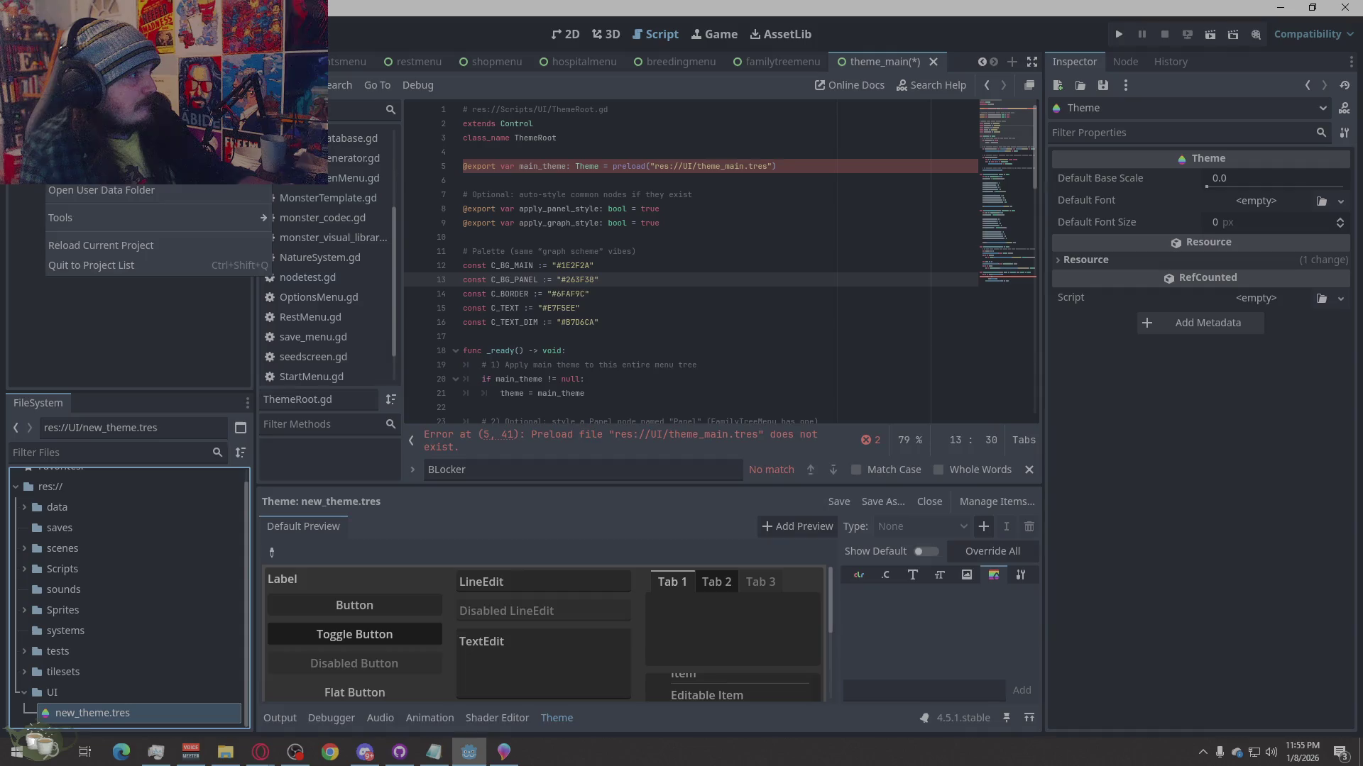
{"action": "left_click", "coordinate": [86, 57]}
{"action": "left_click_drag", "start_coordinate": [555, 281], "coordinate": [680, 95]}
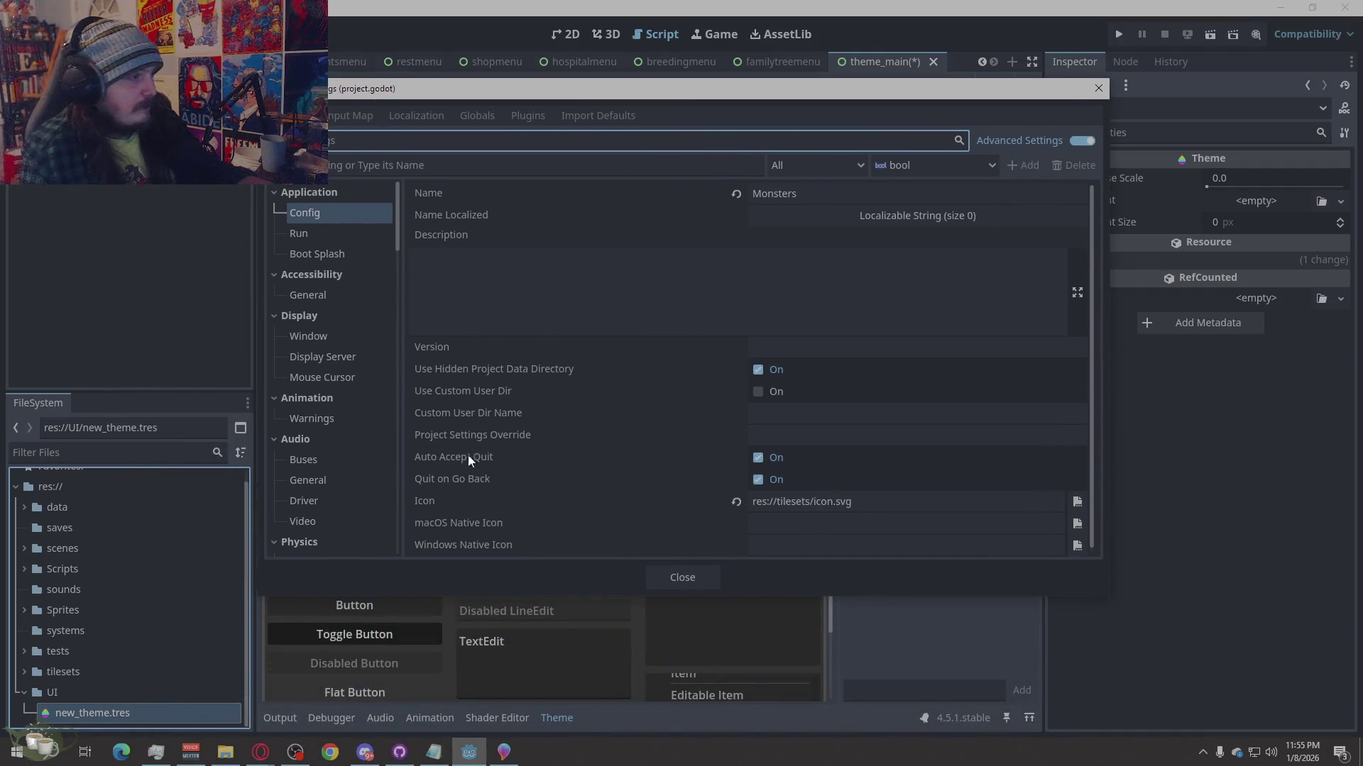
- Collapse the Application through Internationalization categories in the Project Settings list
{"action": "left_click", "coordinate": [280, 193]}
{"action": "left_click", "coordinate": [276, 211]}
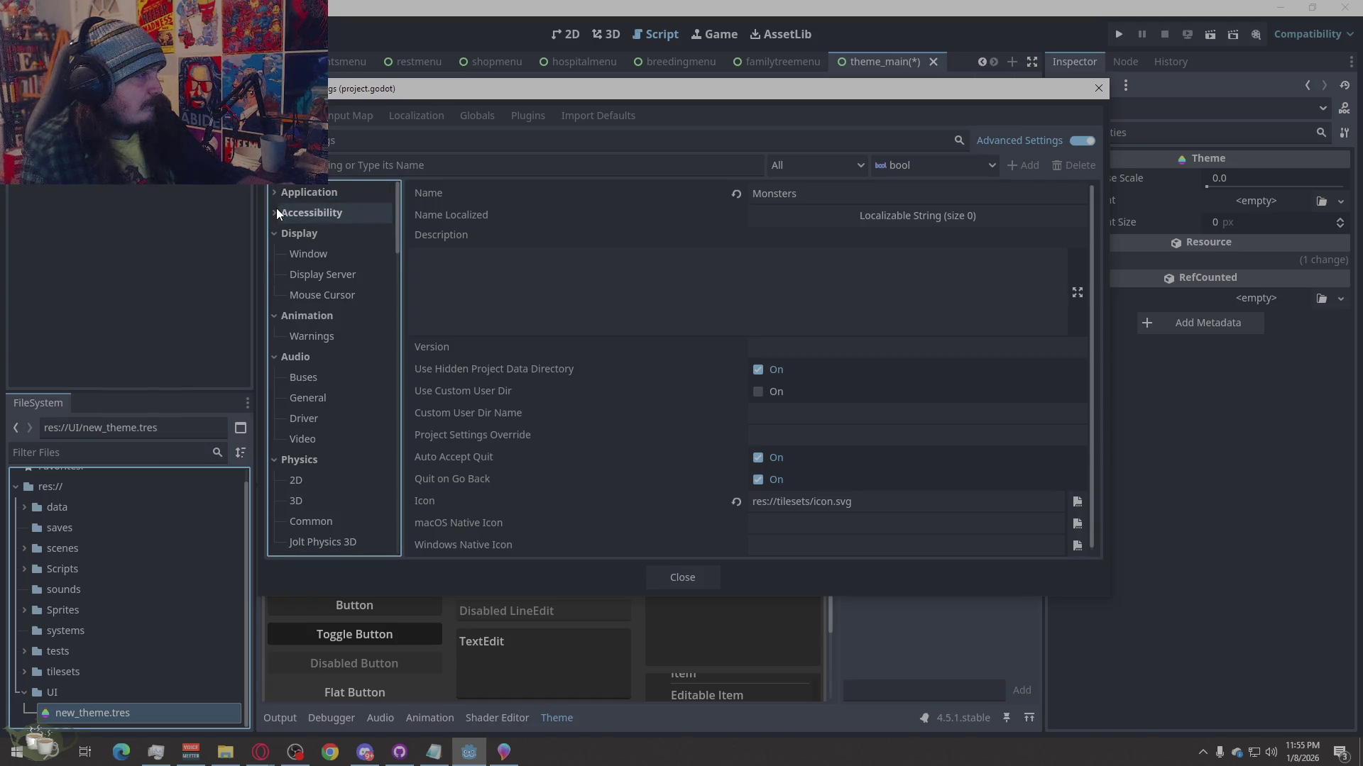
{"action": "left_click", "coordinate": [274, 234]}
{"action": "left_click", "coordinate": [275, 253]}
{"action": "left_click", "coordinate": [274, 274]}
{"action": "left_click", "coordinate": [275, 295]}
{"action": "left_click", "coordinate": [274, 315]}
{"action": "left_click", "coordinate": [272, 335]}
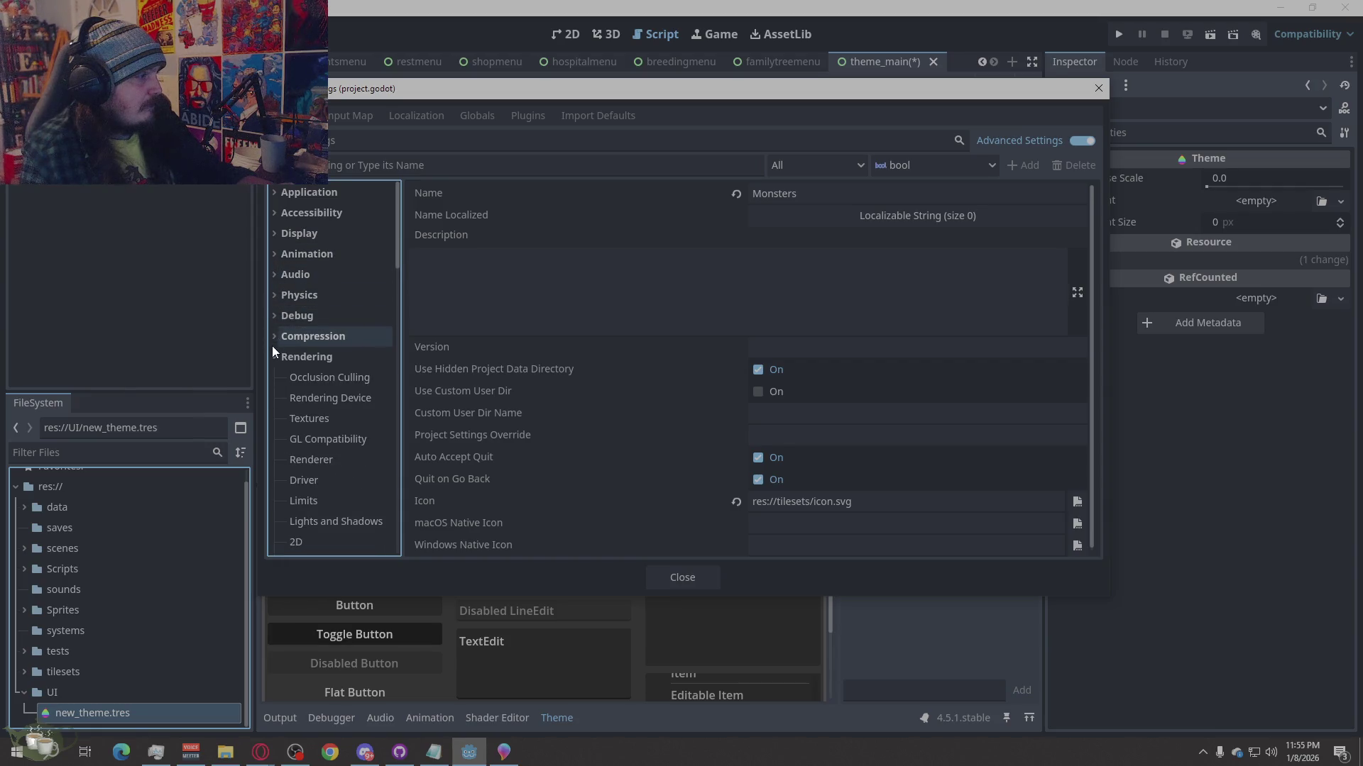
{"action": "left_click", "coordinate": [276, 355]}
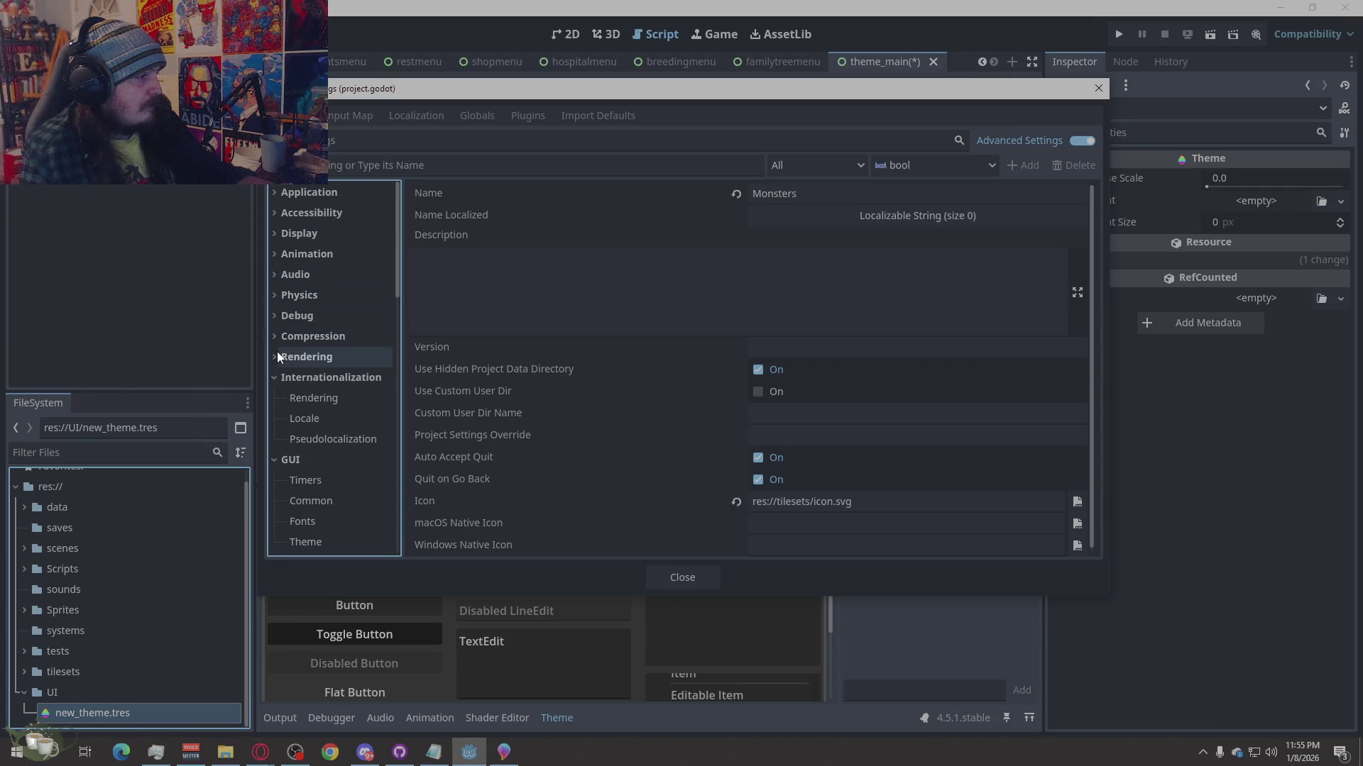
{"action": "left_click", "coordinate": [275, 377]}
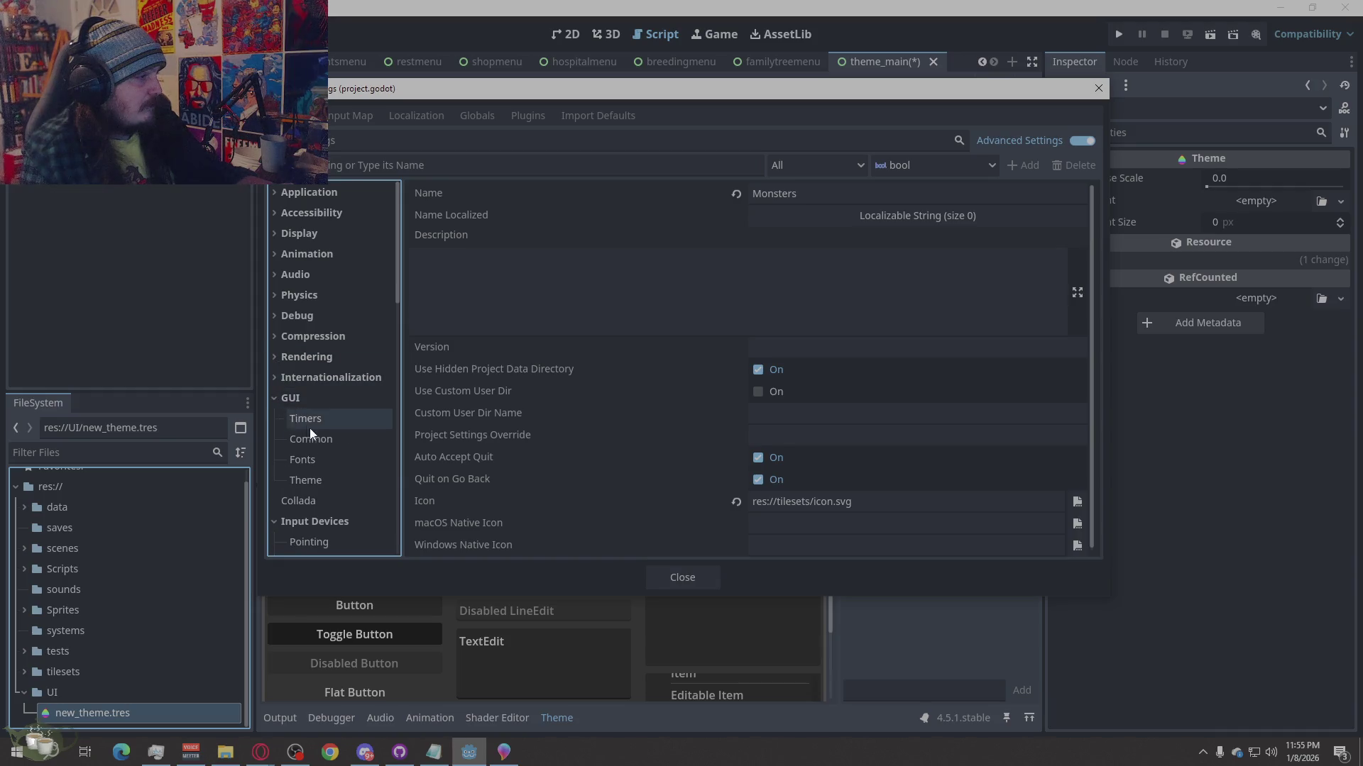
- Set GUI > Theme > Custom to res://UI/new_theme.tres and close Project Settings
{"action": "left_click", "coordinate": [342, 487]}
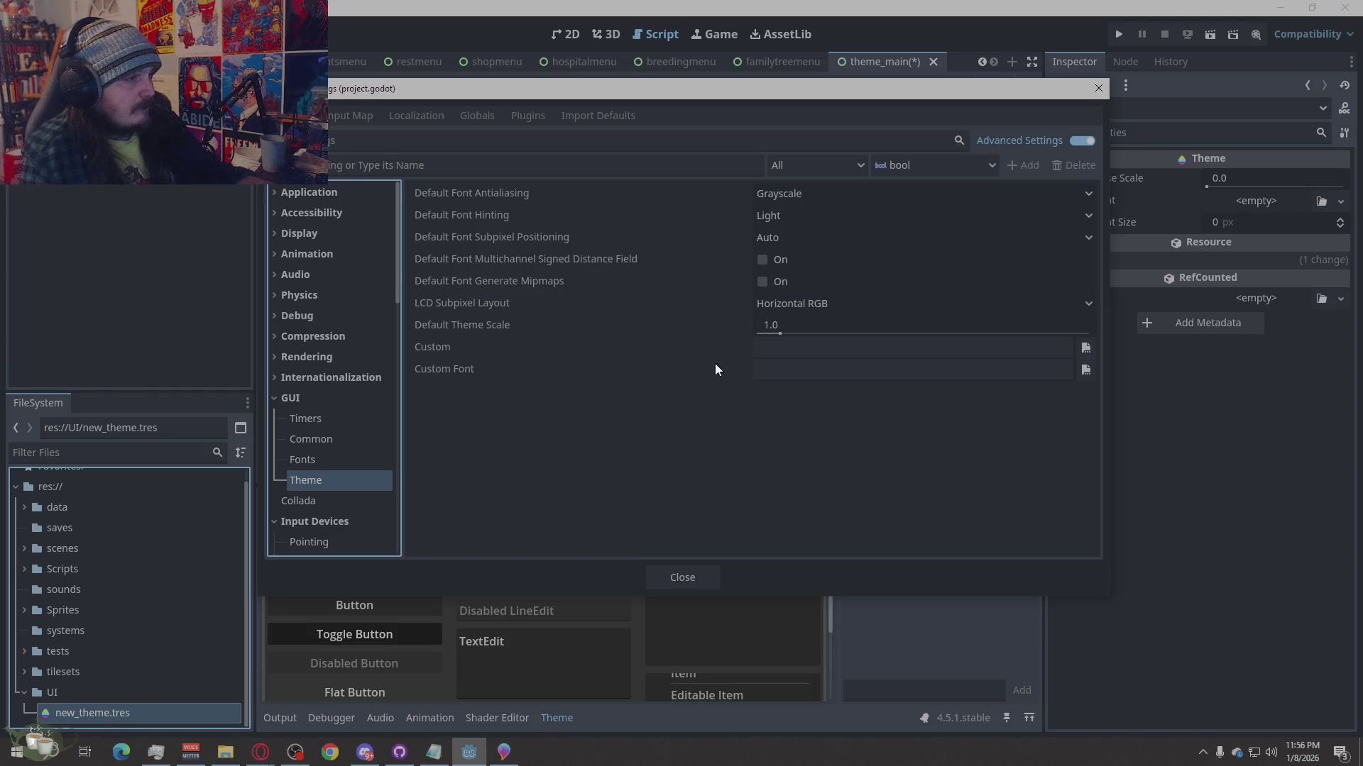
{"action": "left_click", "coordinate": [825, 349]}
{"action": "left_click", "coordinate": [1083, 350]}
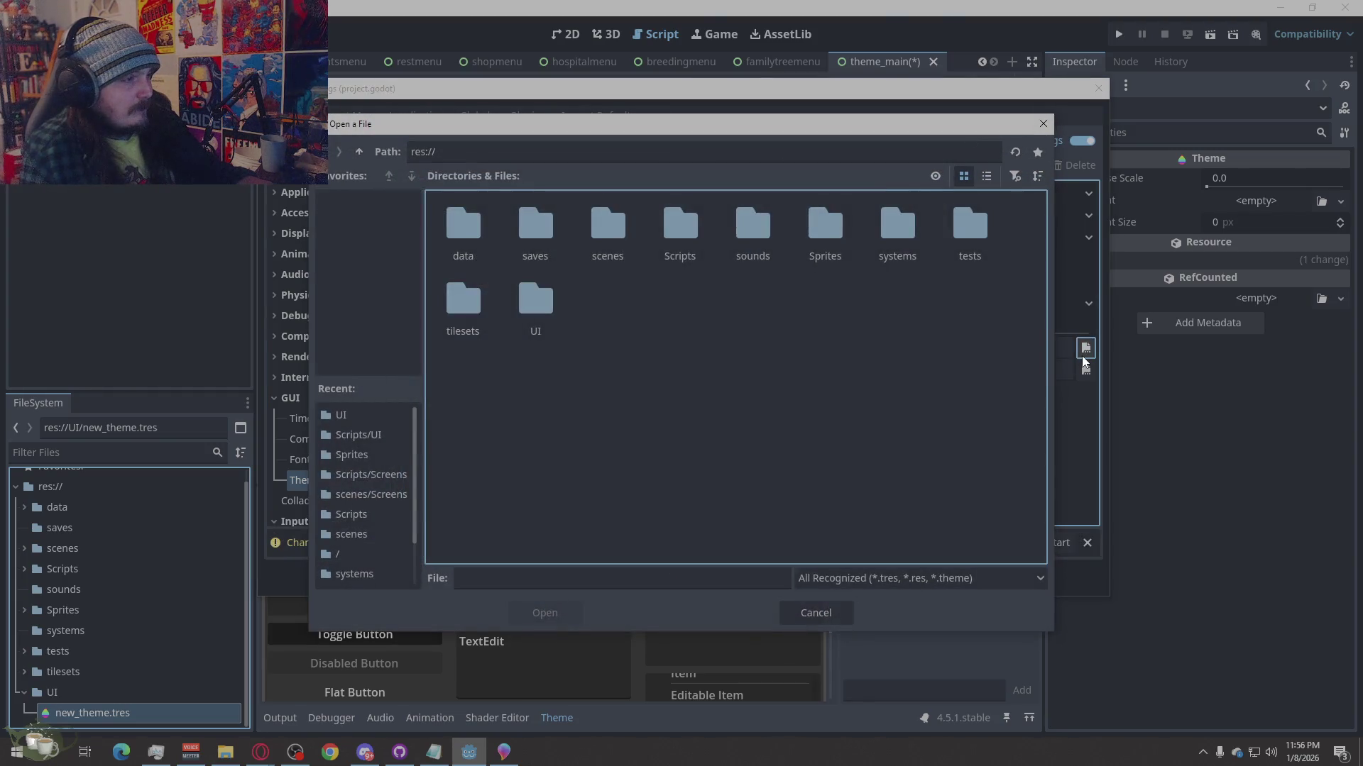
{"action": "double_click", "coordinate": [548, 313]}
{"action": "left_click", "coordinate": [467, 232]}
{"action": "left_click", "coordinate": [555, 614]}
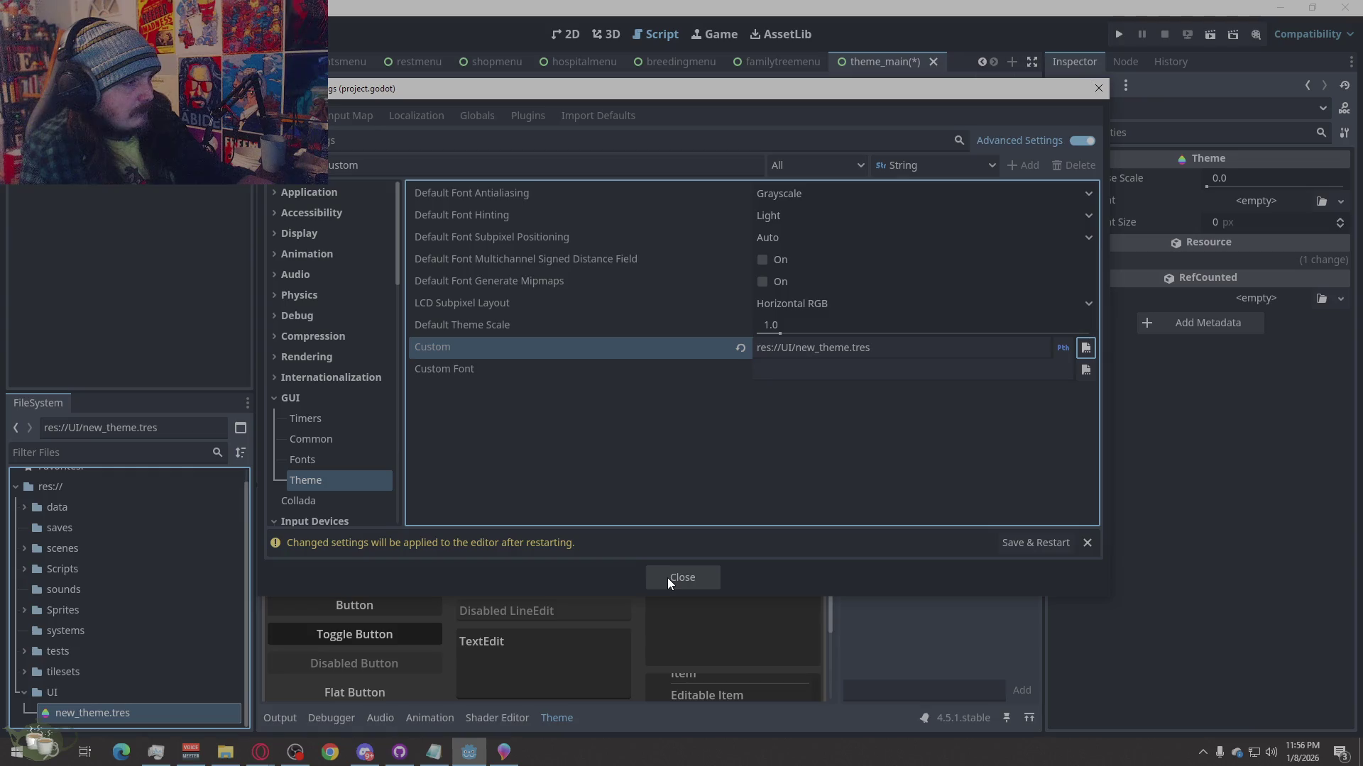
{"action": "left_click", "coordinate": [667, 578]}
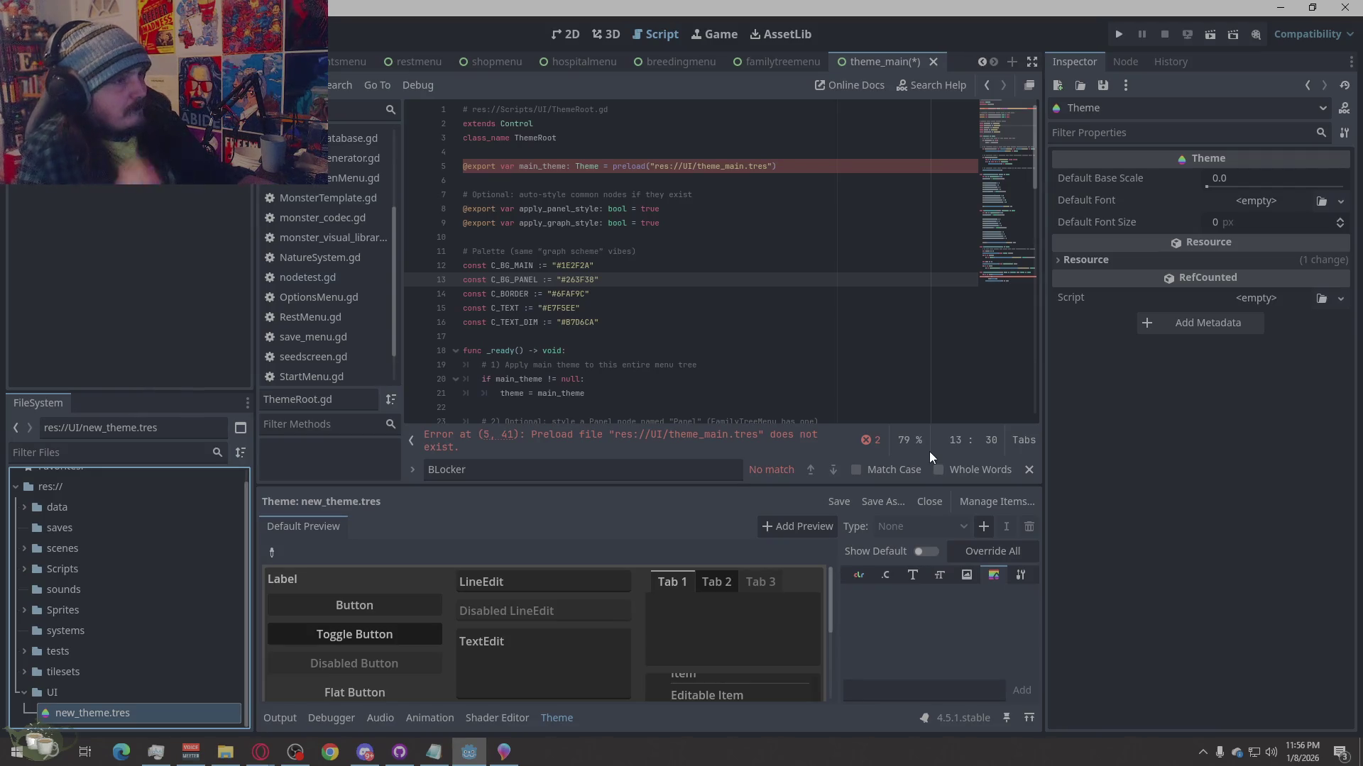
{"action": "left_click", "coordinate": [780, 253]}
- Close the theme_main scene without saving its changes
{"action": "left_click", "coordinate": [797, 226]}
{"action": "left_click", "coordinate": [800, 238]}
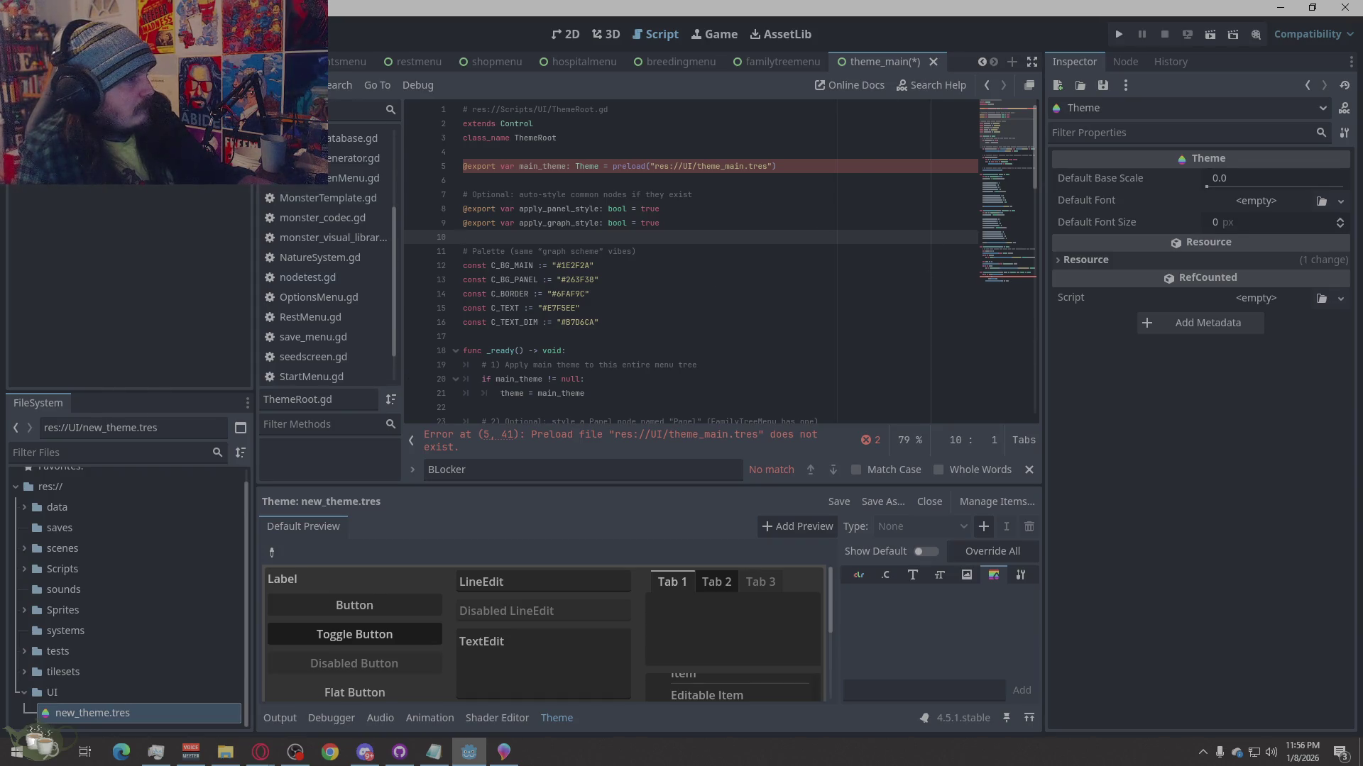
{"action": "left_click", "coordinate": [933, 62]}
{"action": "left_click", "coordinate": [756, 421]}
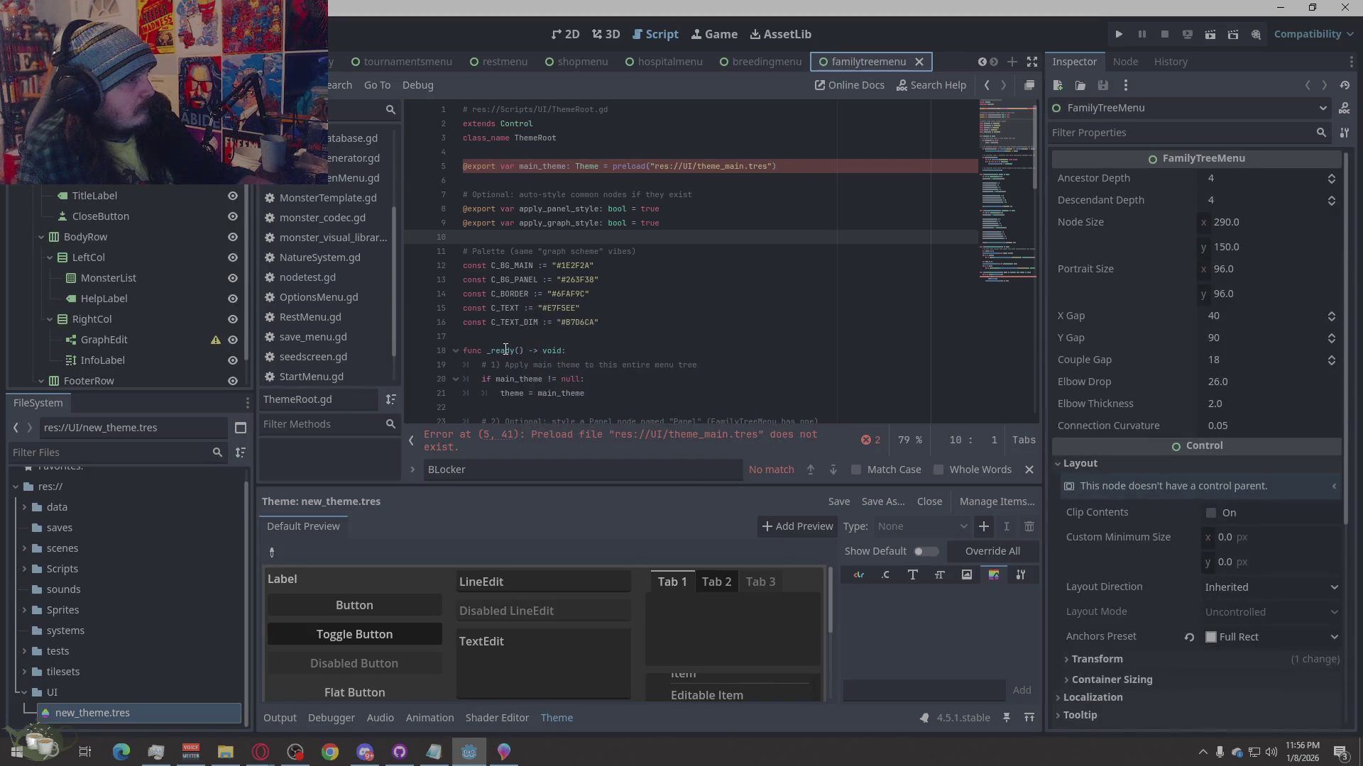
{"action": "scroll", "coordinate": [347, 276], "scroll_direction": "down", "scroll_amount": 3}
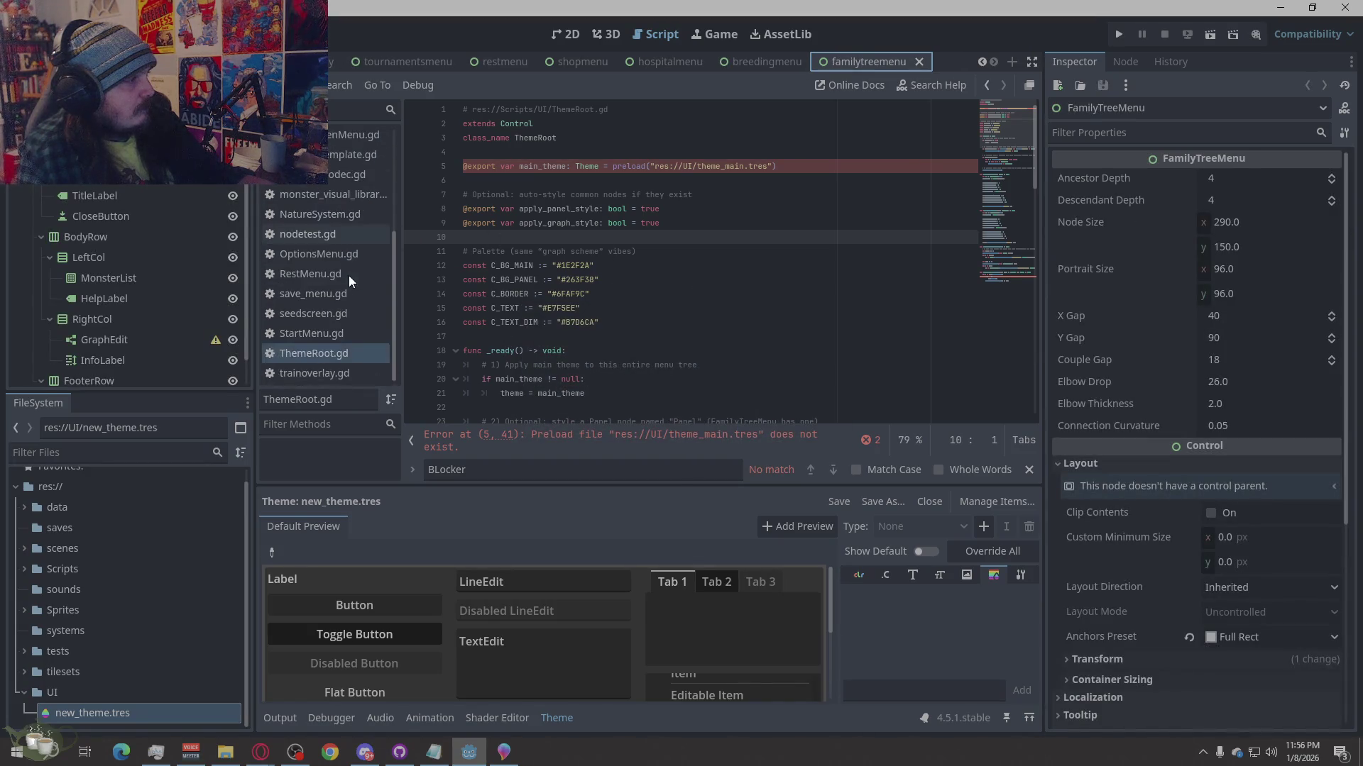
{"action": "scroll", "coordinate": [359, 333], "scroll_direction": "up", "scroll_amount": 3}
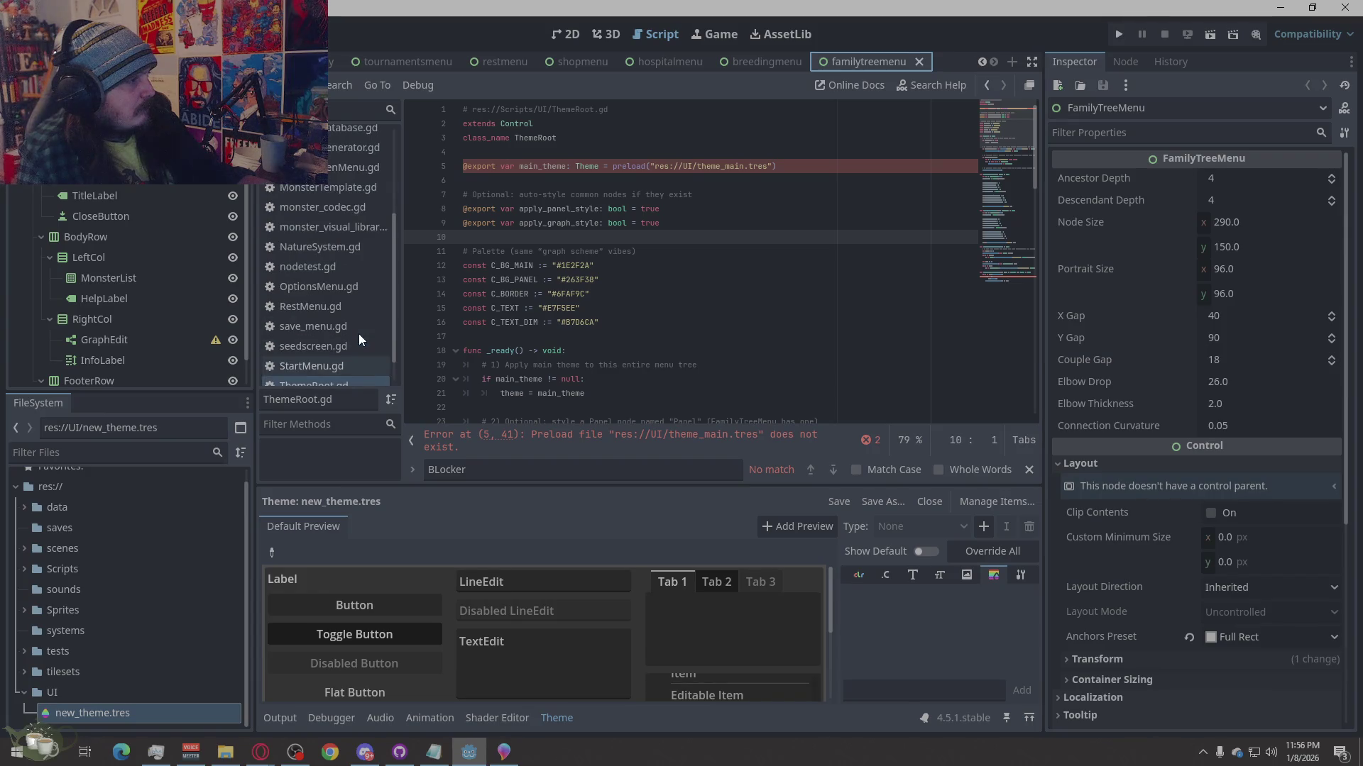
{"action": "scroll", "coordinate": [360, 334], "scroll_direction": "up", "scroll_amount": 1}
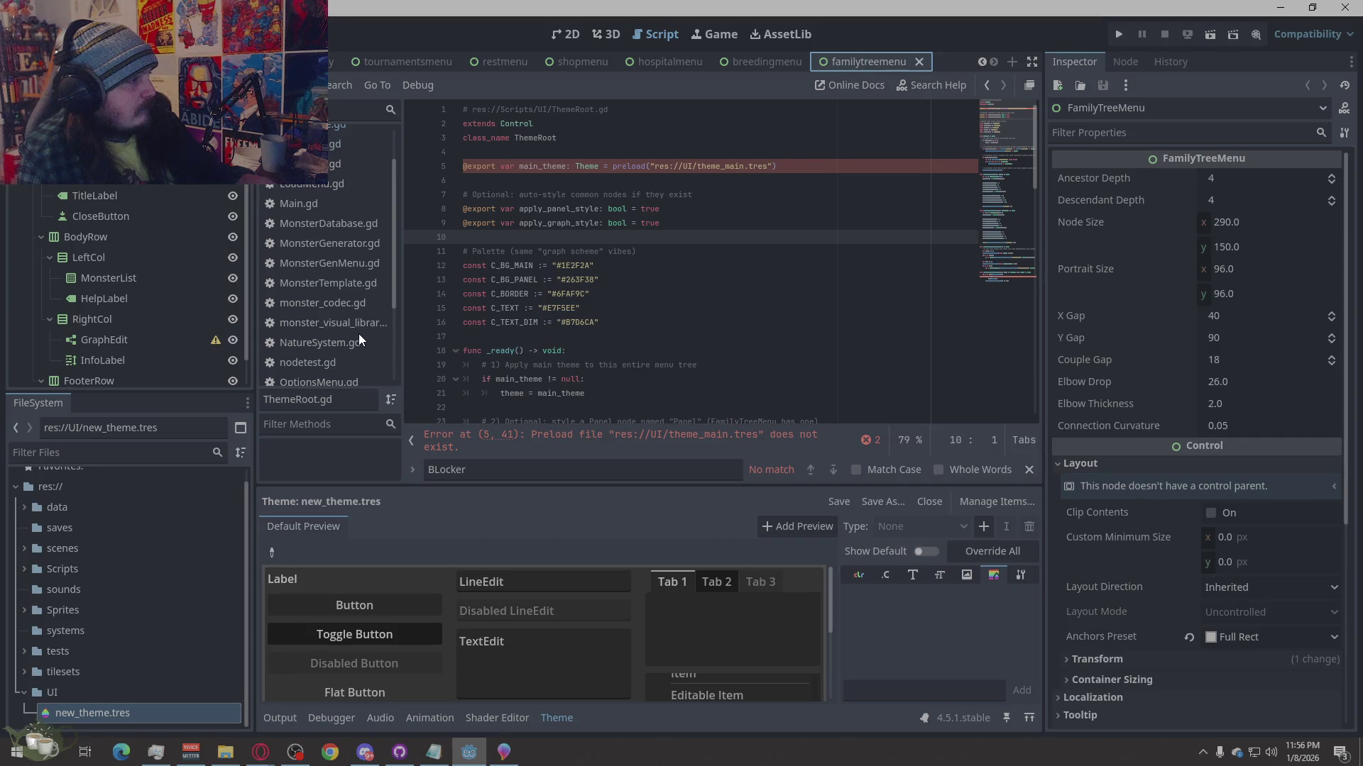
- Close the nodetest.gd script and return to ThemeRoot.gd at line 16
{"action": "right_click", "coordinate": [326, 362]}
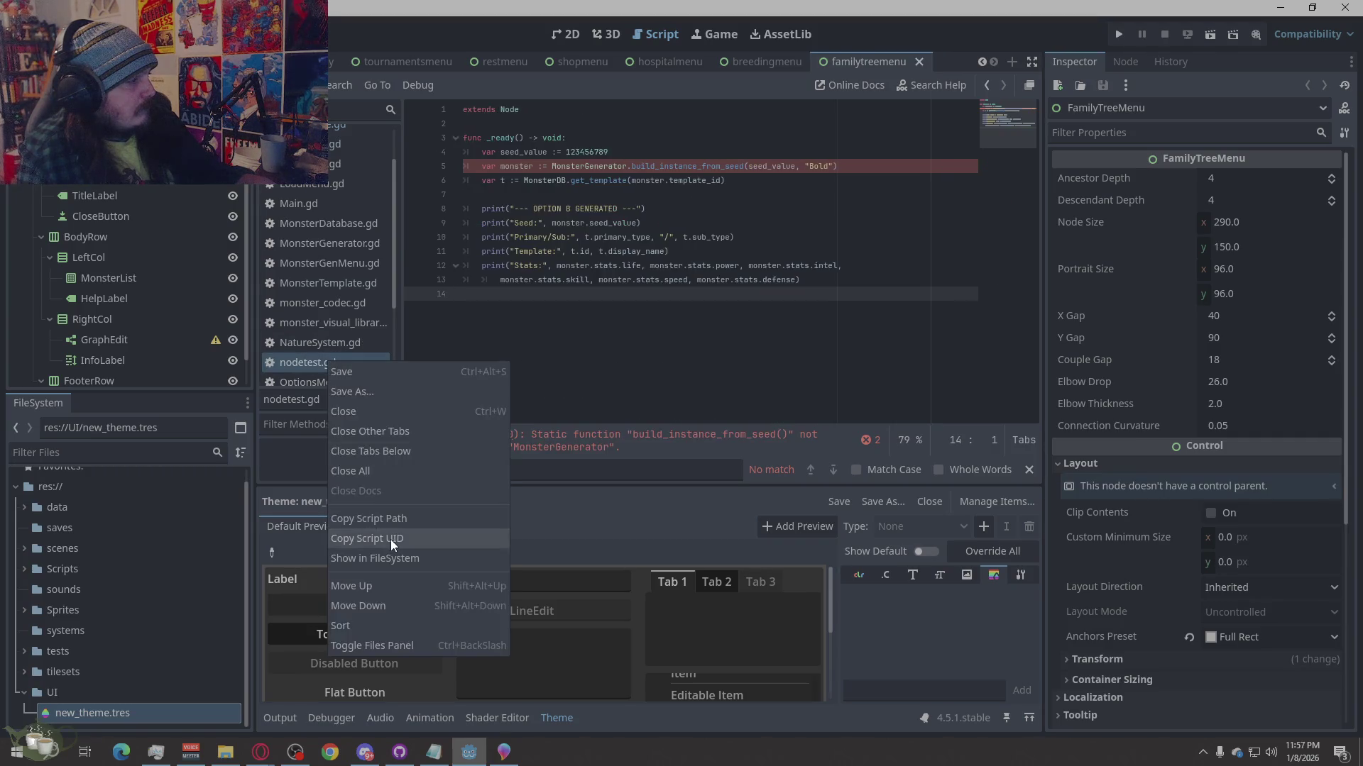
{"action": "left_click", "coordinate": [385, 416]}
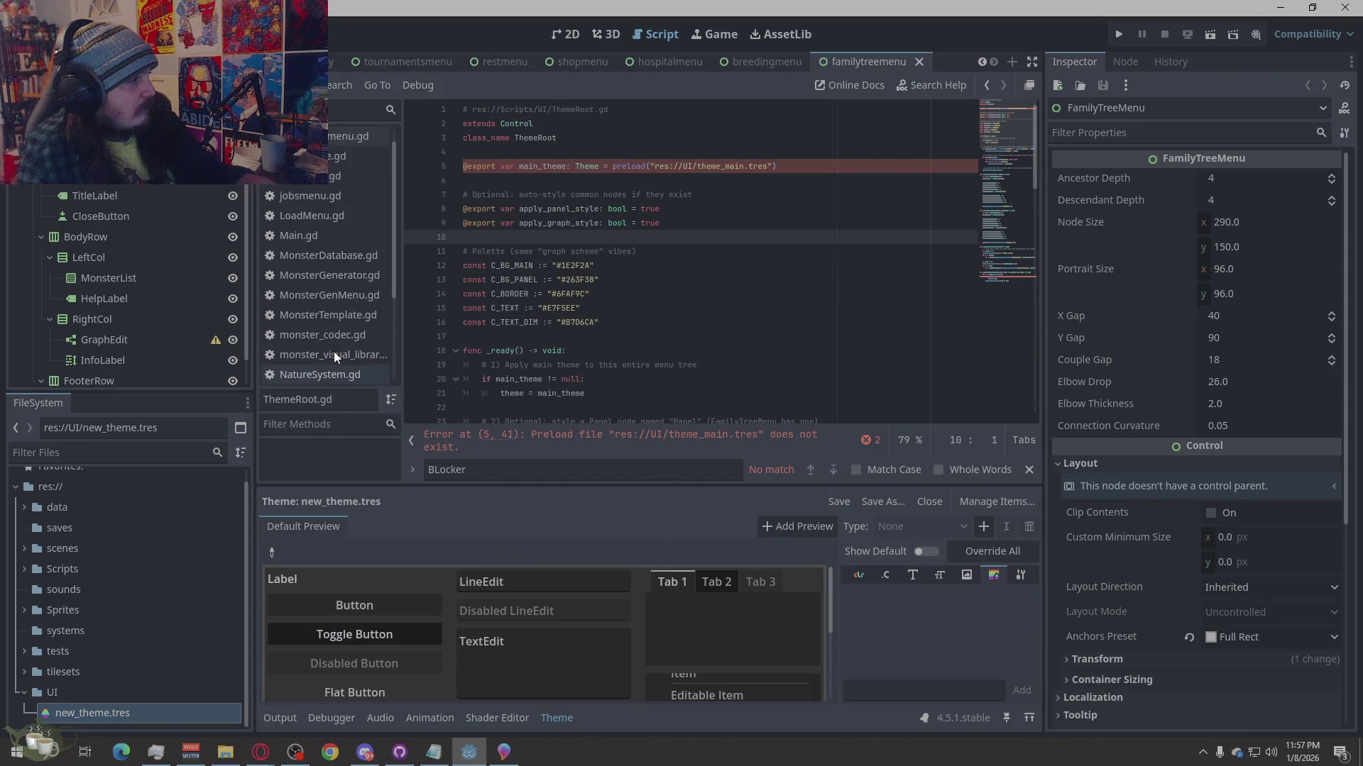
{"action": "scroll", "coordinate": [367, 317], "scroll_direction": "up", "scroll_amount": 1}
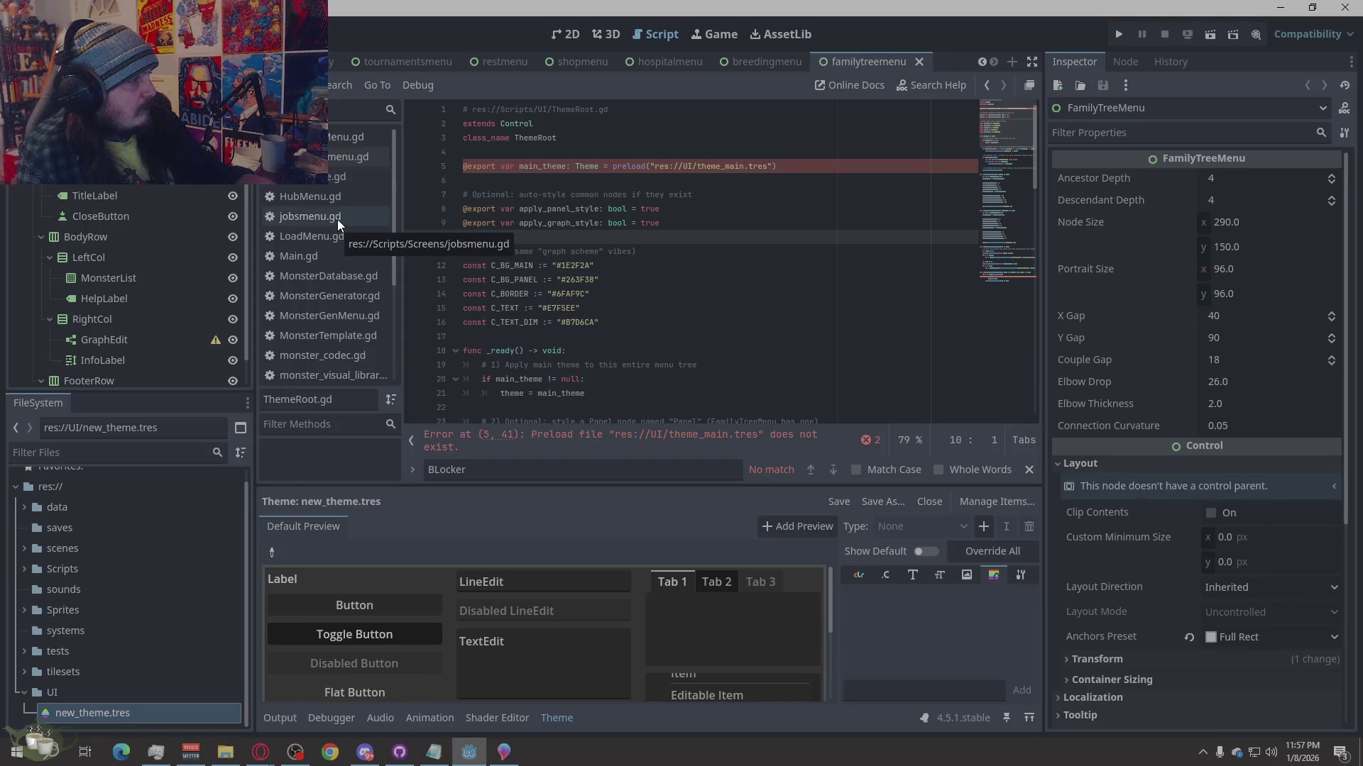
{"action": "scroll", "coordinate": [348, 298], "scroll_direction": "down", "scroll_amount": 5}
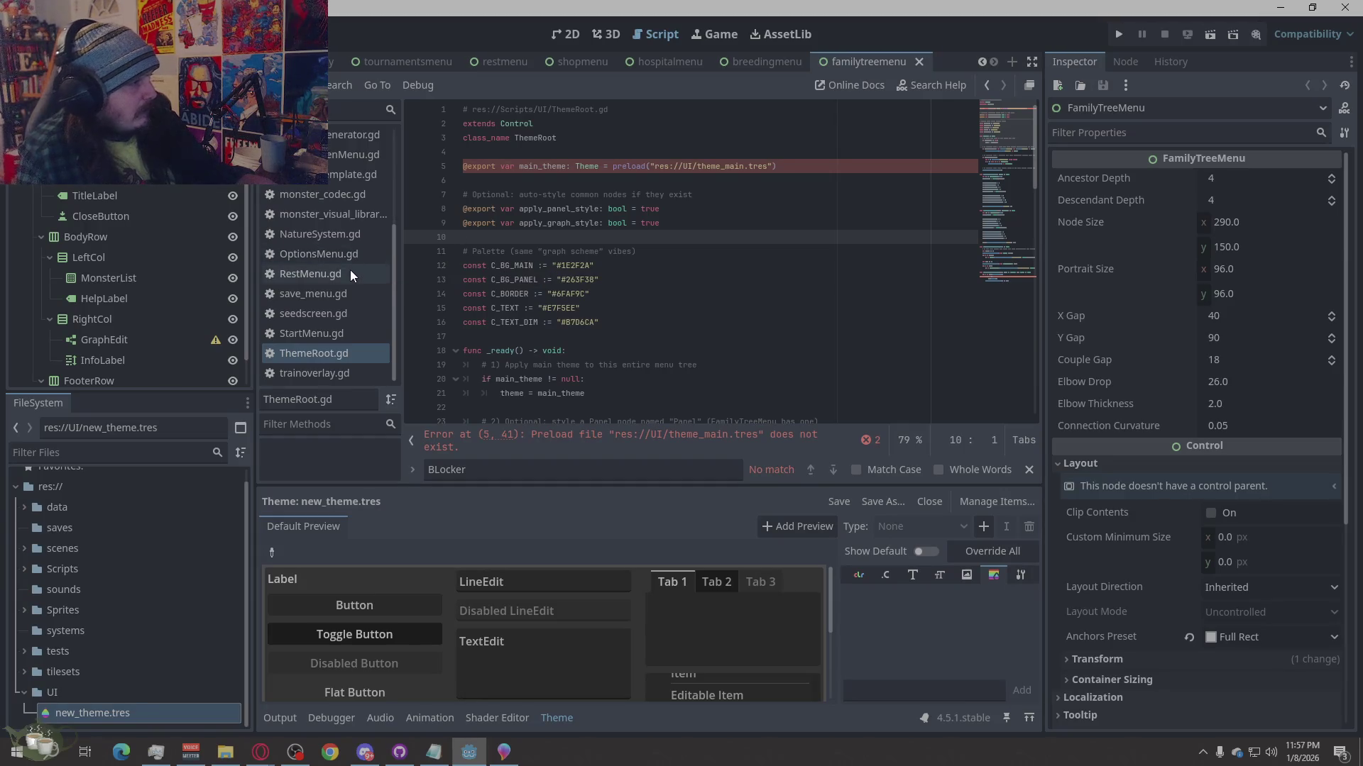
{"action": "left_click", "coordinate": [325, 351]}
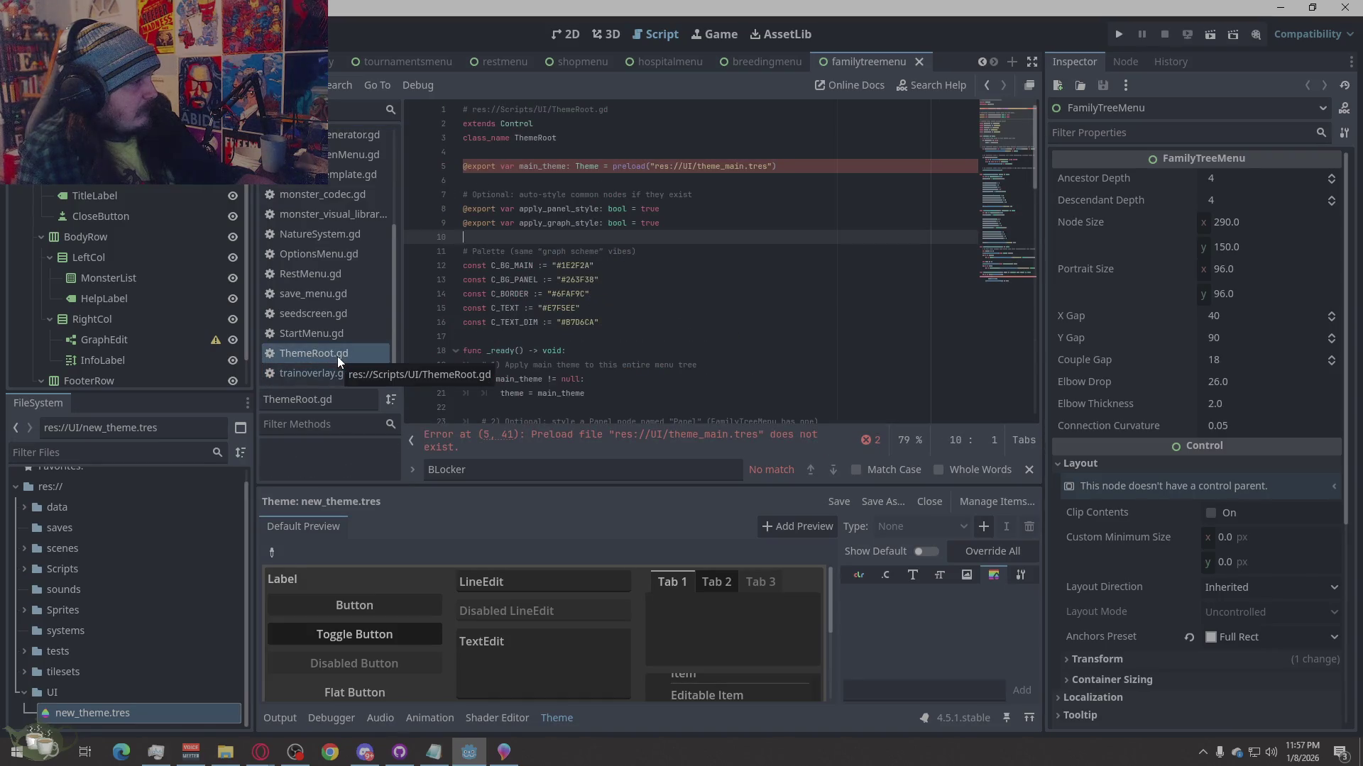
{"action": "left_click", "coordinate": [654, 322]}
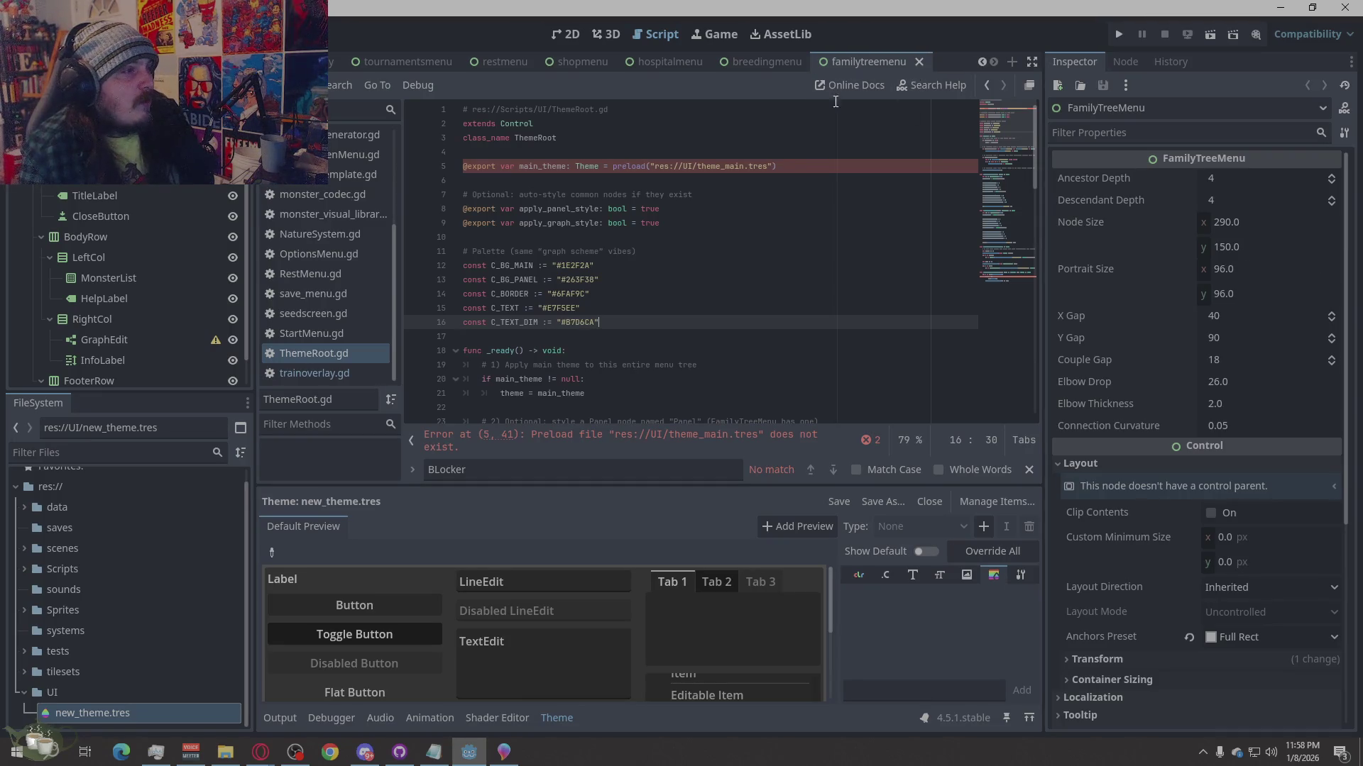
- Close ThemeRoot.gd, collapse Layout, and expand the FamilyTreeMenu node's Theme section in the Inspector
{"action": "right_click", "coordinate": [308, 356]}
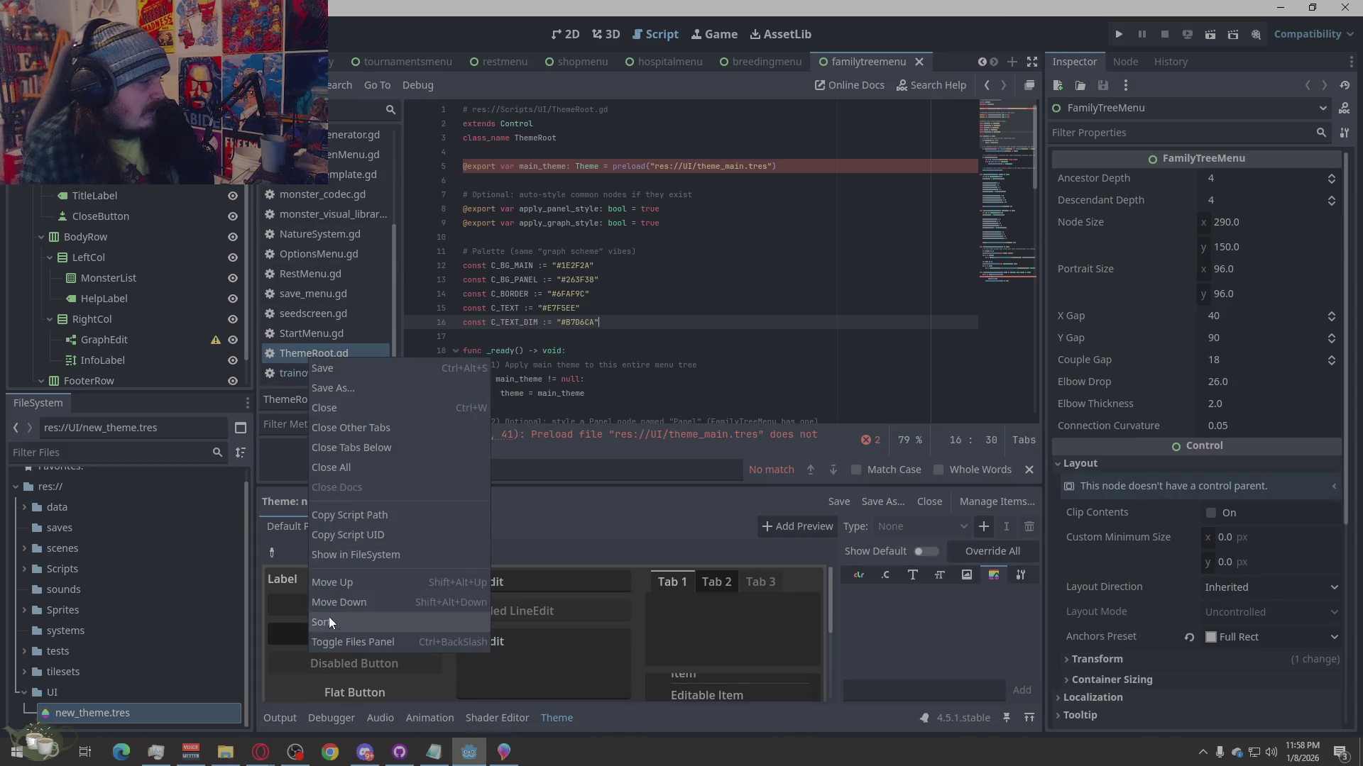
{"action": "left_click", "coordinate": [360, 406]}
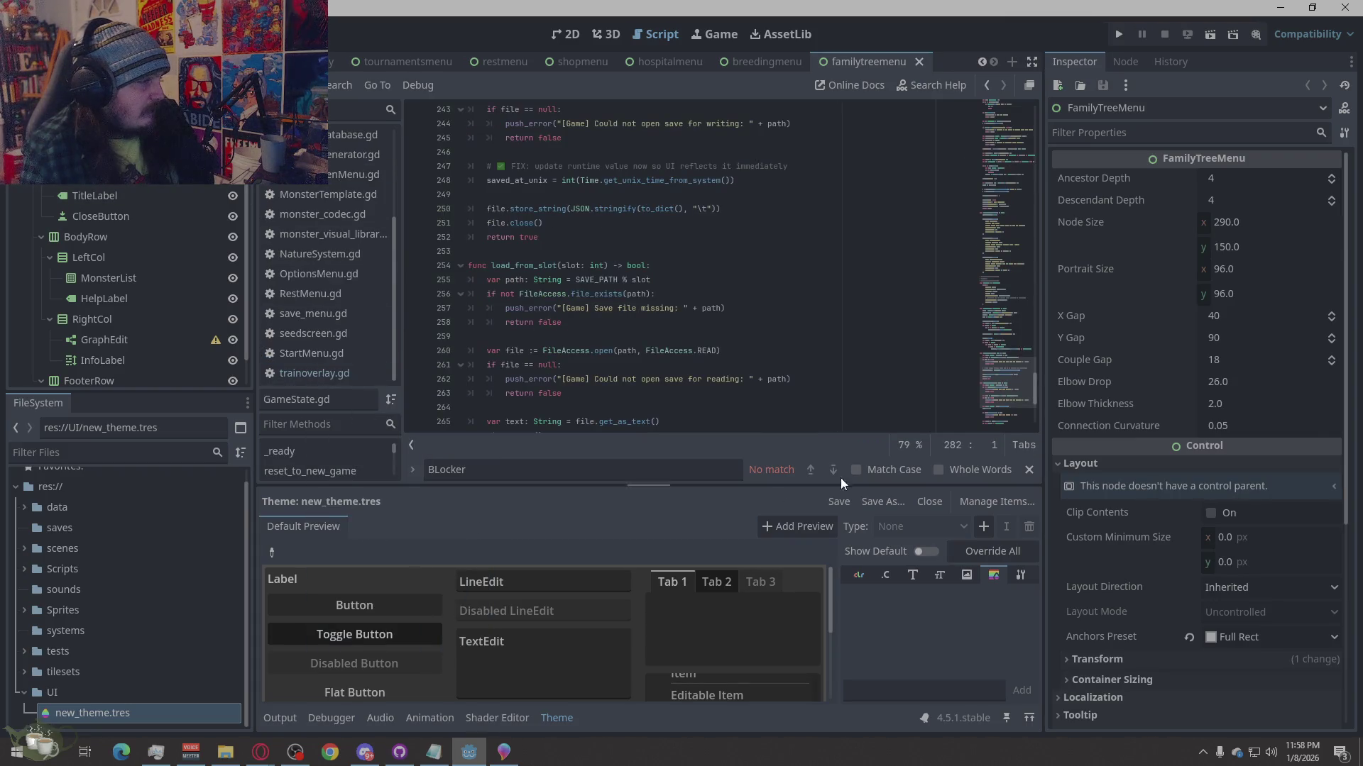
{"action": "left_click", "coordinate": [1091, 463]}
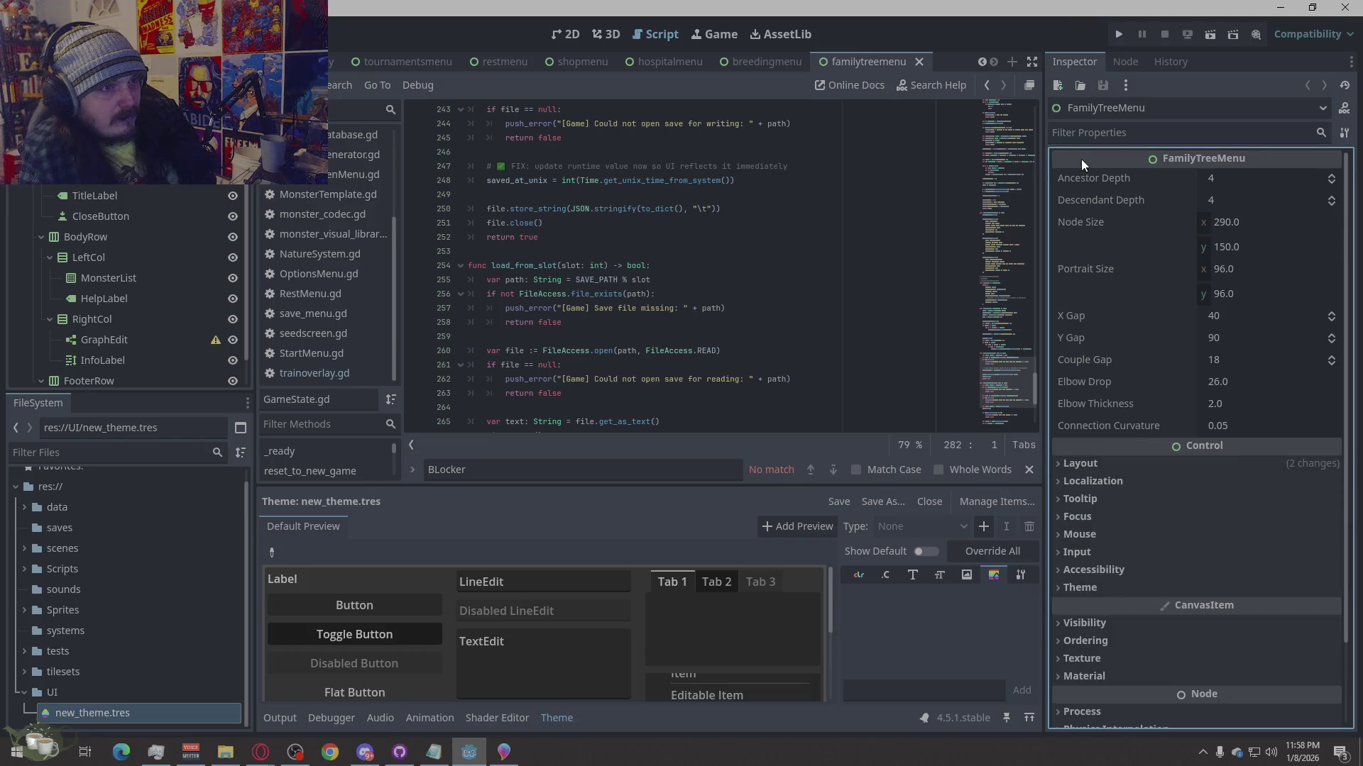
{"action": "left_click", "coordinate": [1096, 580]}
{"action": "scroll", "coordinate": [1186, 534], "scroll_direction": "down", "scroll_amount": 2}
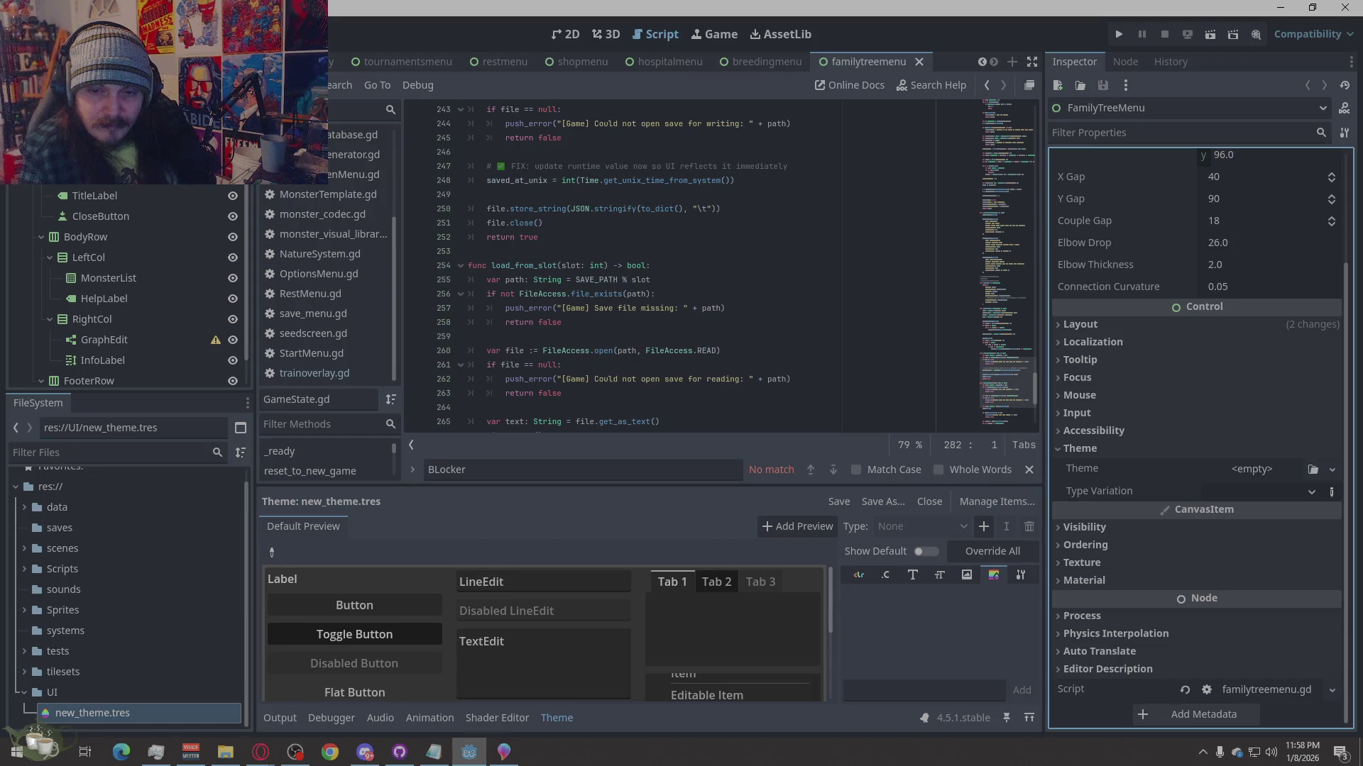
{"action": "key", "text": "alt+Tab"}
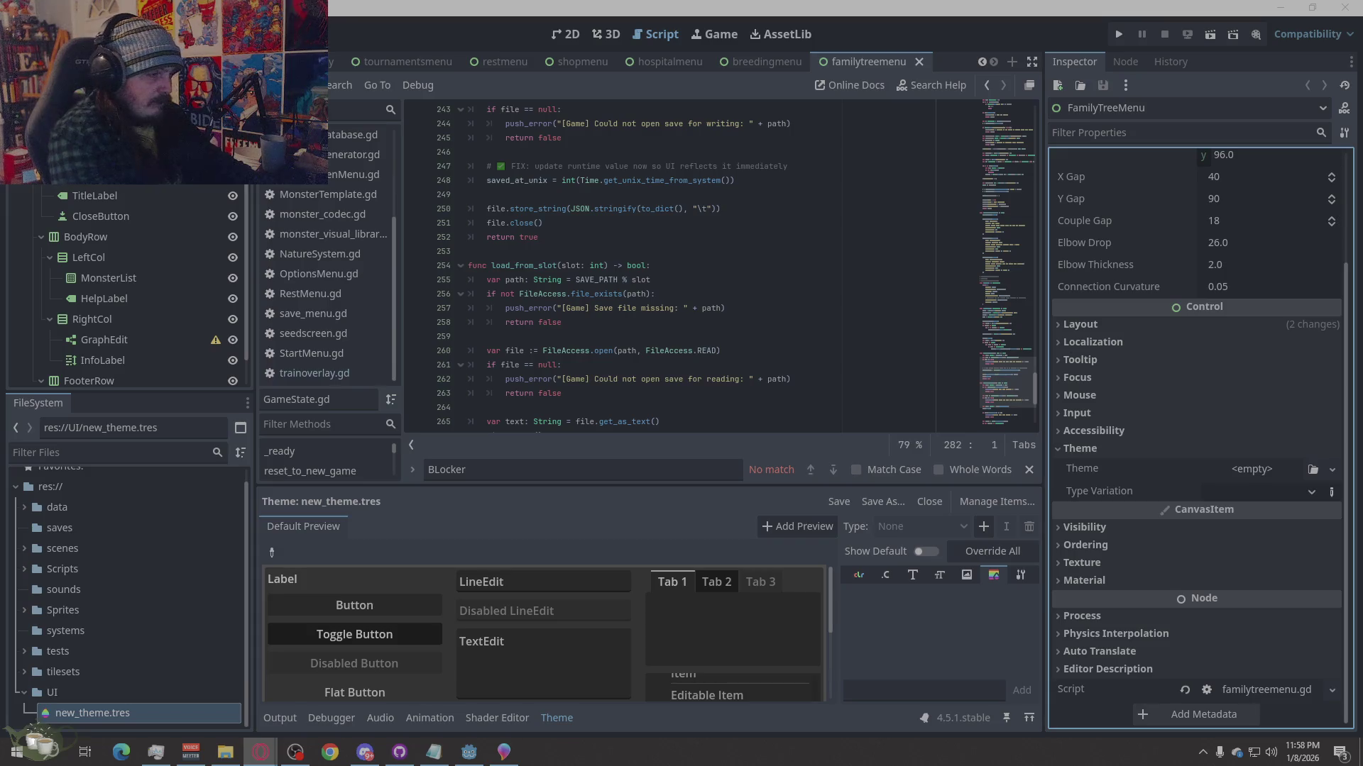
- Rename new_theme.tres to main_theme.tres and copy its file path
{"action": "right_click", "coordinate": [116, 709]}
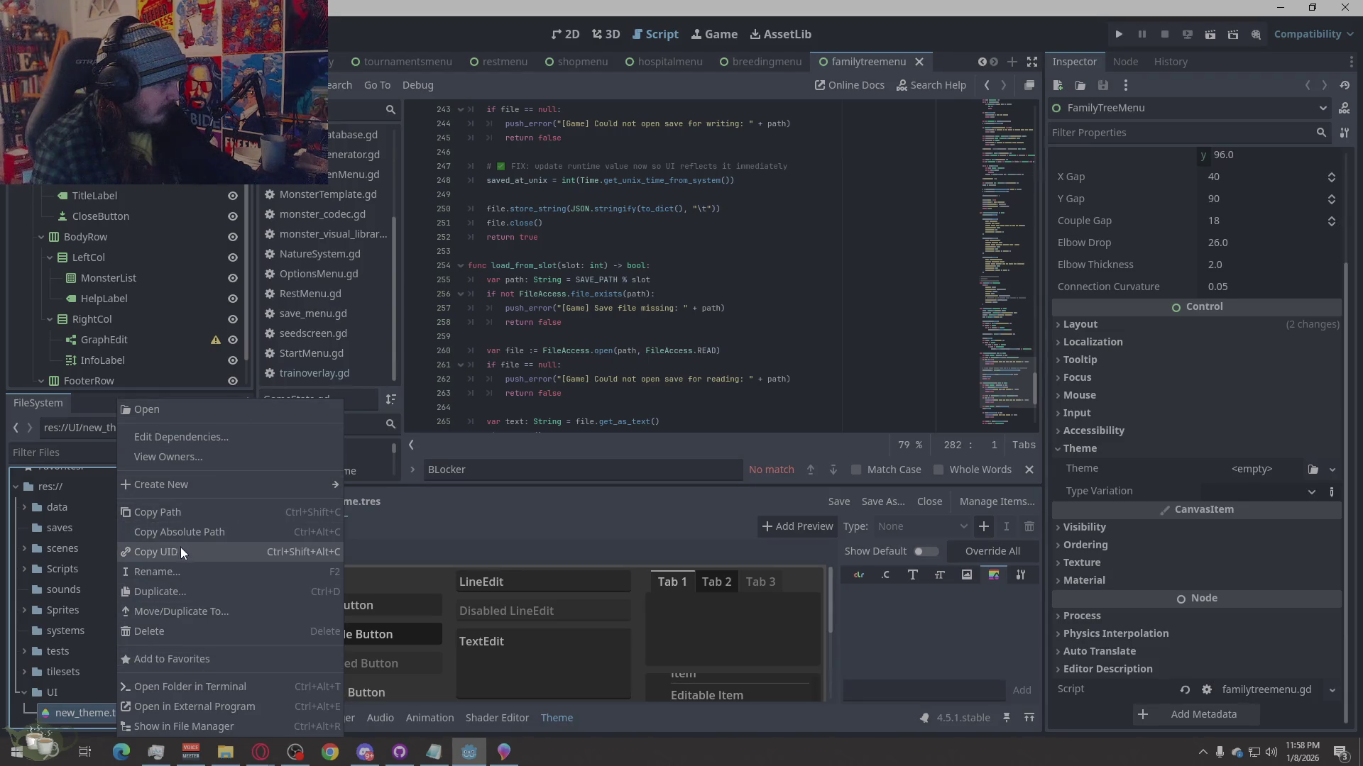
{"action": "left_click", "coordinate": [80, 717]}
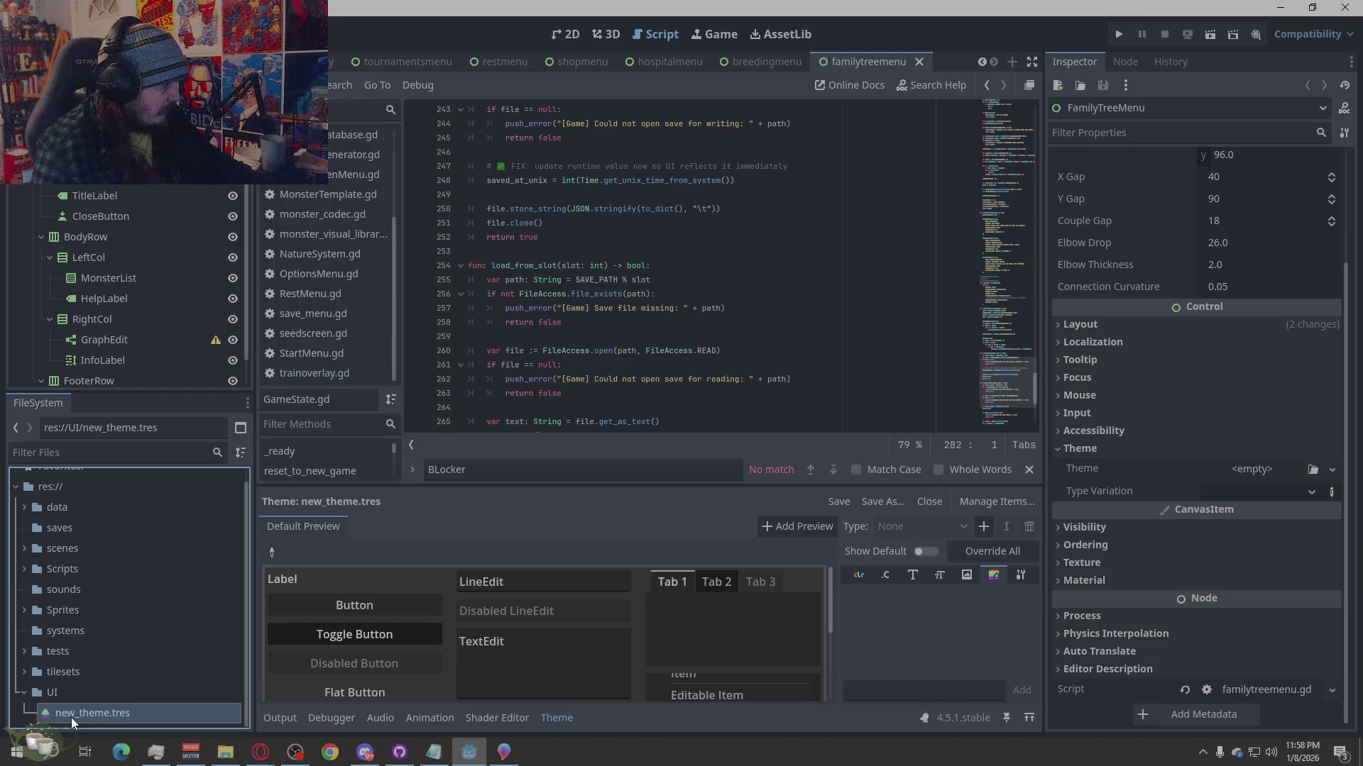
{"action": "right_click", "coordinate": [71, 717]}
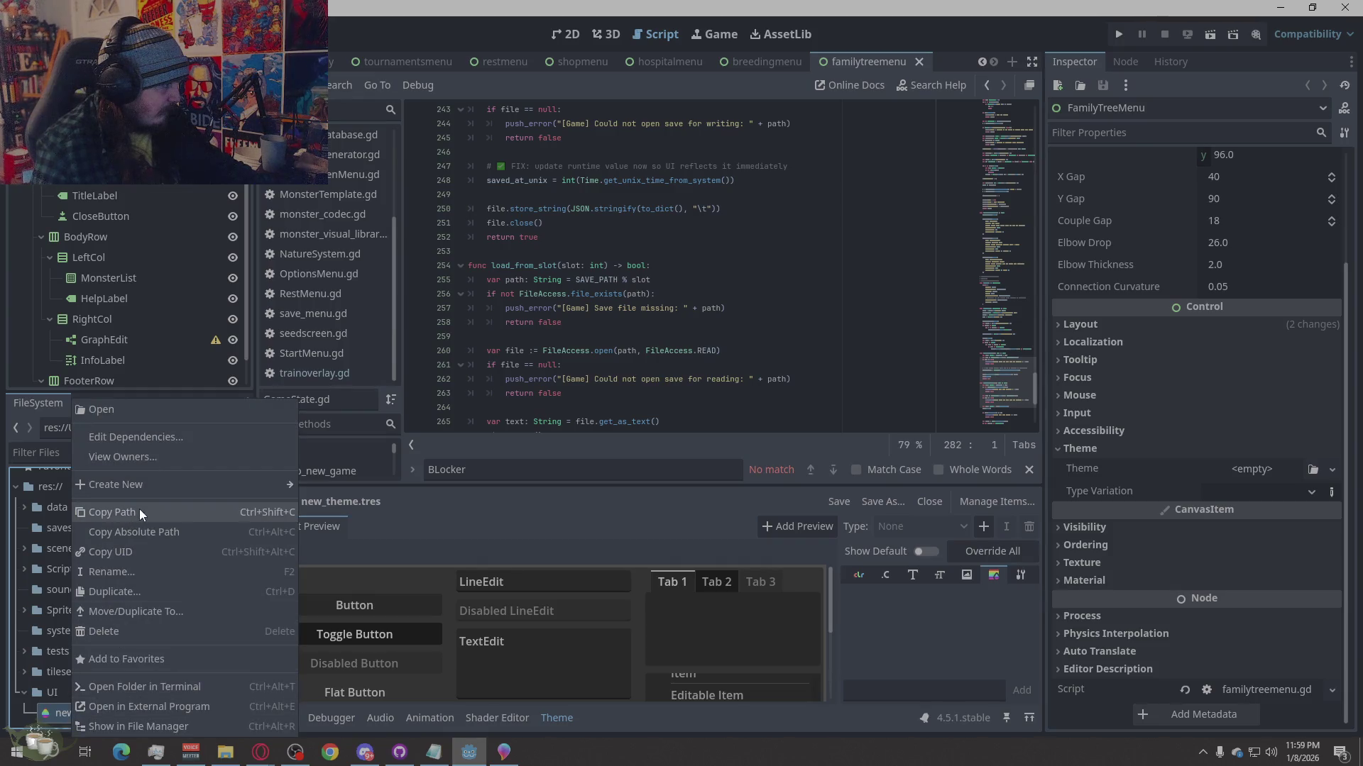
{"action": "left_click", "coordinate": [125, 569]}
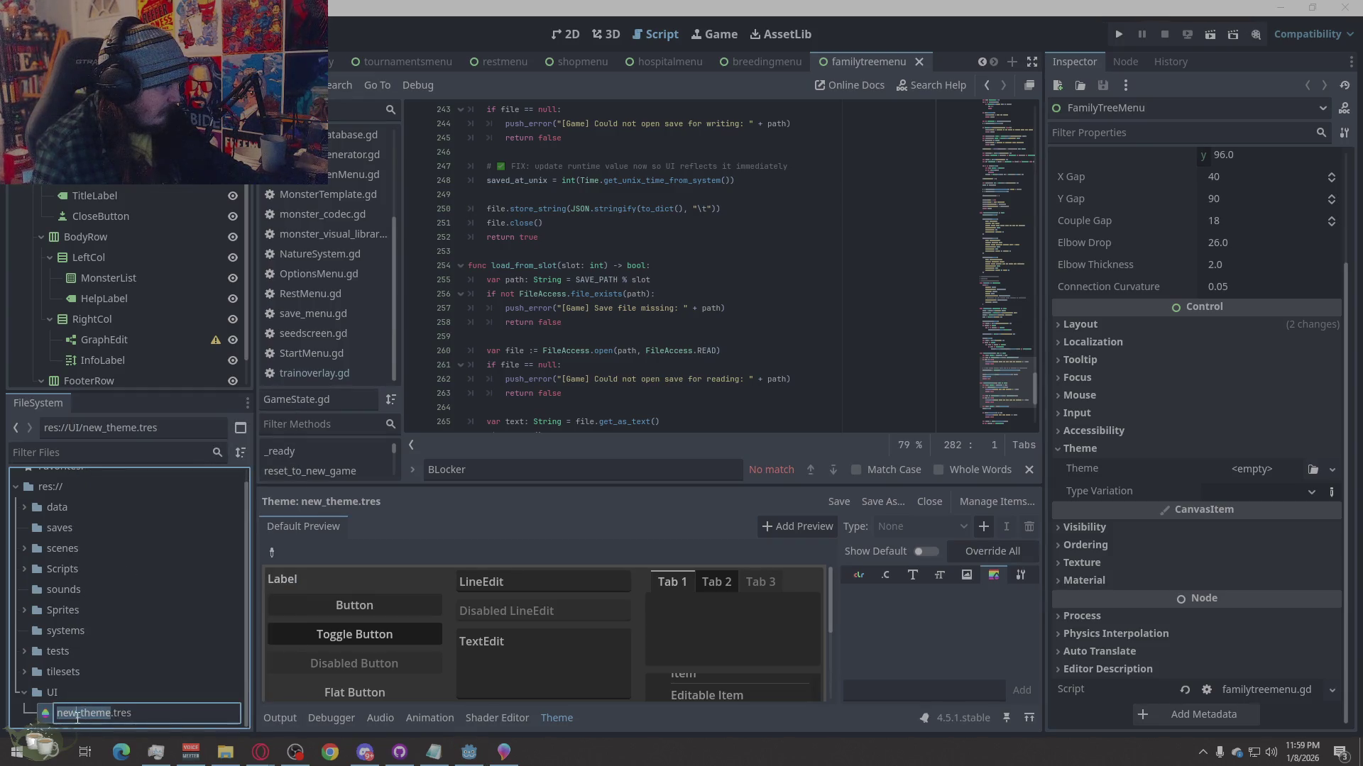
{"action": "type", "text": "main"}
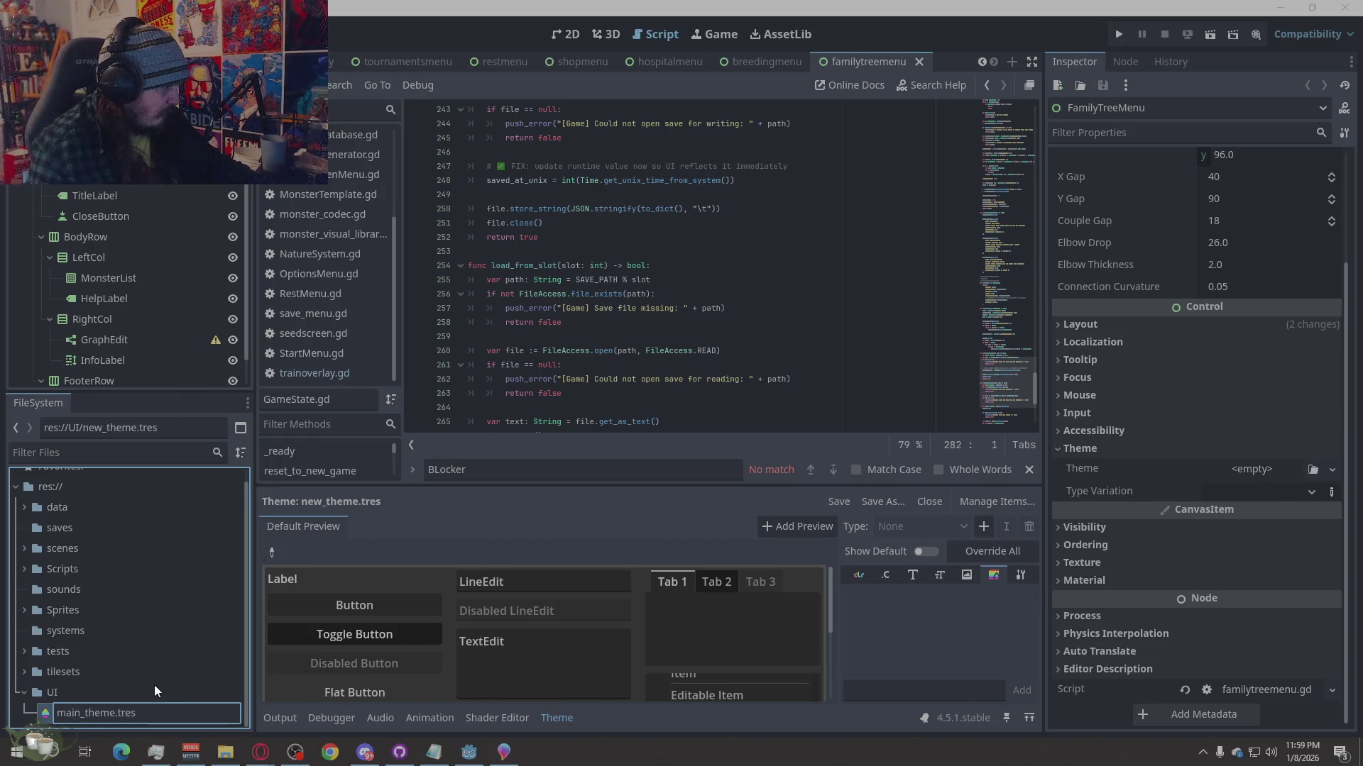
{"action": "key", "text": "Return"}
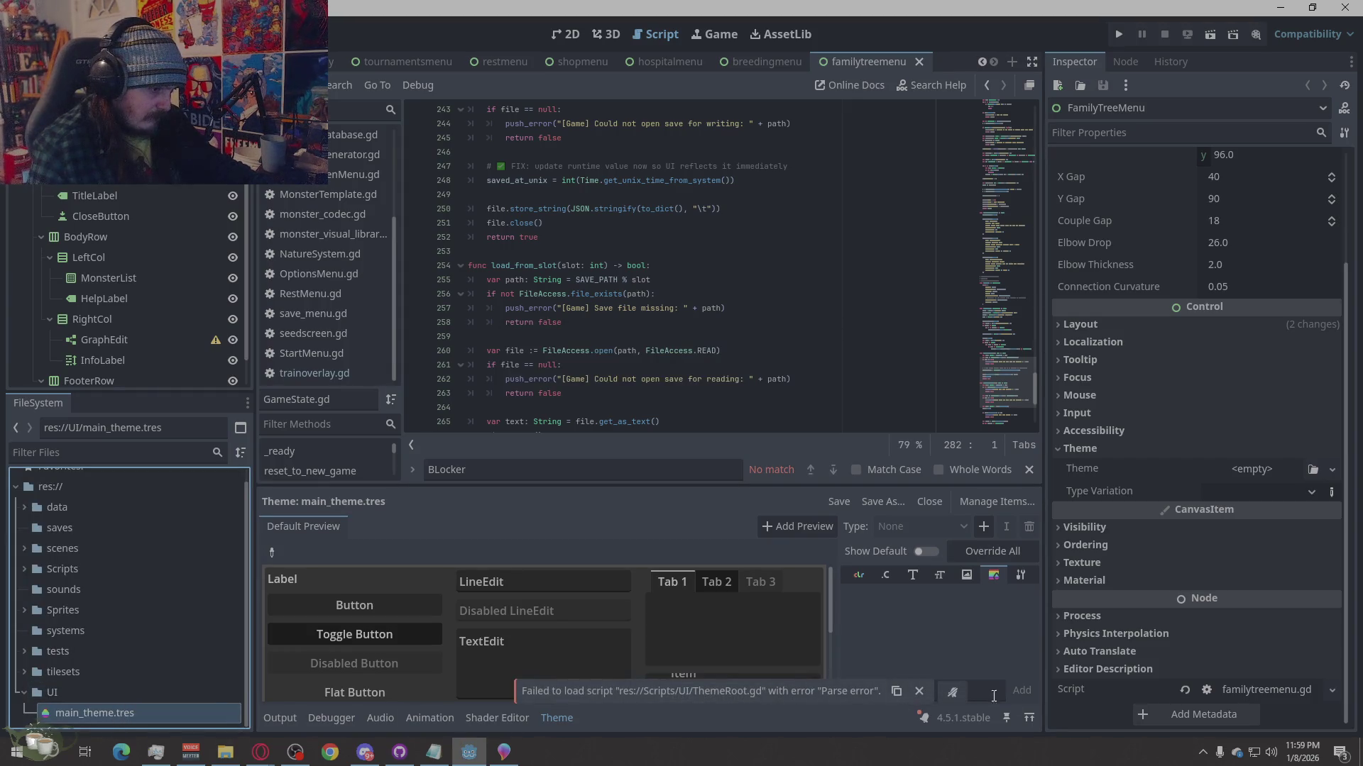
{"action": "left_click", "coordinate": [919, 691]}
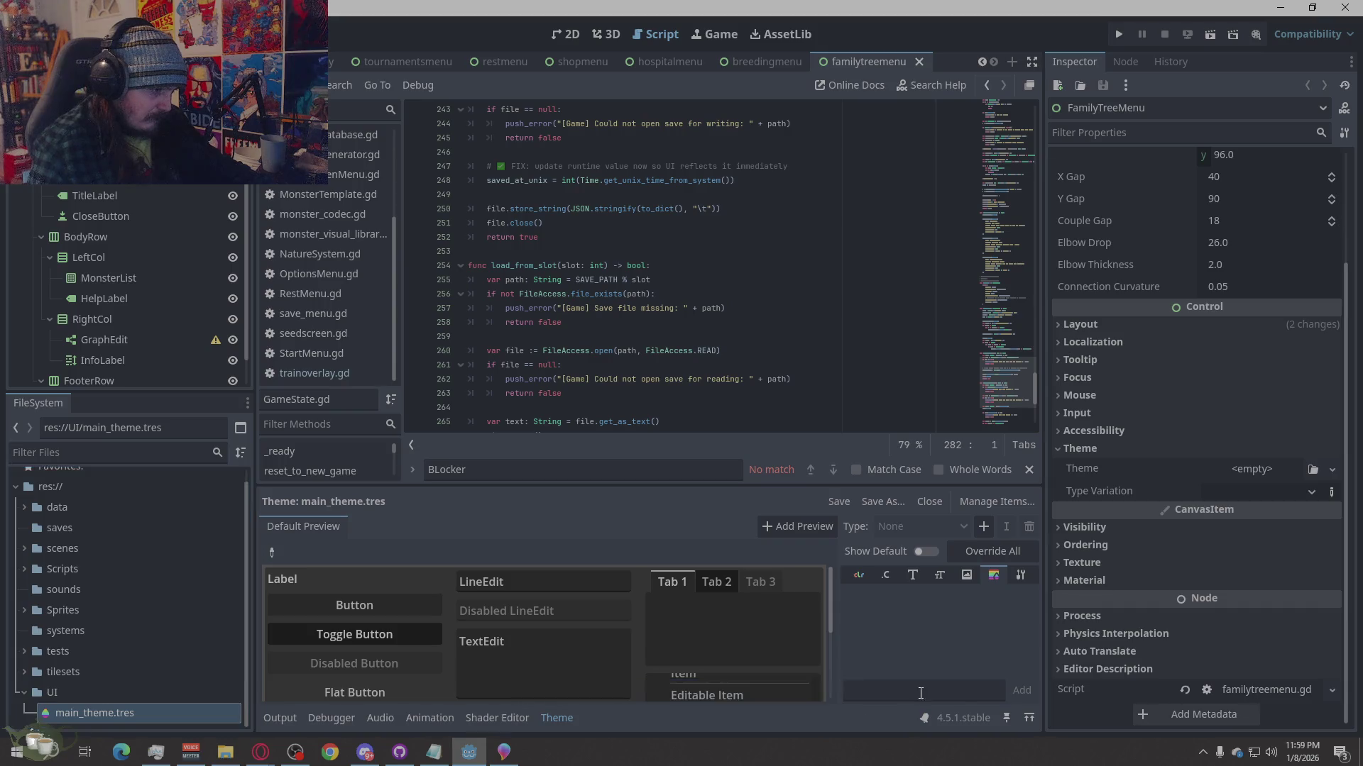
{"action": "right_click", "coordinate": [75, 718]}
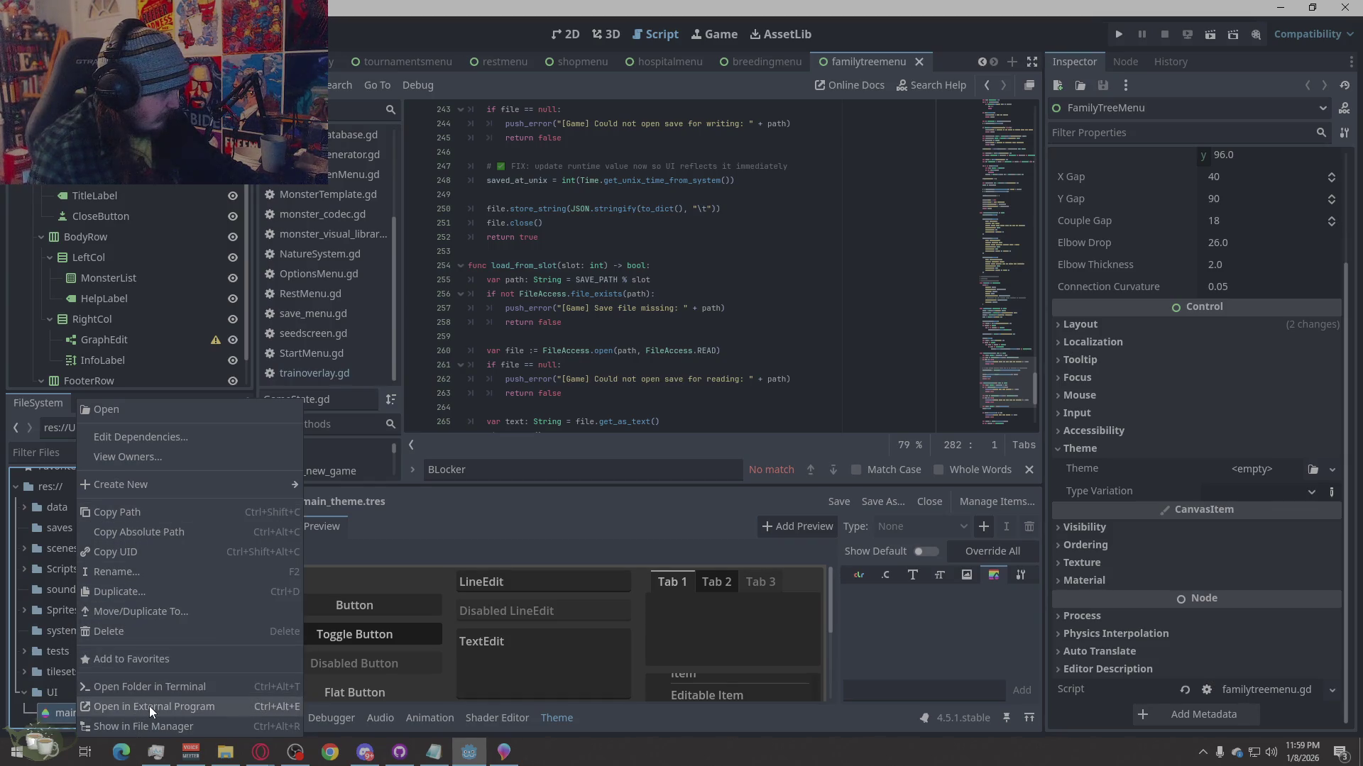
{"action": "left_click", "coordinate": [139, 511]}
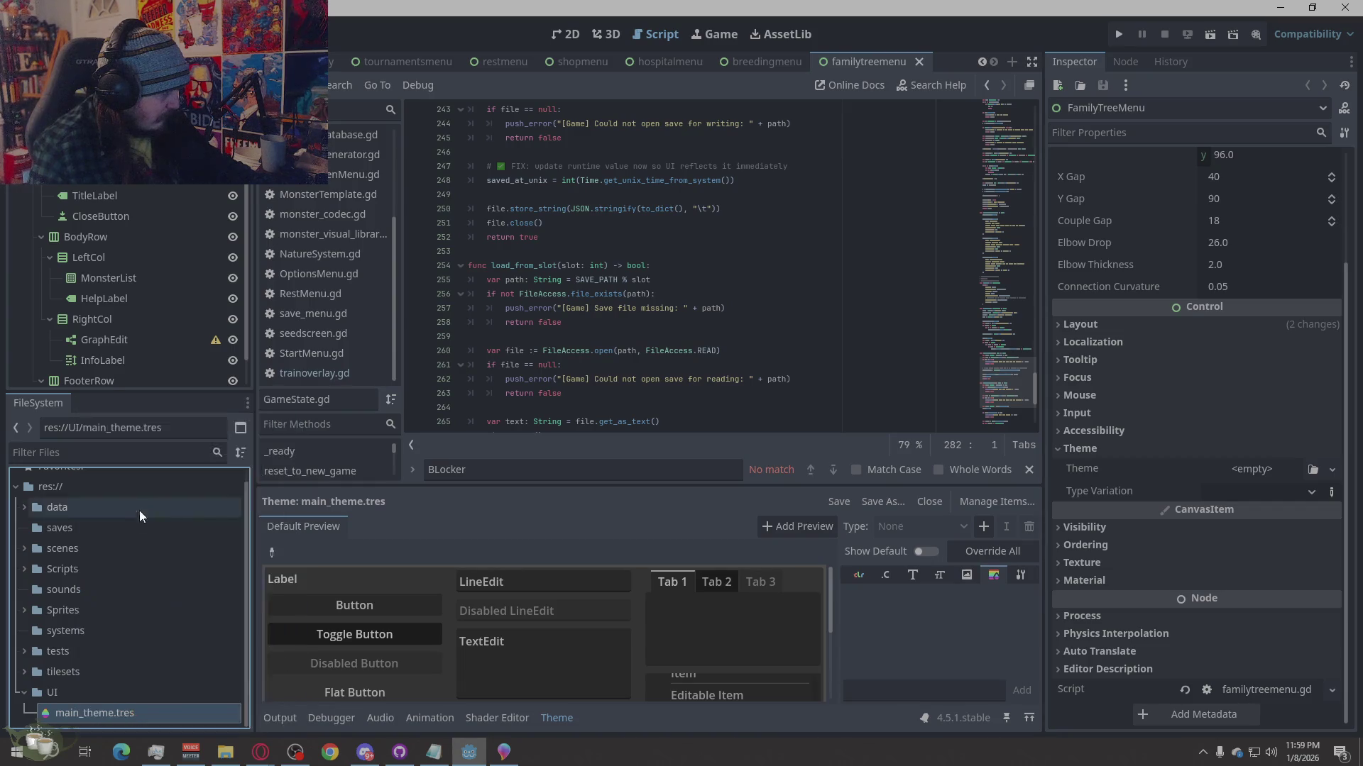
- Open familytreemenu.gd in the script editor and select all of its code
{"action": "key", "text": "alt+Tab"}
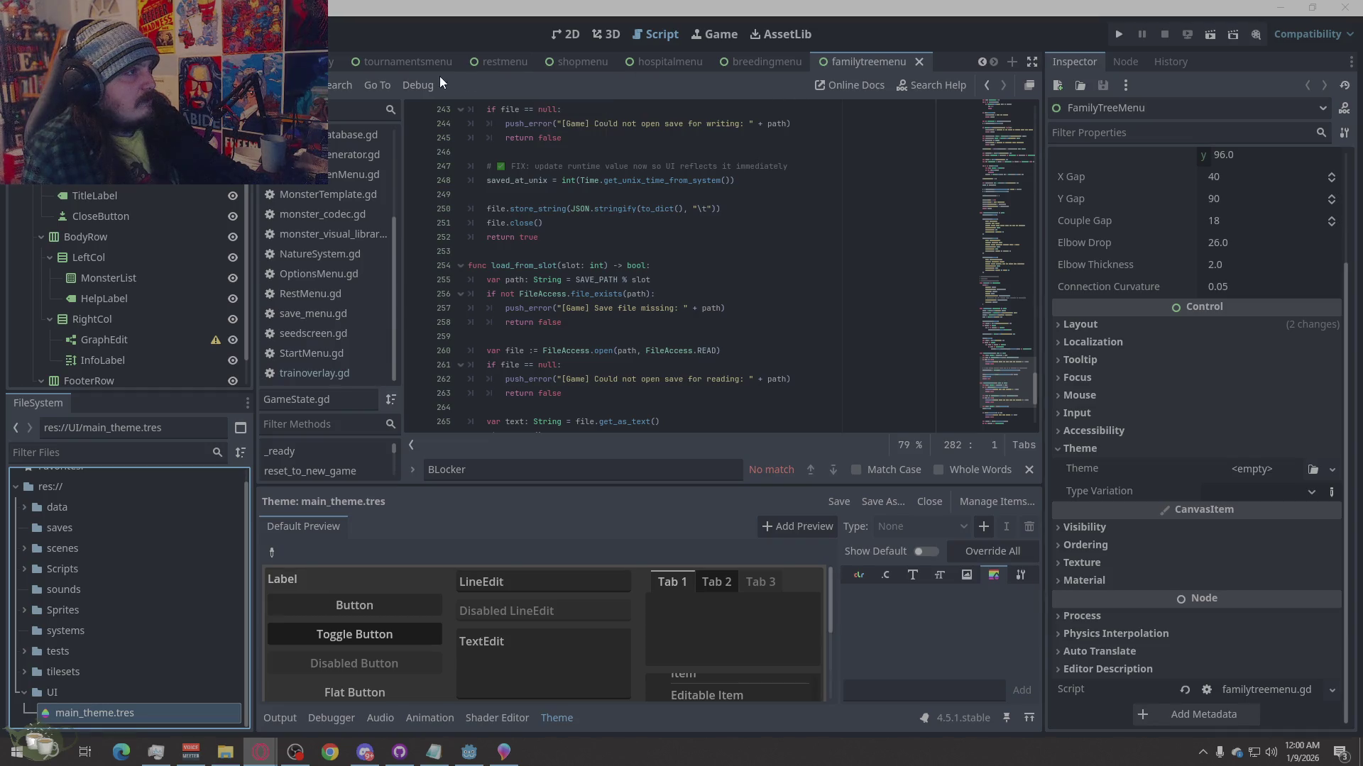
{"action": "left_click", "coordinate": [588, 244]}
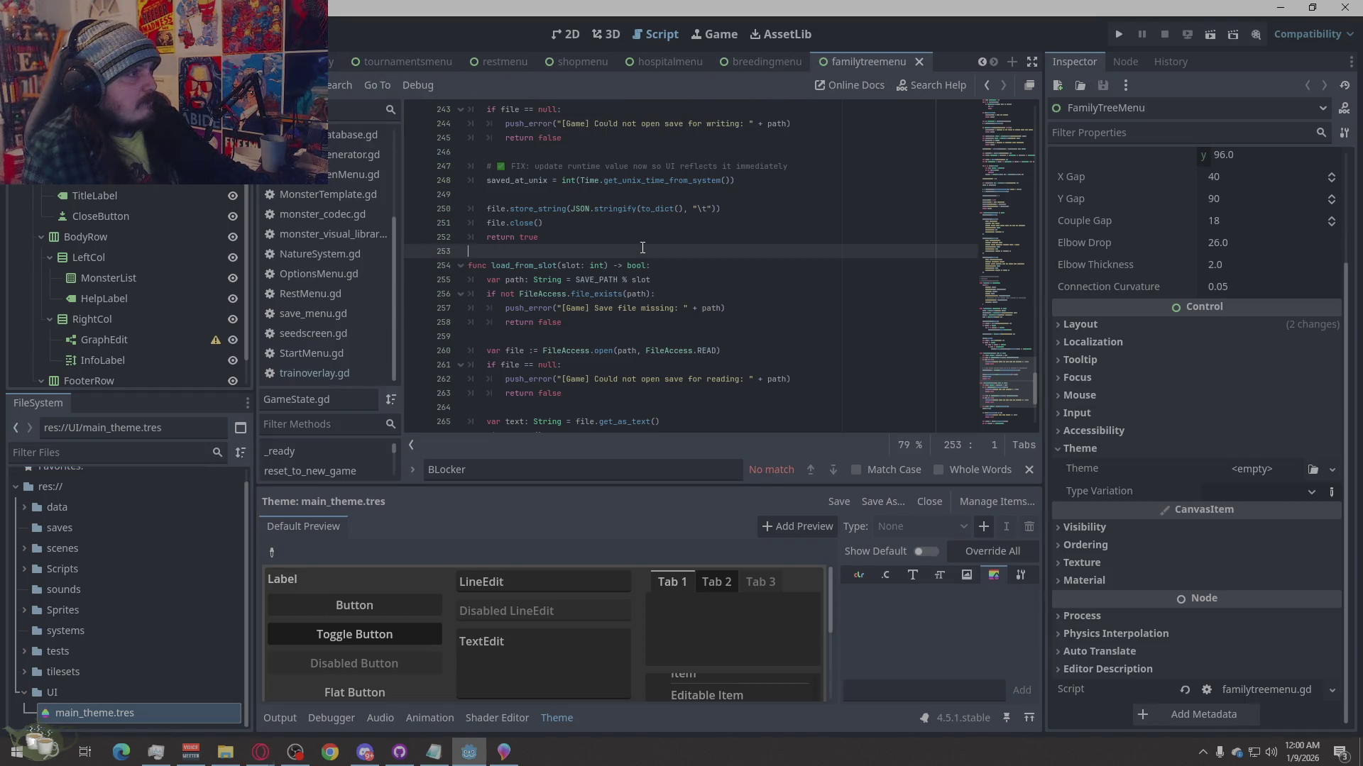
{"action": "scroll", "coordinate": [340, 325], "scroll_direction": "up", "scroll_amount": 5}
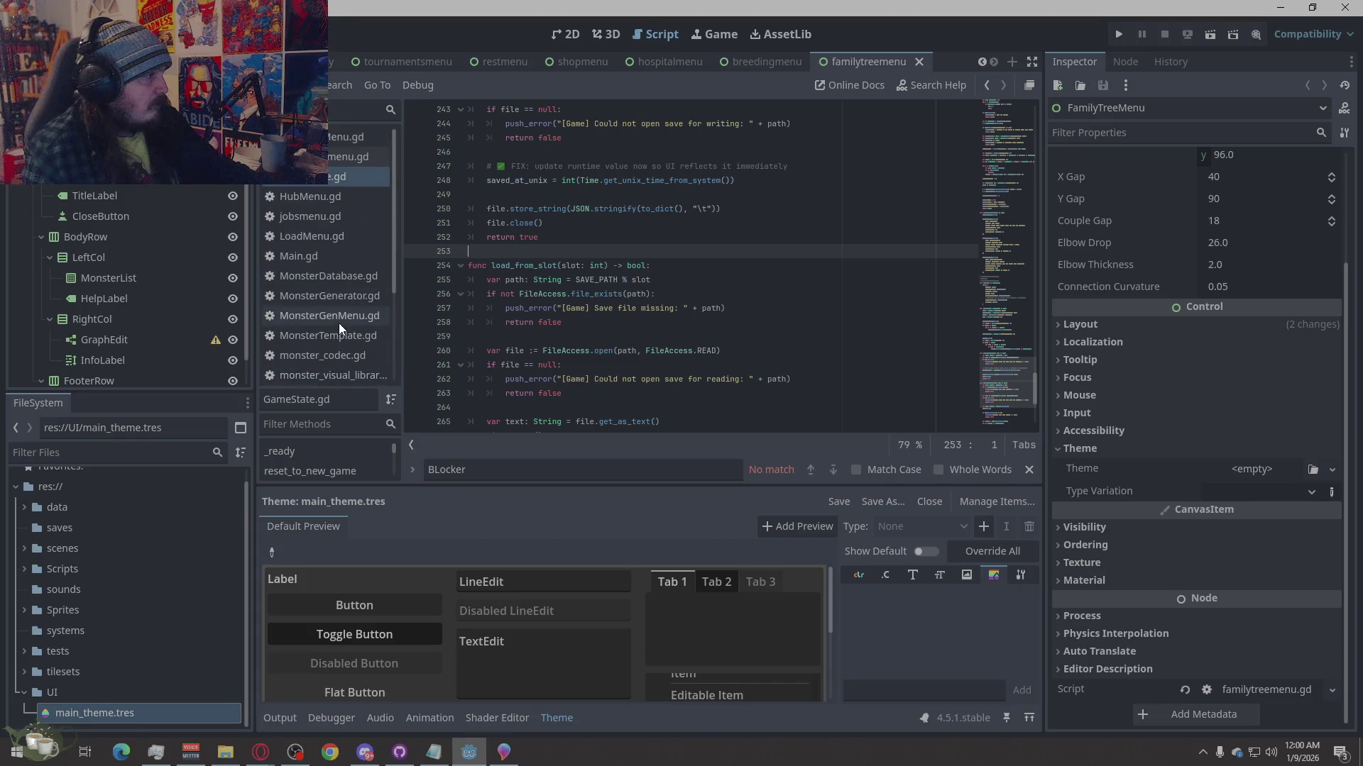
{"action": "left_click", "coordinate": [351, 156]}
{"action": "left_click", "coordinate": [638, 293]}
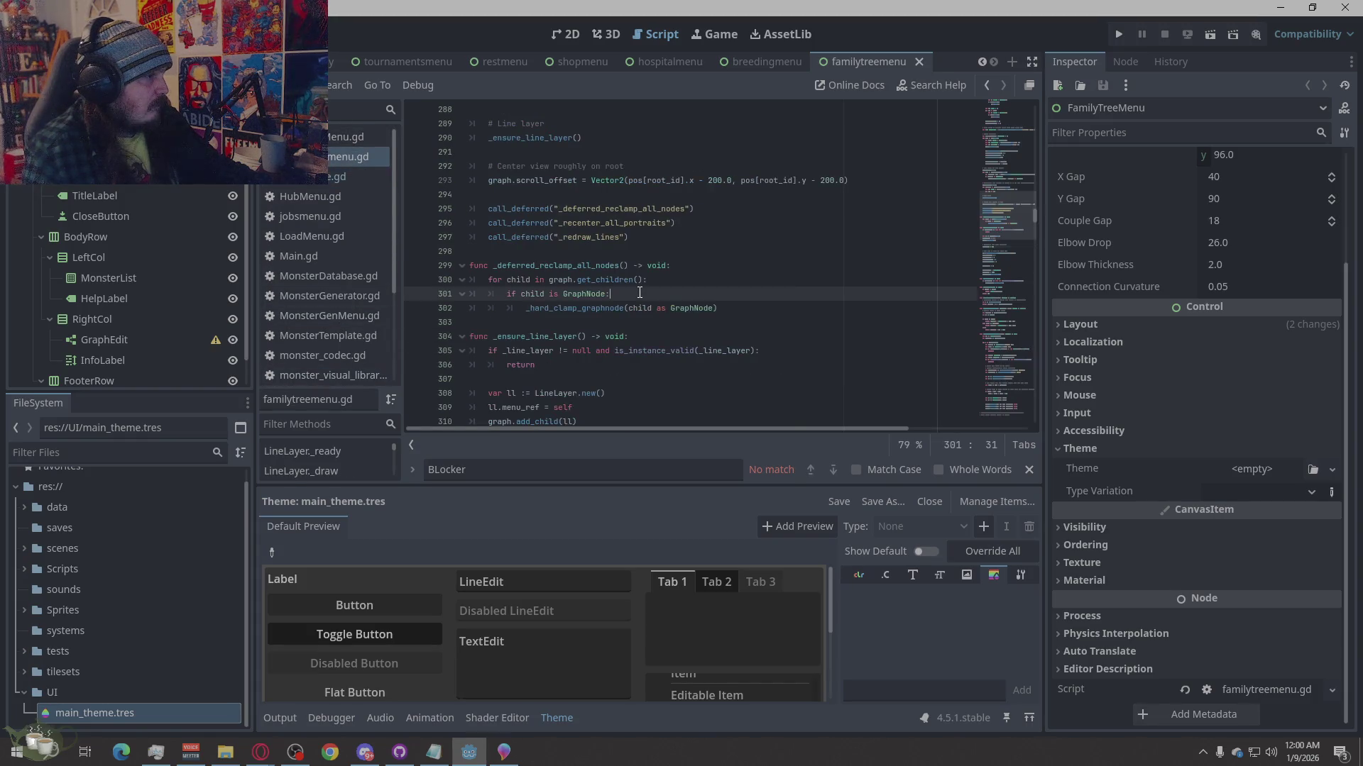
{"action": "right_click", "coordinate": [639, 294]}
{"action": "left_click", "coordinate": [680, 445]}
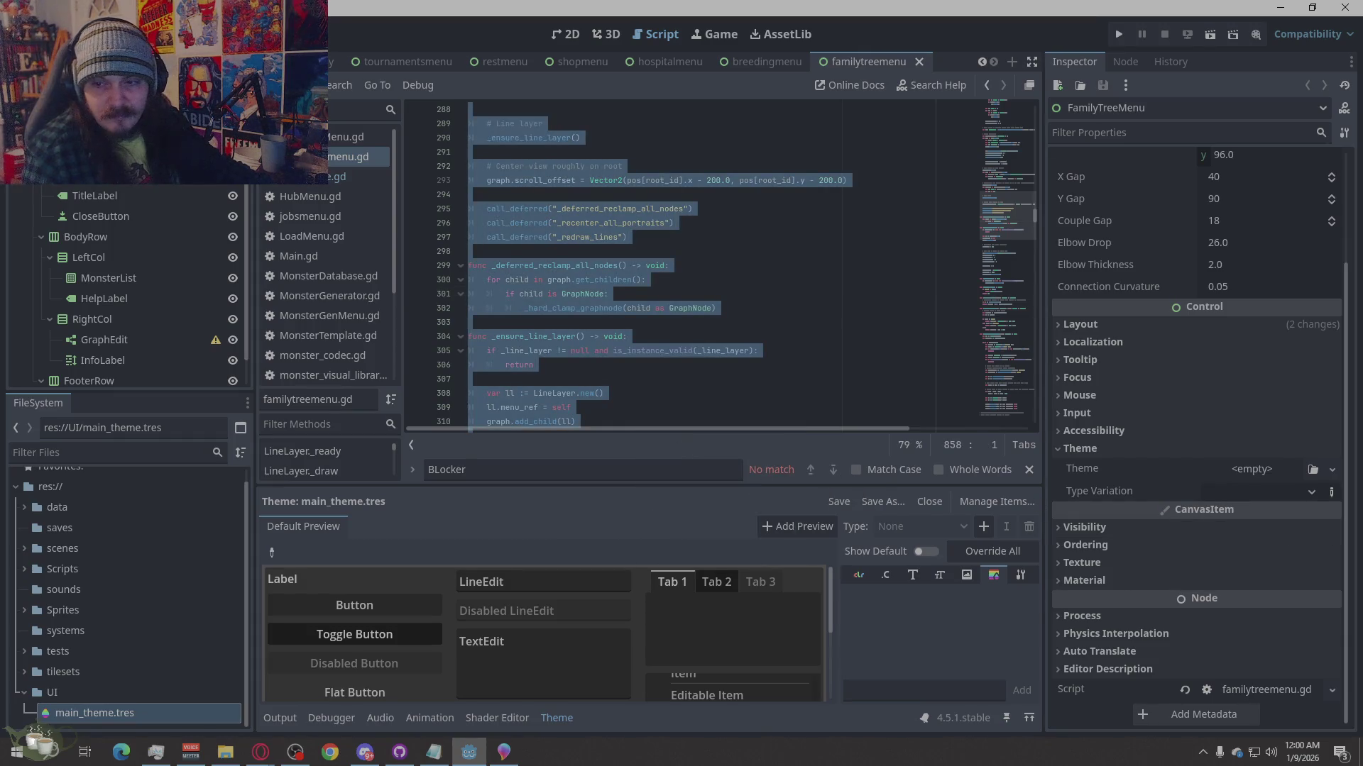
- Close the BLocker search bar and deselect the script's code
{"action": "key", "text": "alt+Tab"}
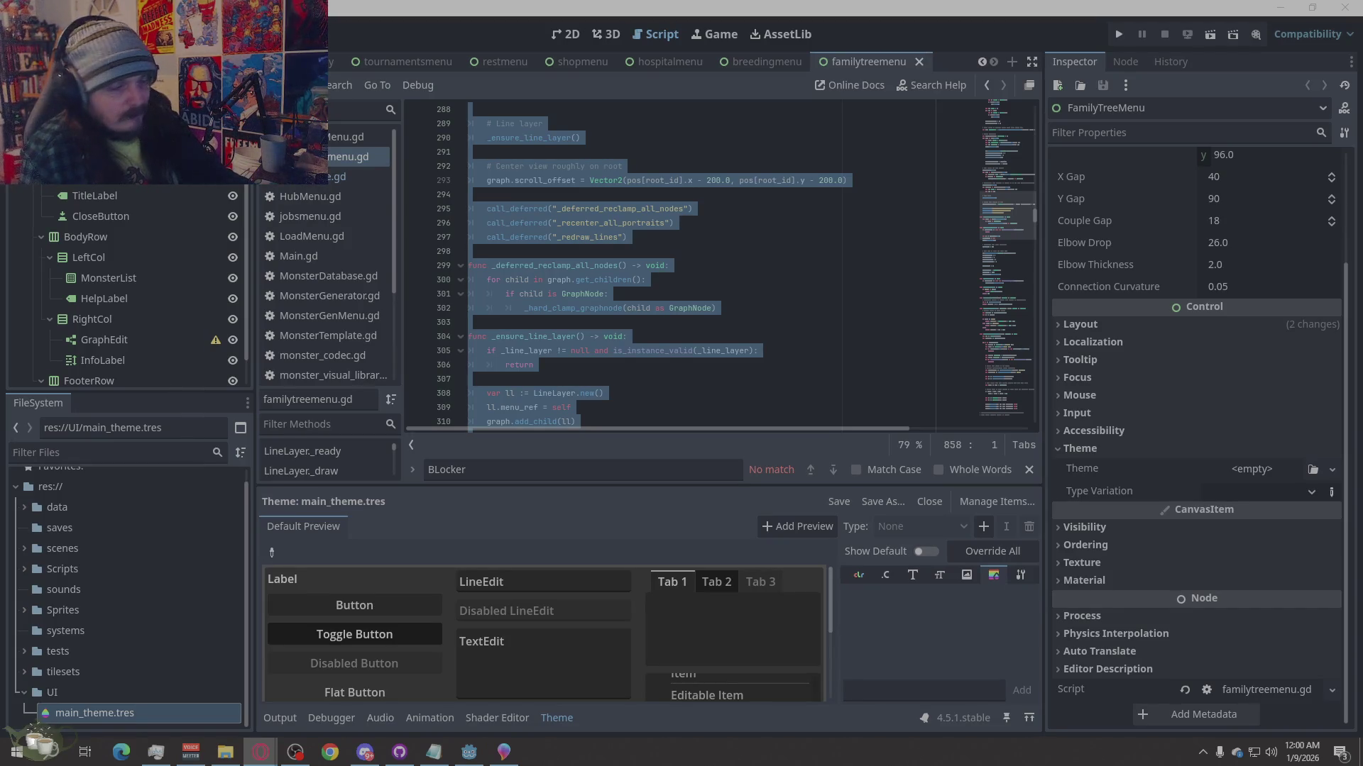
{"action": "left_click", "coordinate": [1029, 470]}
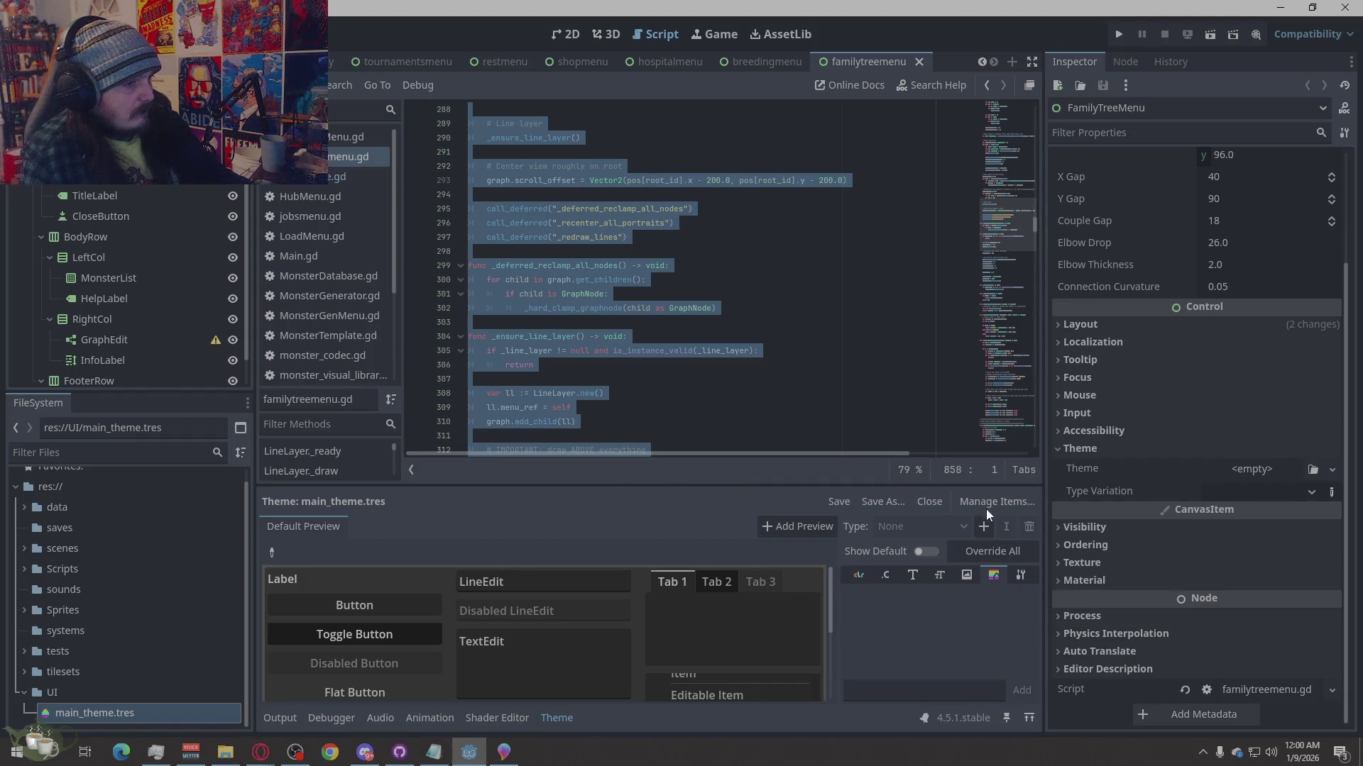
{"action": "left_click", "coordinate": [497, 379]}
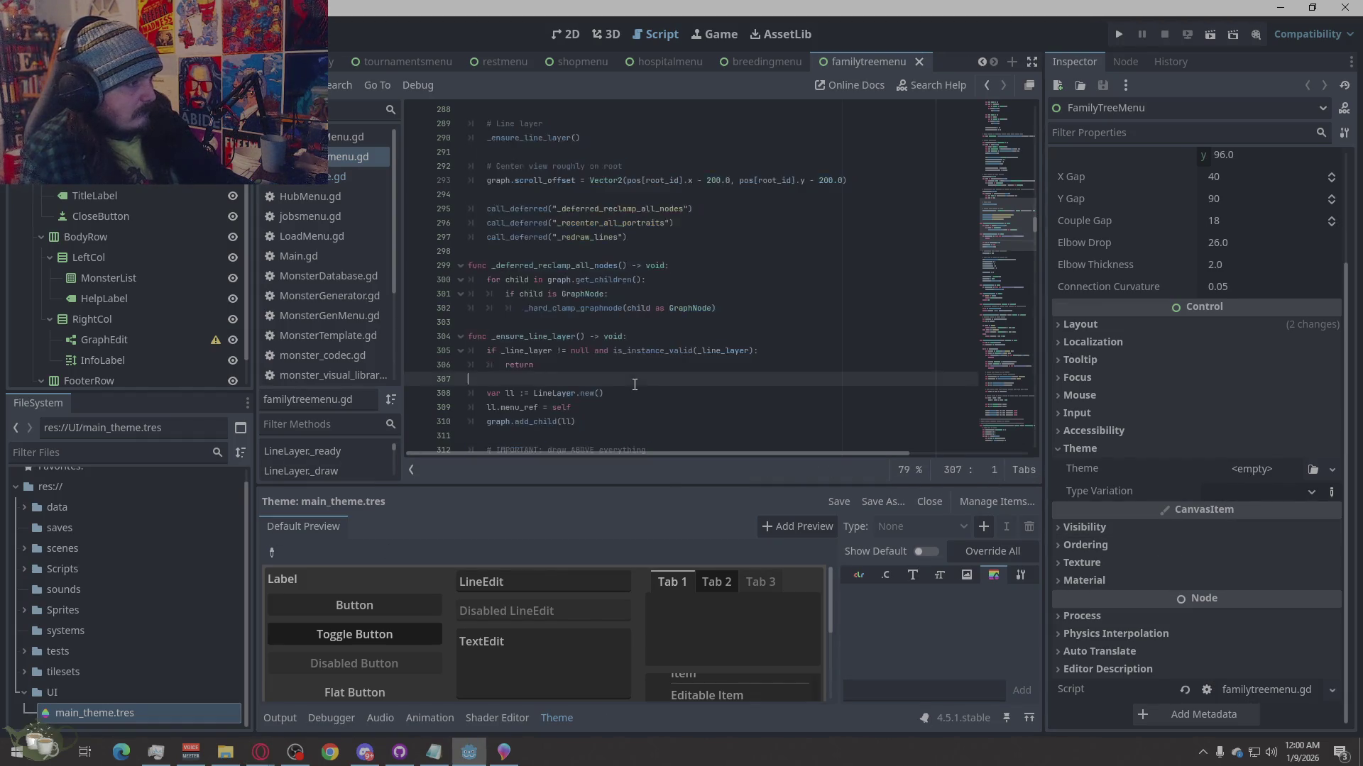
{"action": "left_click", "coordinate": [91, 711]}
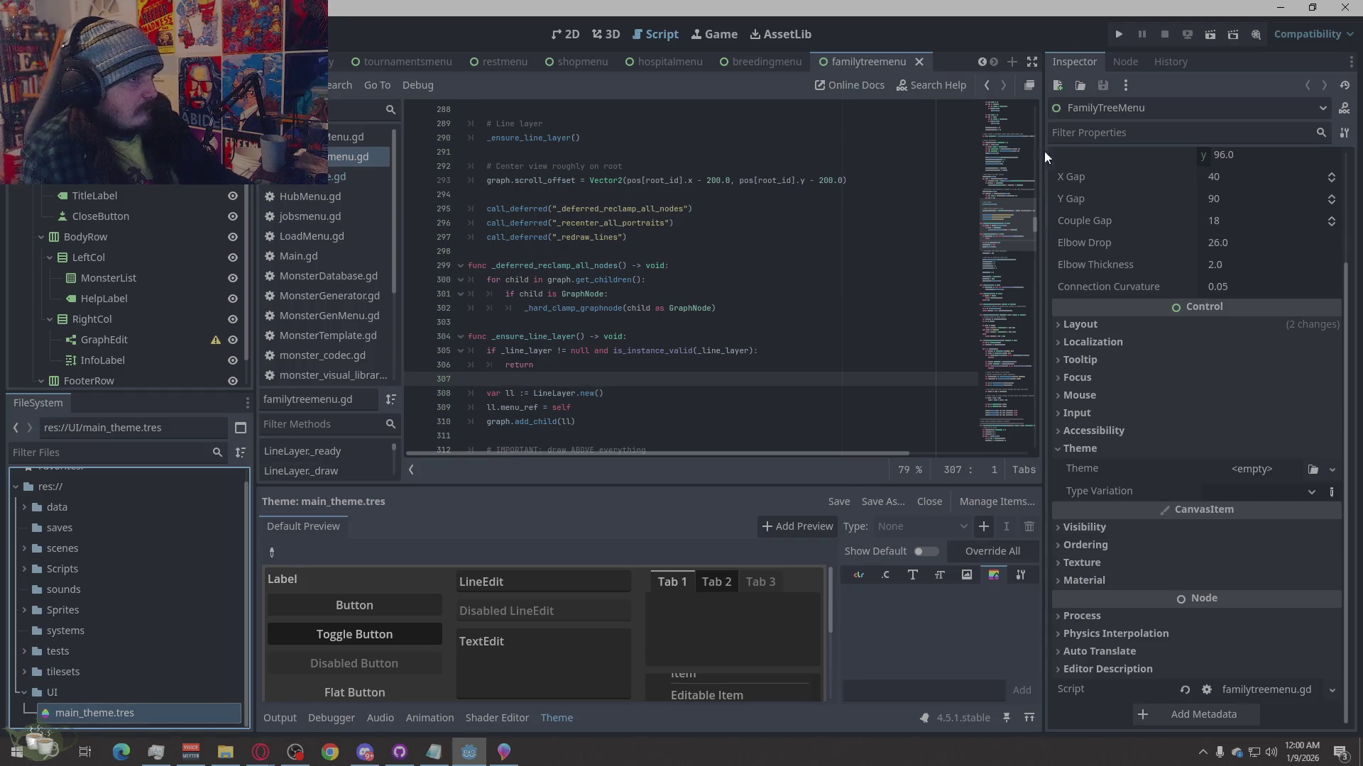
{"action": "scroll", "coordinate": [1229, 361], "scroll_direction": "up", "scroll_amount": 2}
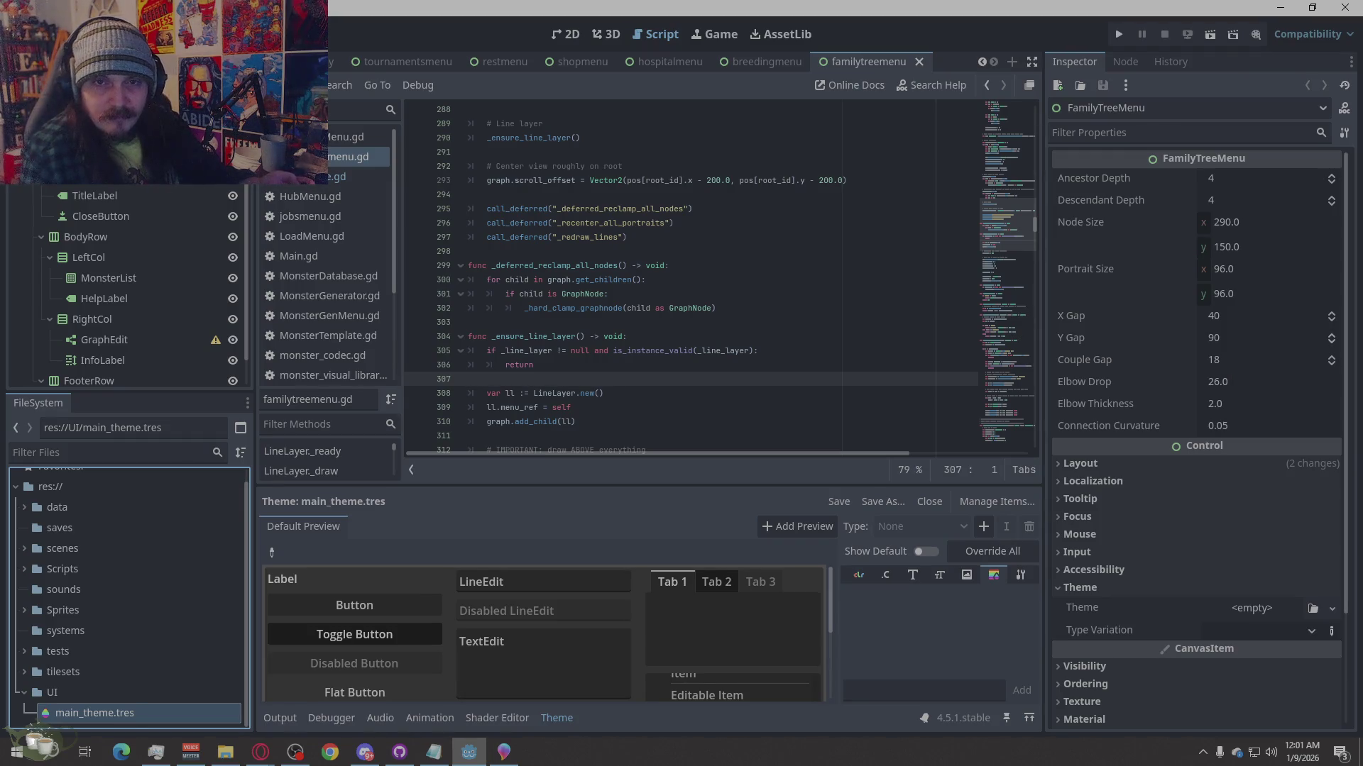
{"action": "key", "text": "alt+Tab"}
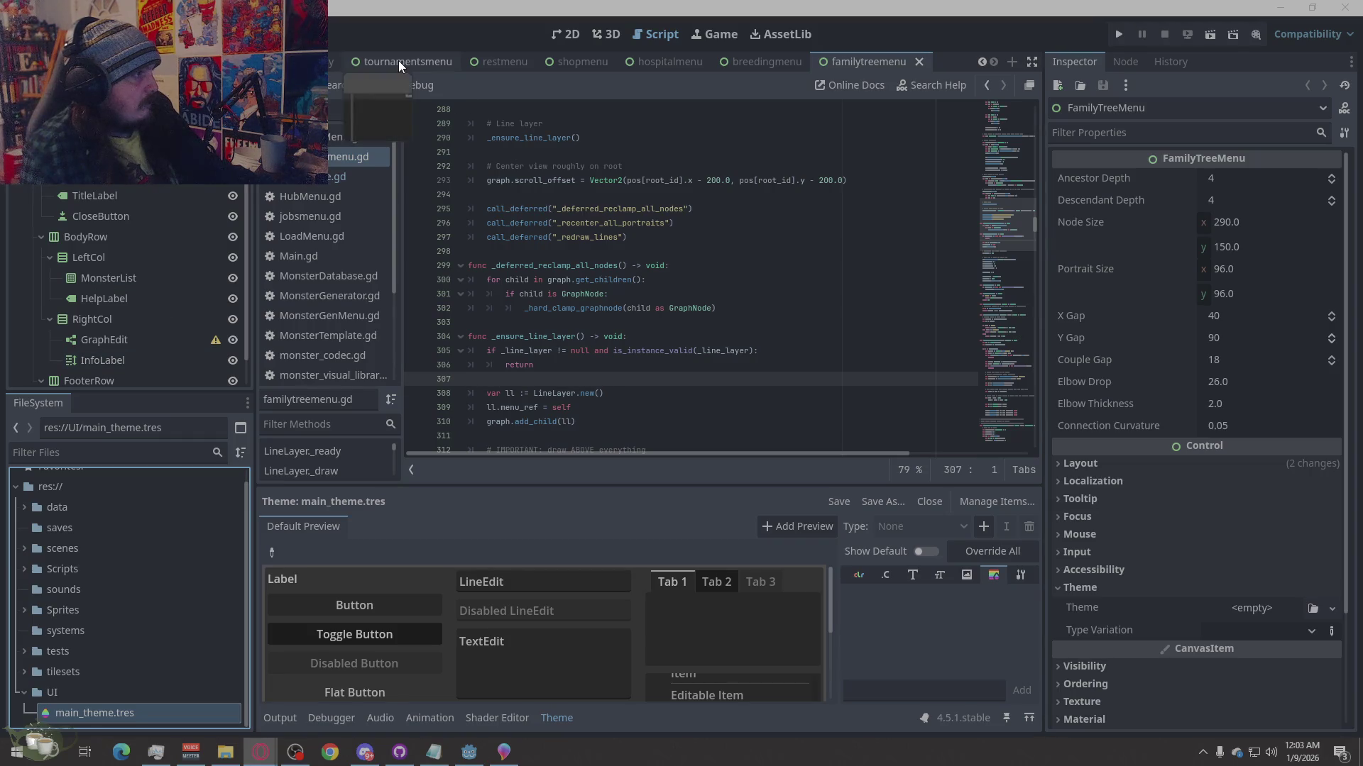
- Switch to the hubmenu scene and bring up the context menu for FamilyTreeButton
{"action": "scroll", "coordinate": [398, 61], "scroll_direction": "up", "scroll_amount": 6}
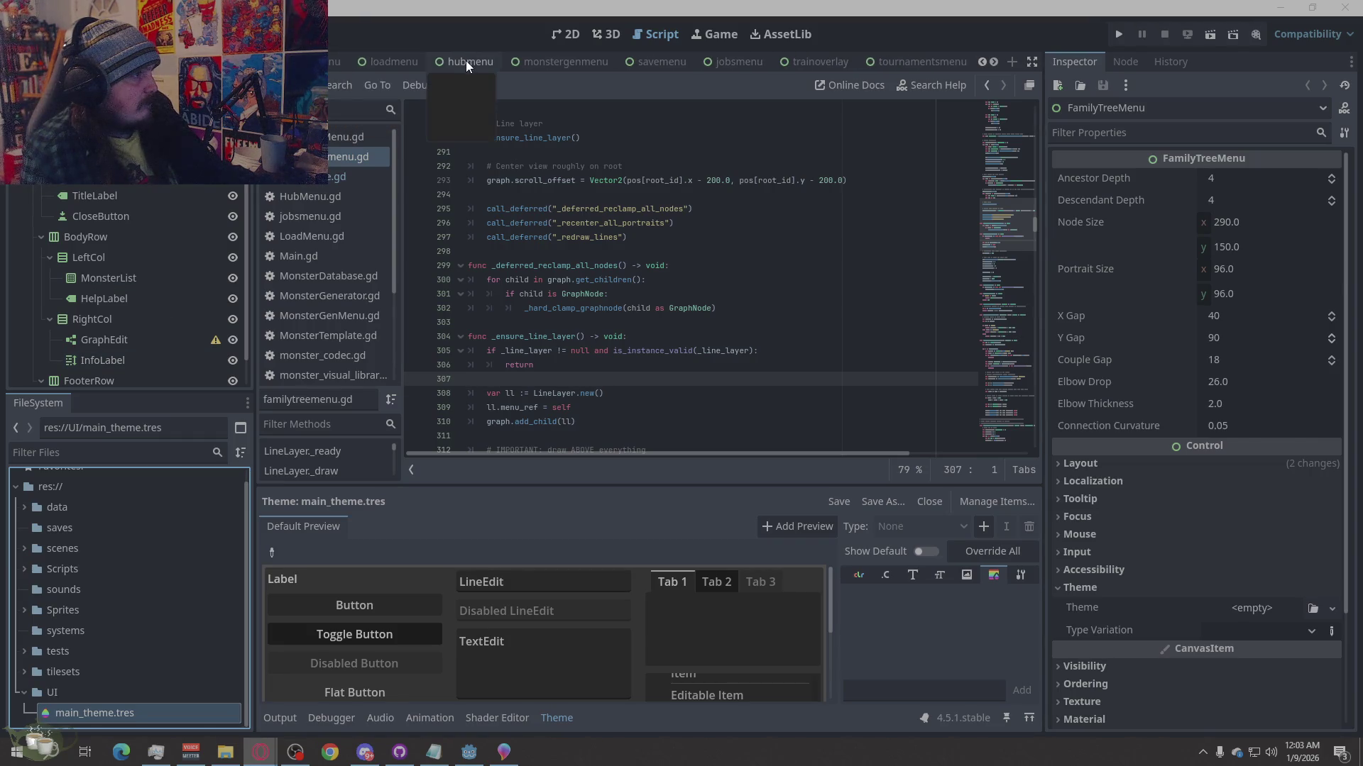
{"action": "left_click", "coordinate": [466, 61]}
{"action": "left_click", "coordinate": [92, 248]}
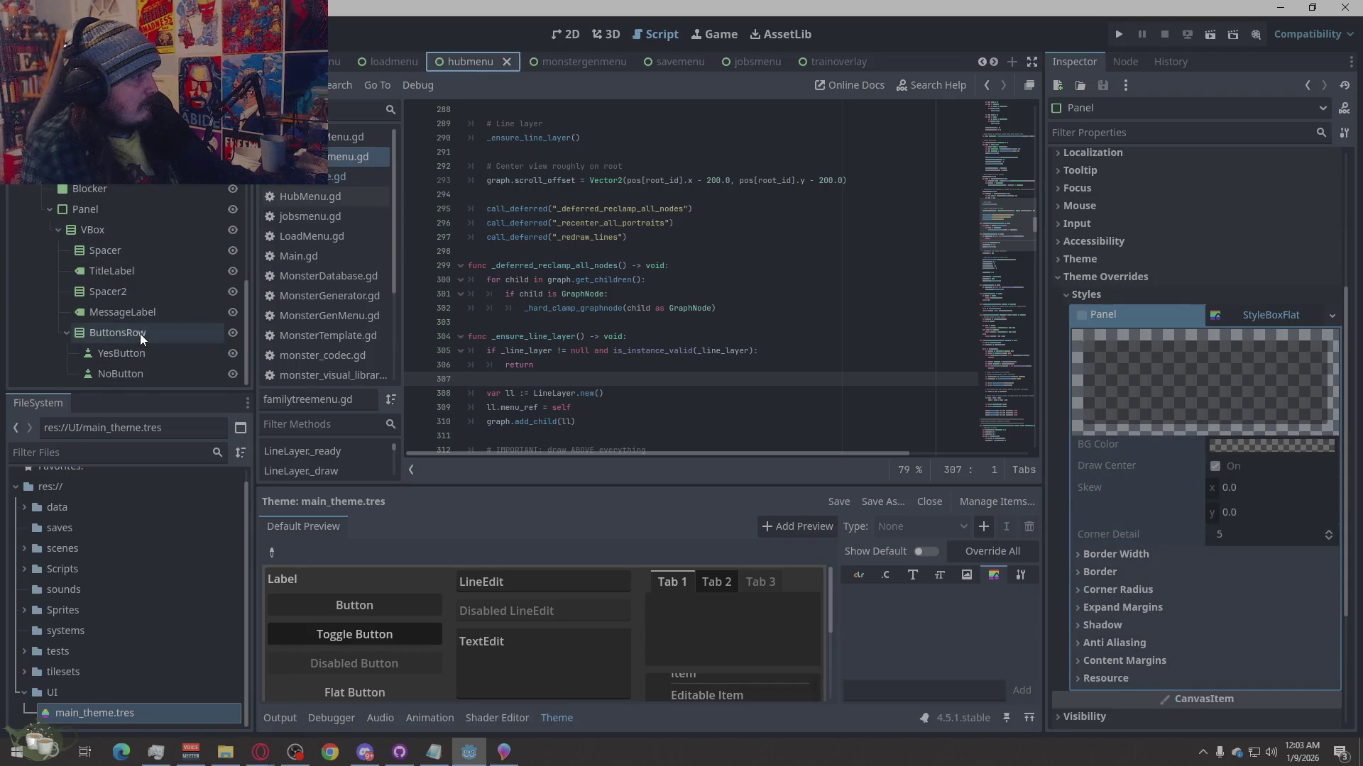
{"action": "scroll", "coordinate": [139, 334], "scroll_direction": "up", "scroll_amount": 3}
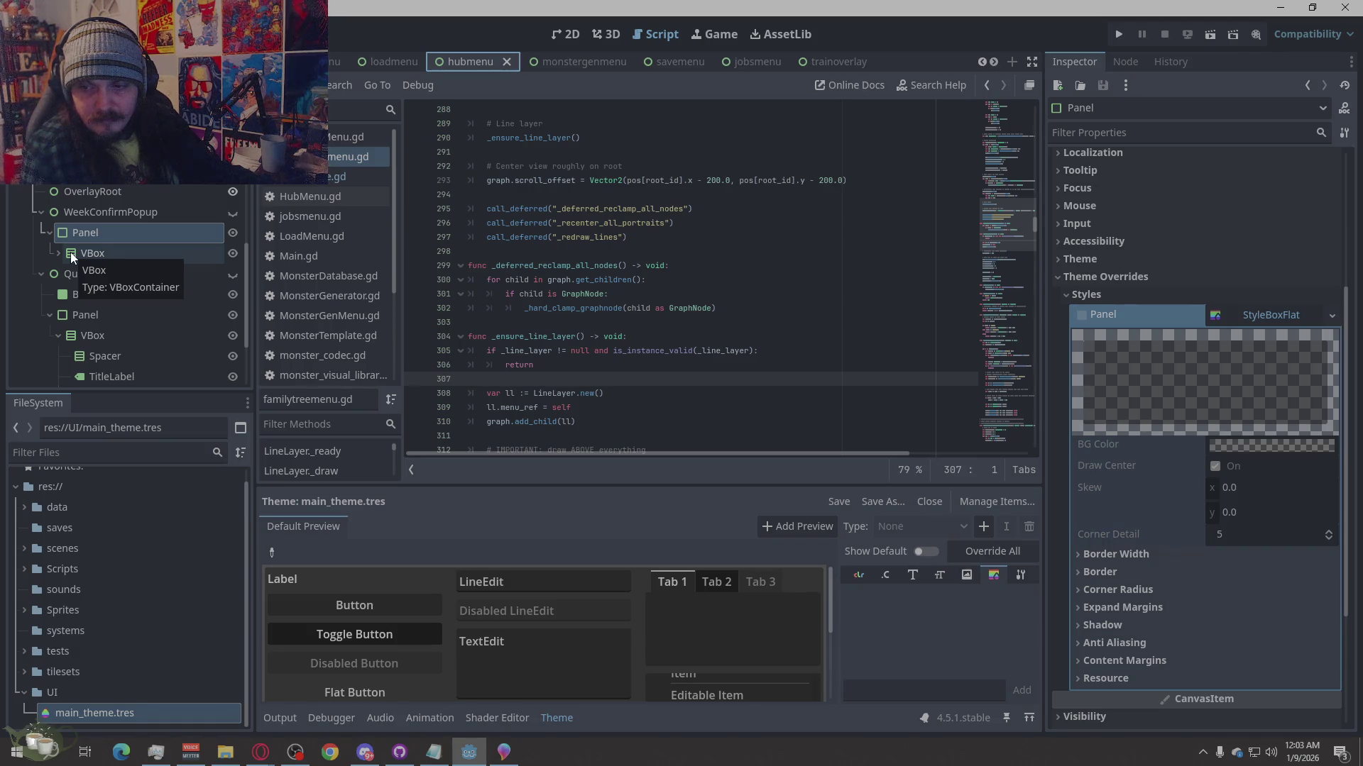
{"action": "scroll", "coordinate": [179, 267], "scroll_direction": "up", "scroll_amount": 5}
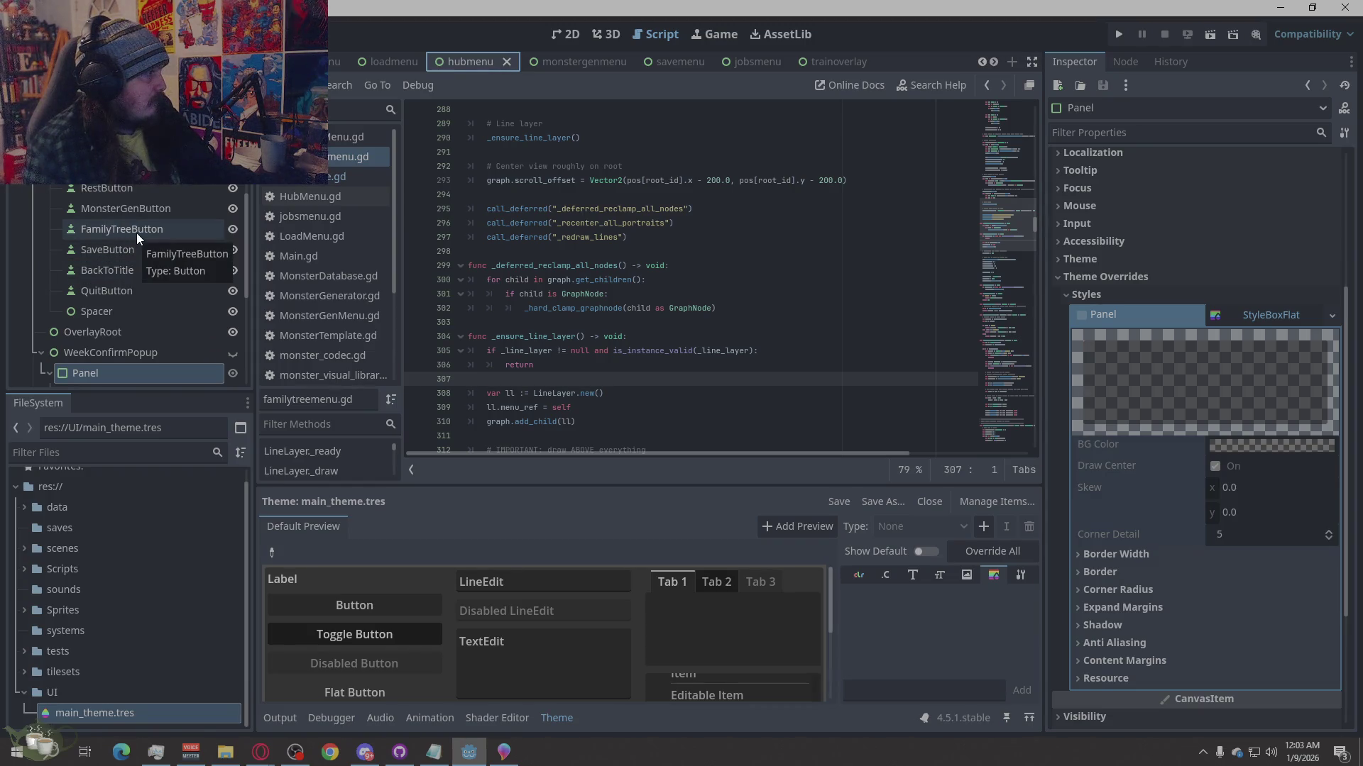
{"action": "right_click", "coordinate": [137, 233]}
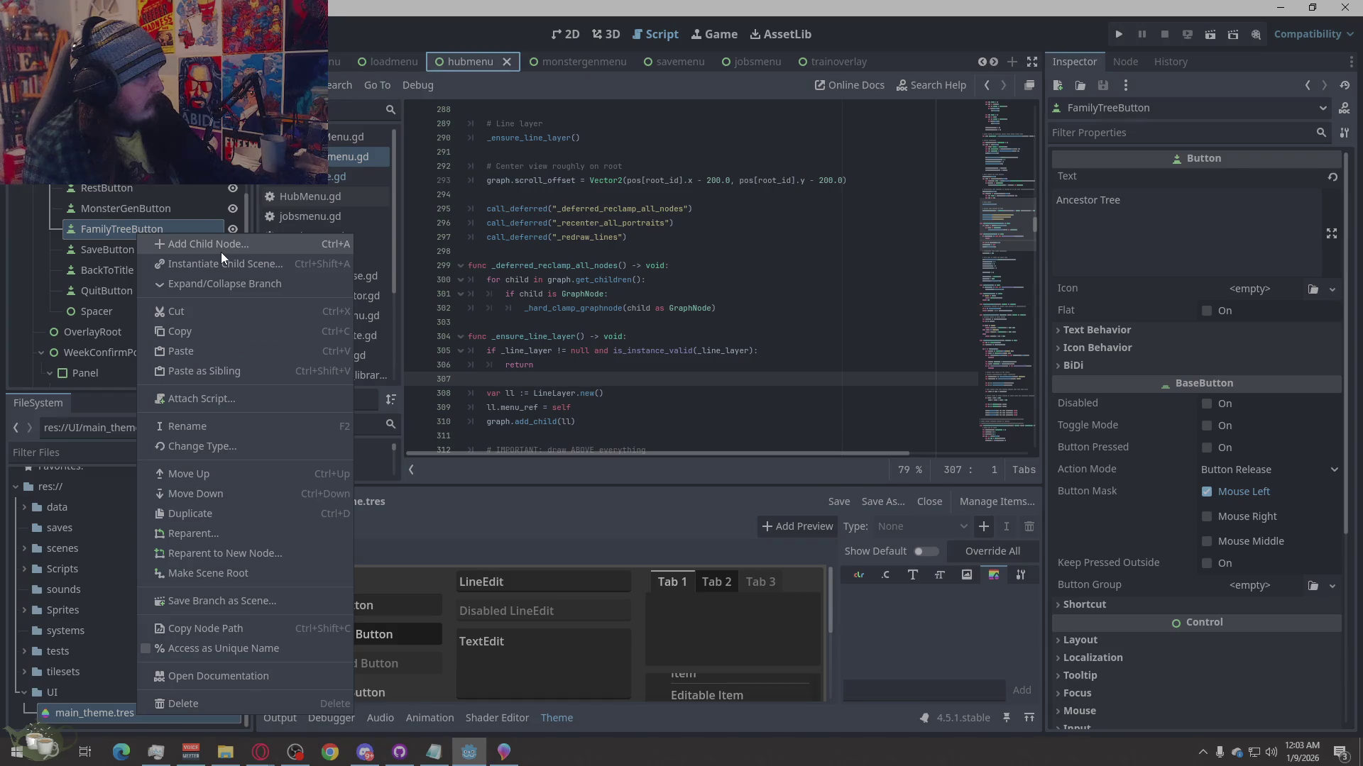
- Duplicate FamilyTreeButton and name the copy OptionsButton
{"action": "left_click", "coordinate": [35, 329]}
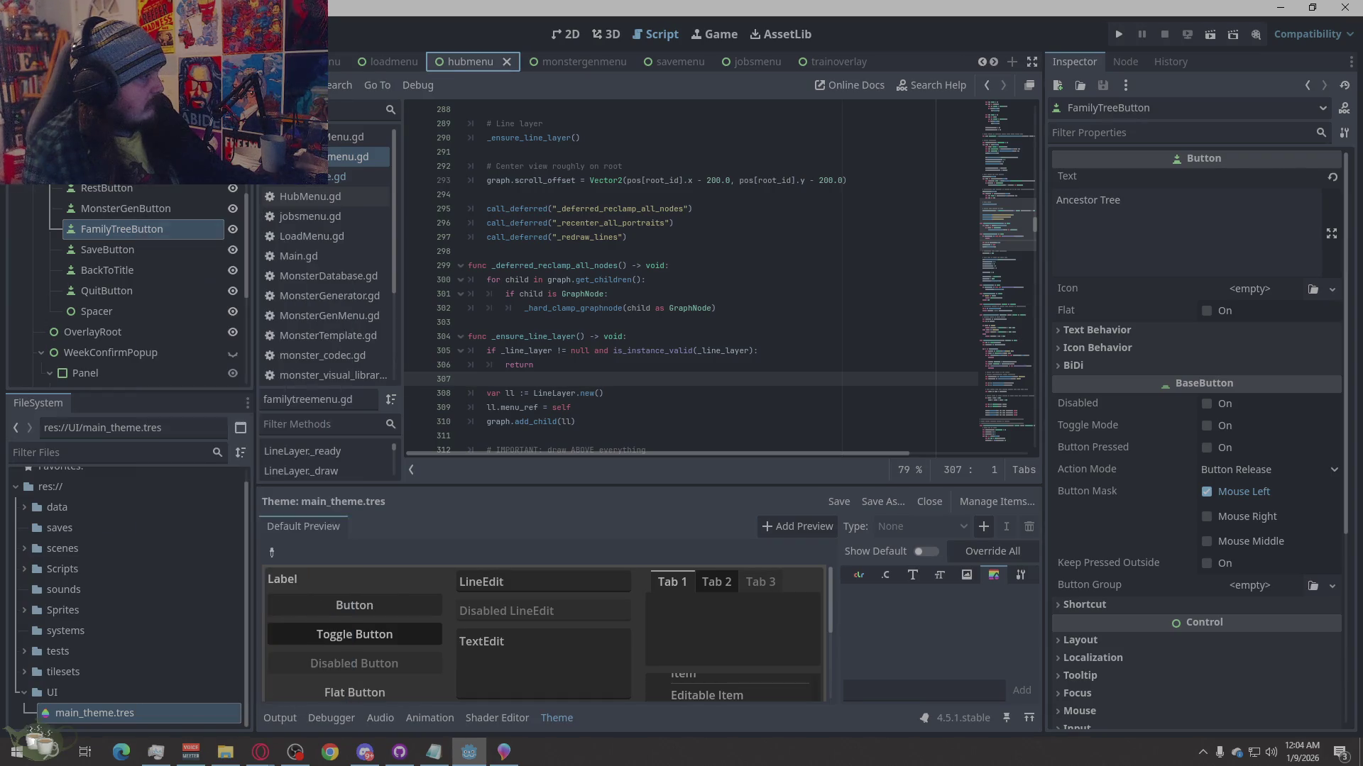
{"action": "key", "text": "ctrl+d"}
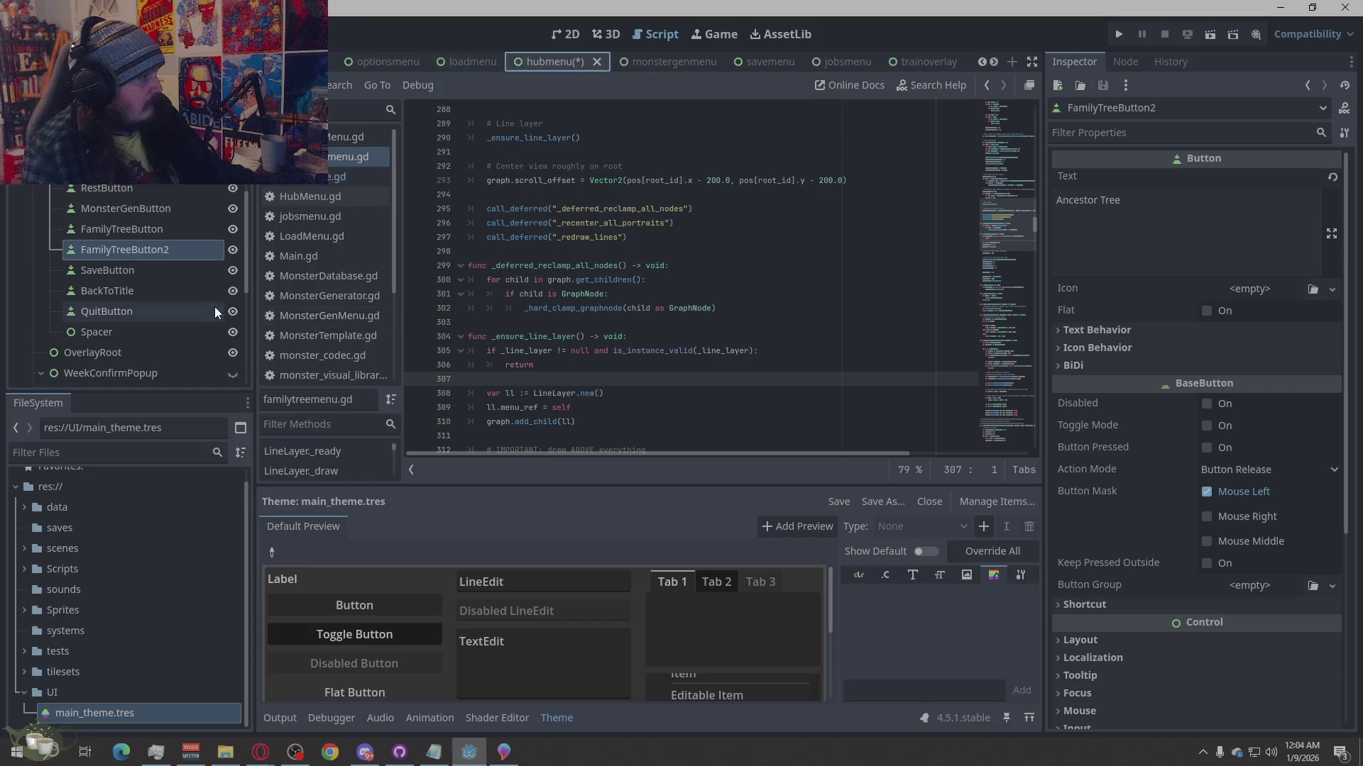
{"action": "double_click", "coordinate": [155, 248]}
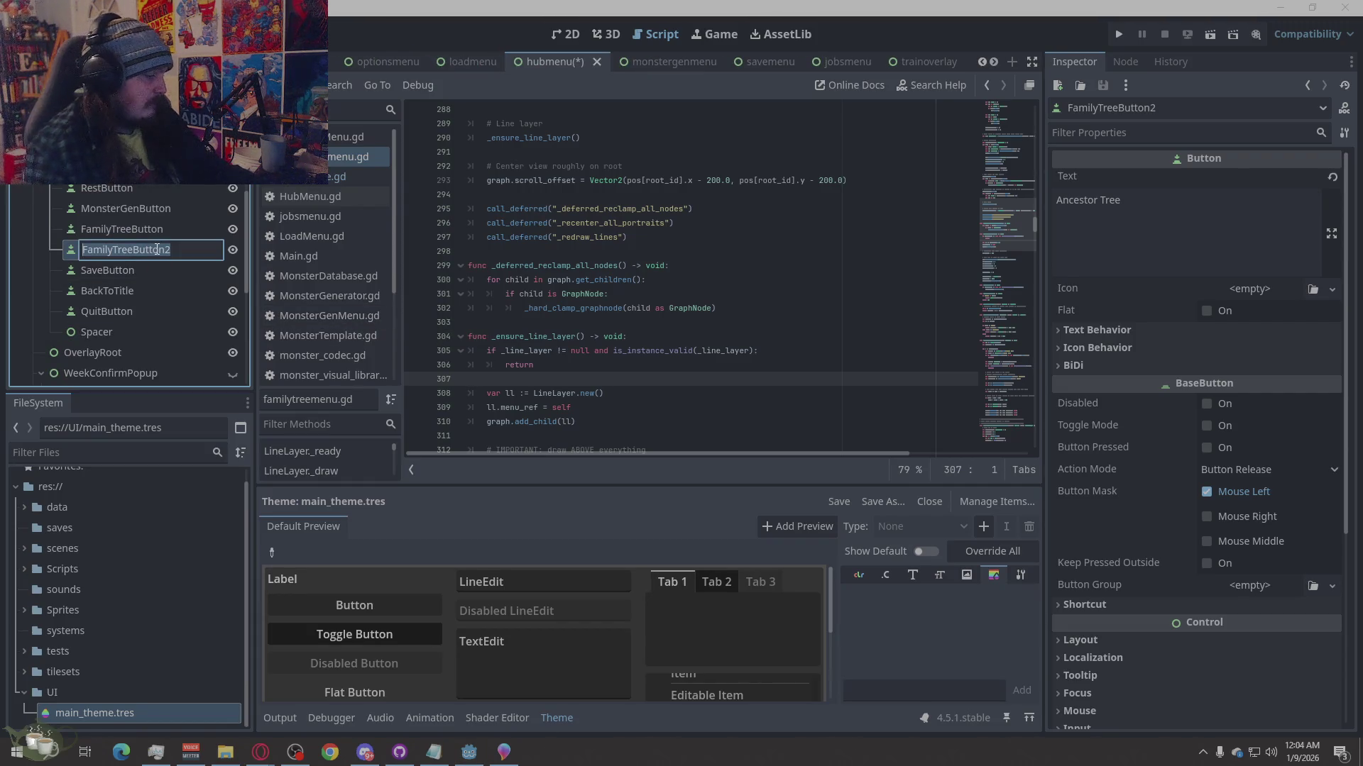
{"action": "type", "text": "Options"}
{"action": "key", "text": "Return"}
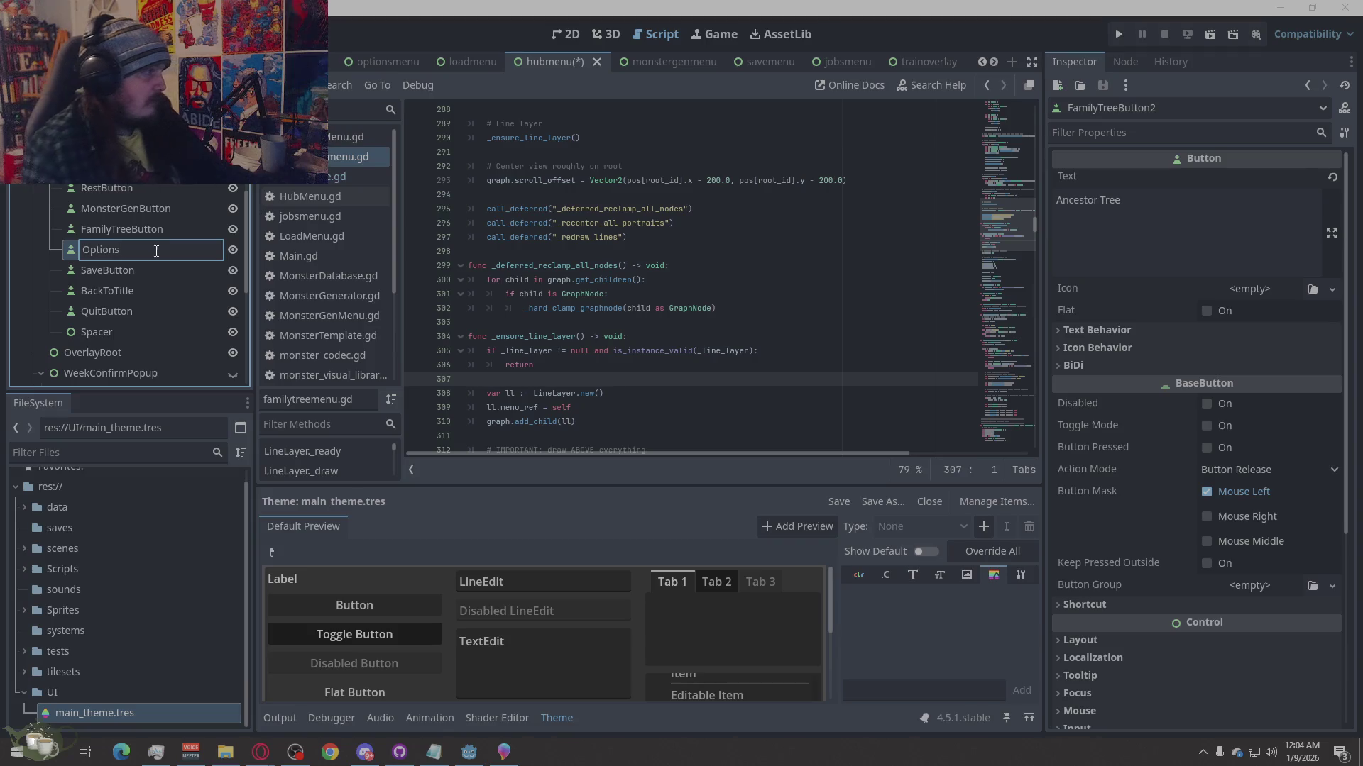
{"action": "double_click", "coordinate": [137, 253]}
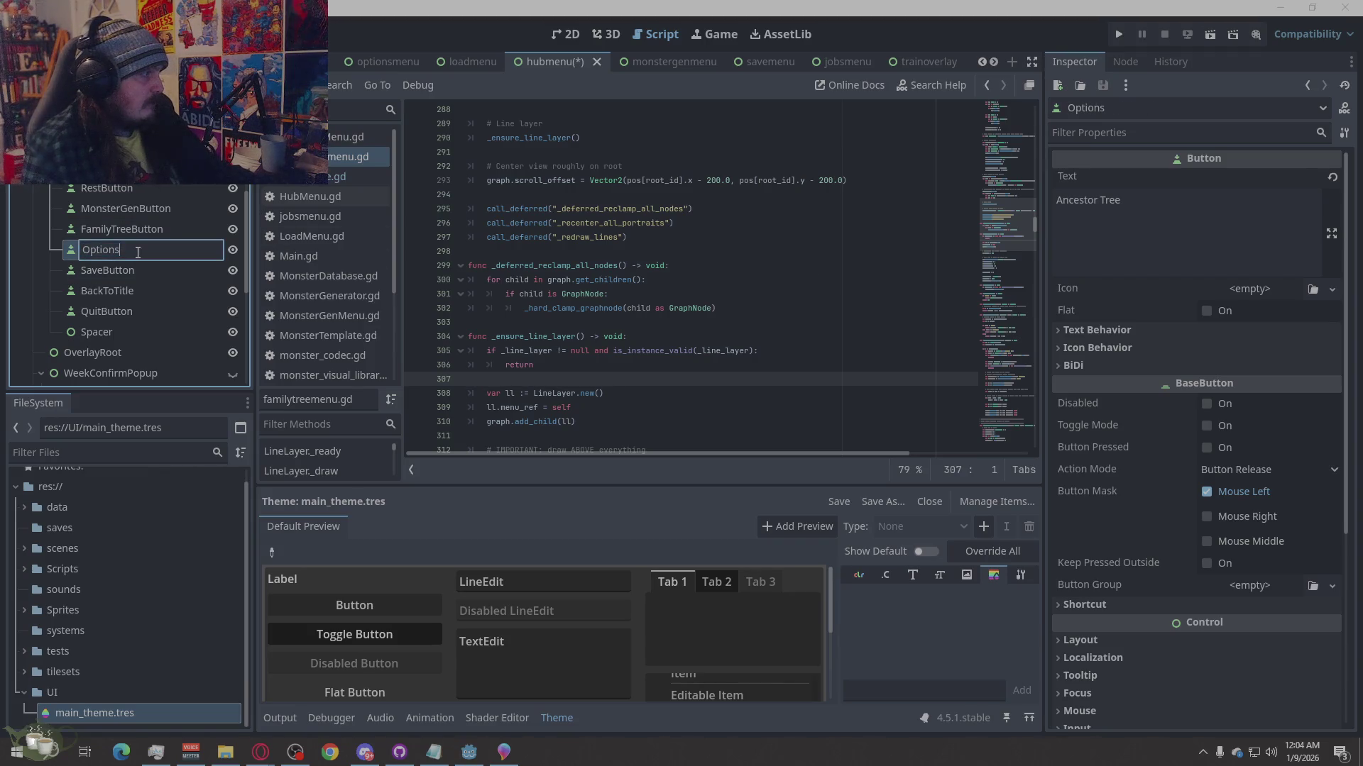
{"action": "type", "text": "Button"}
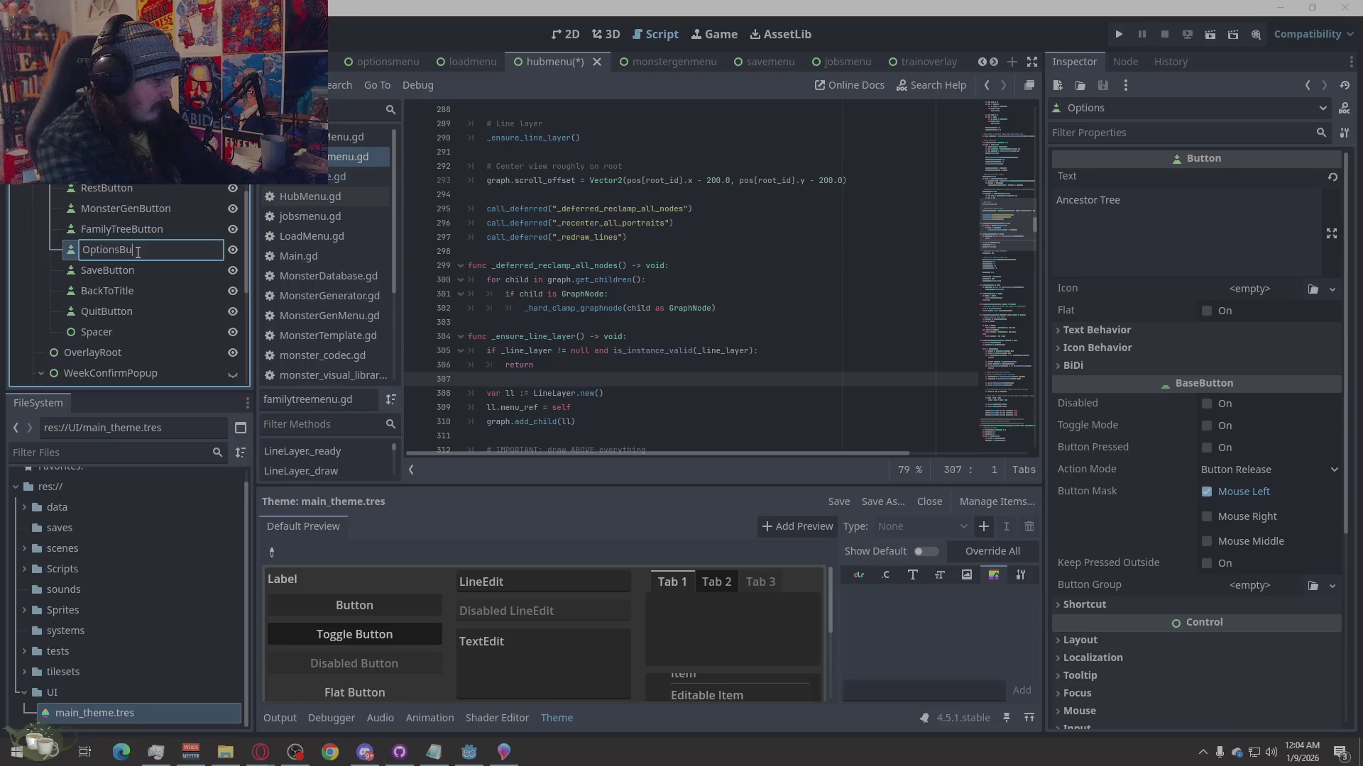
{"action": "key", "text": "Return"}
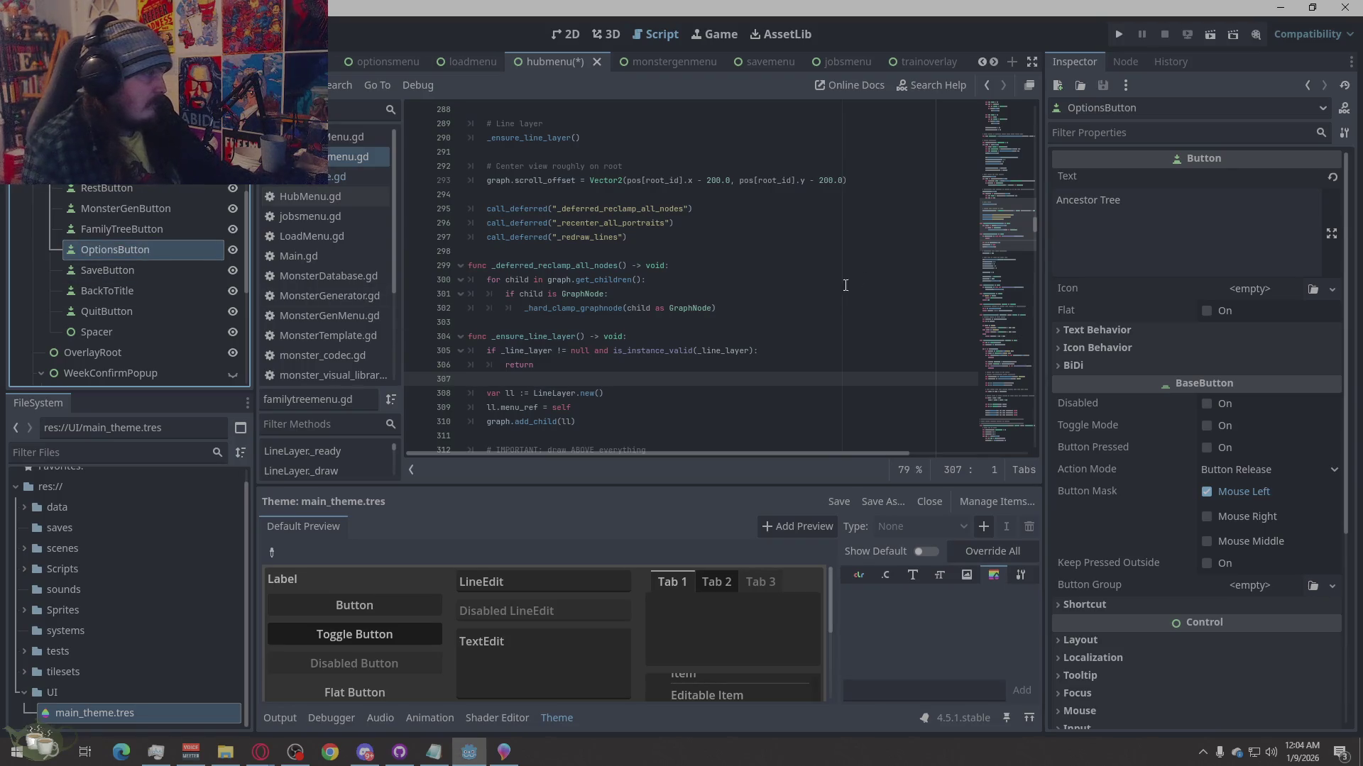
- Change the OptionsButton's Text from 'Ancestor Tree' to 'Options'
{"action": "left_click", "coordinate": [1169, 220]}
{"action": "key", "text": "ctrl+a"}
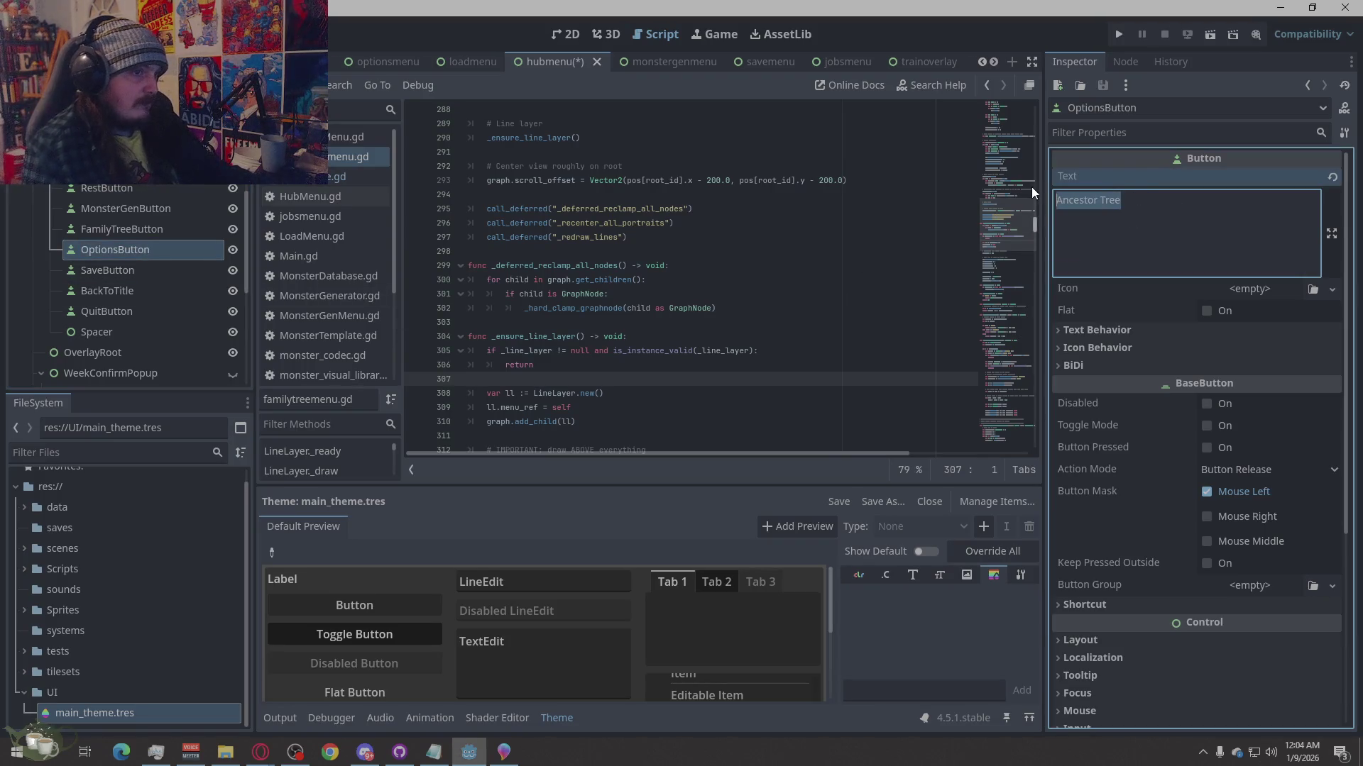
{"action": "type", "text": "Options"}
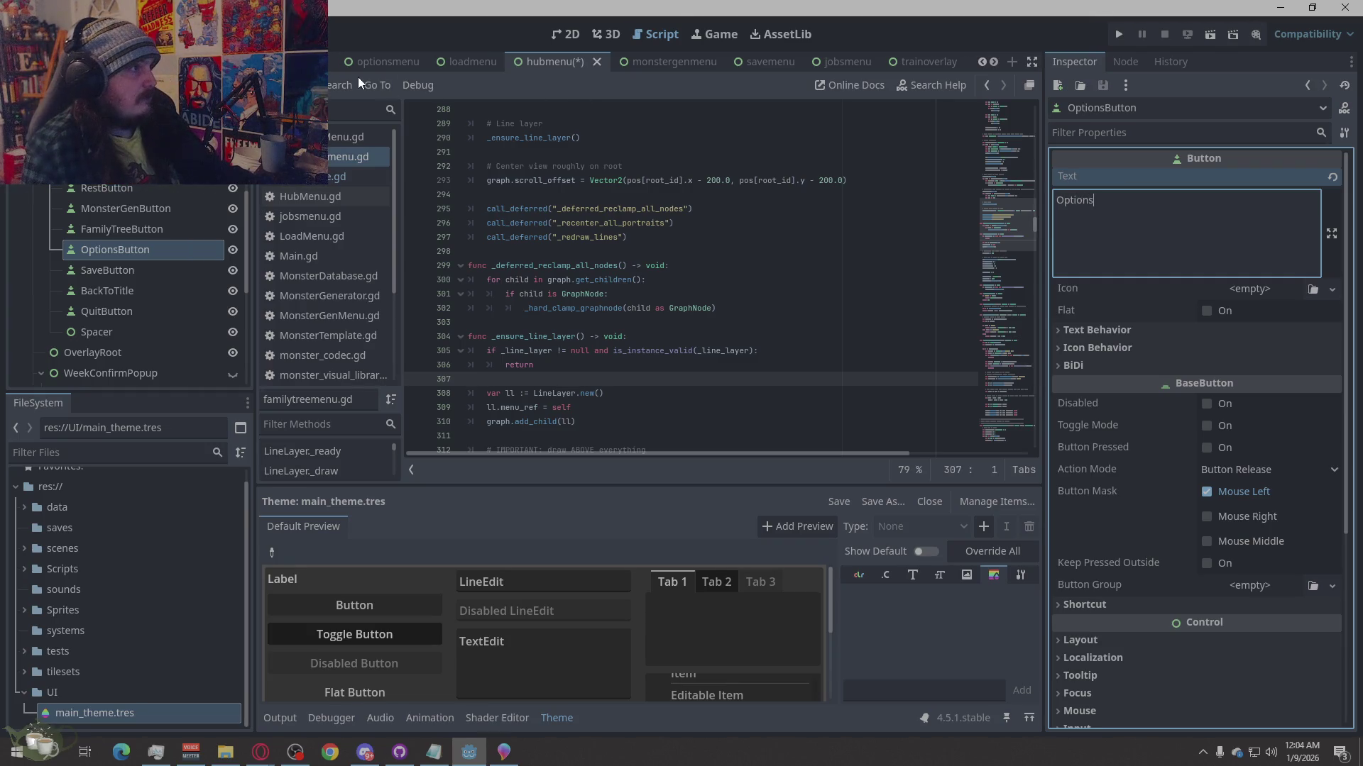
{"action": "key", "text": "ctrl+F1"}
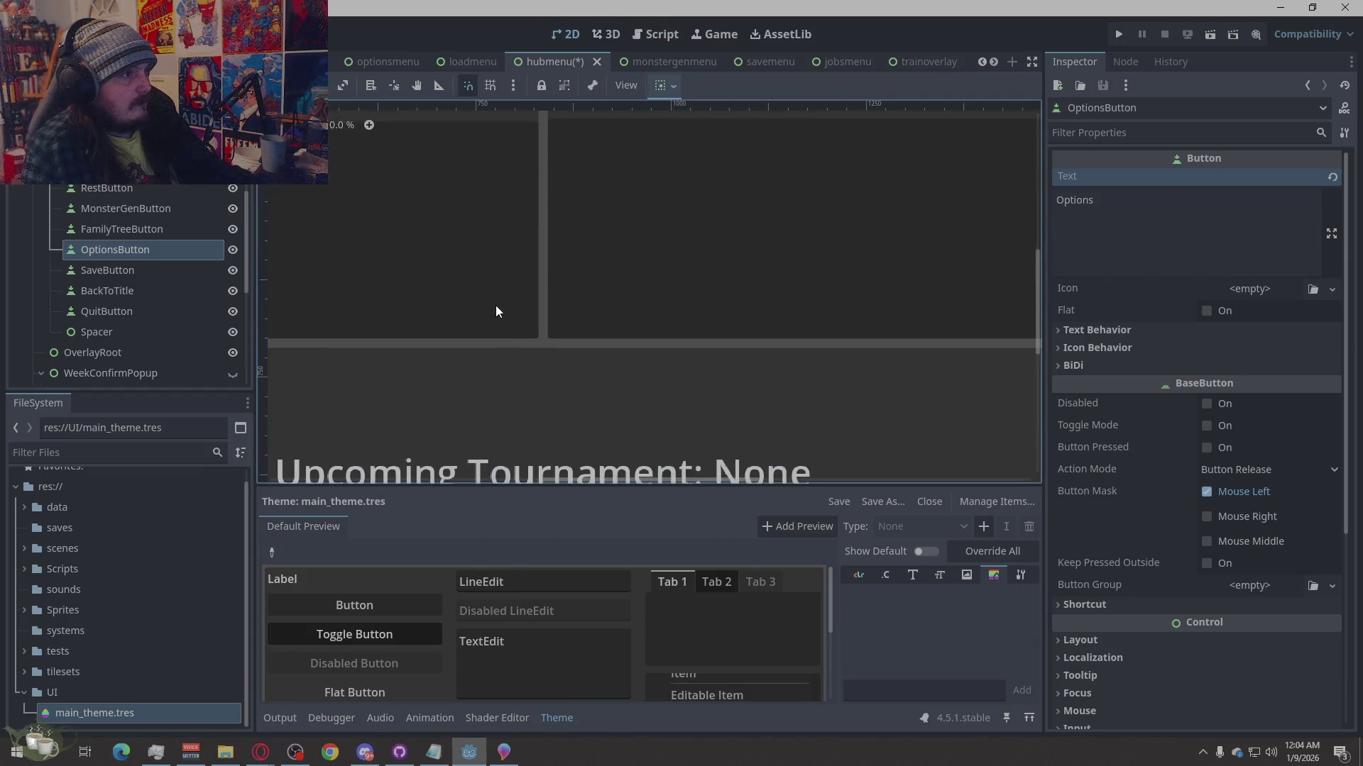
{"action": "scroll", "coordinate": [487, 313], "scroll_direction": "down", "scroll_amount": 3}
{"action": "scroll", "coordinate": [675, 352], "scroll_direction": "up", "scroll_amount": 3}
{"action": "scroll", "coordinate": [794, 352], "scroll_direction": "down", "scroll_amount": 4}
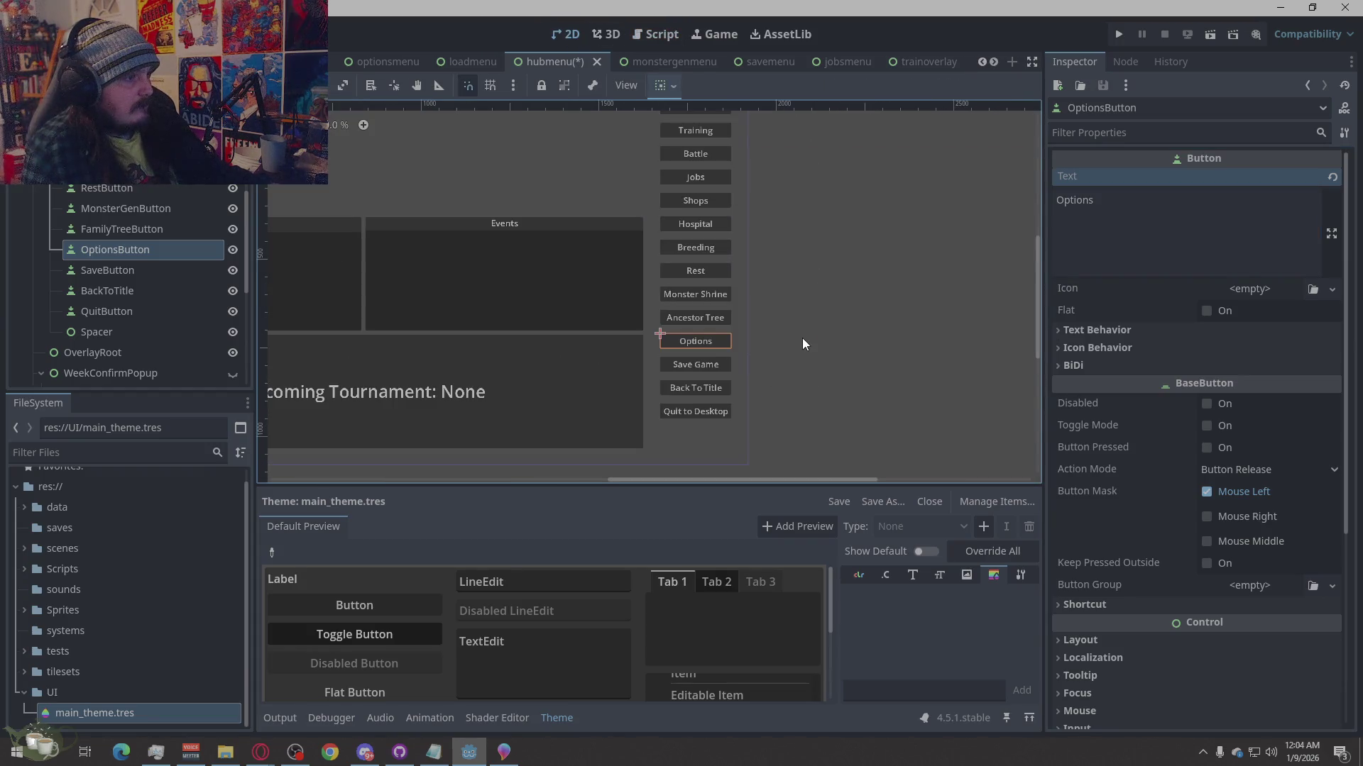
{"action": "left_click", "coordinate": [802, 338]}
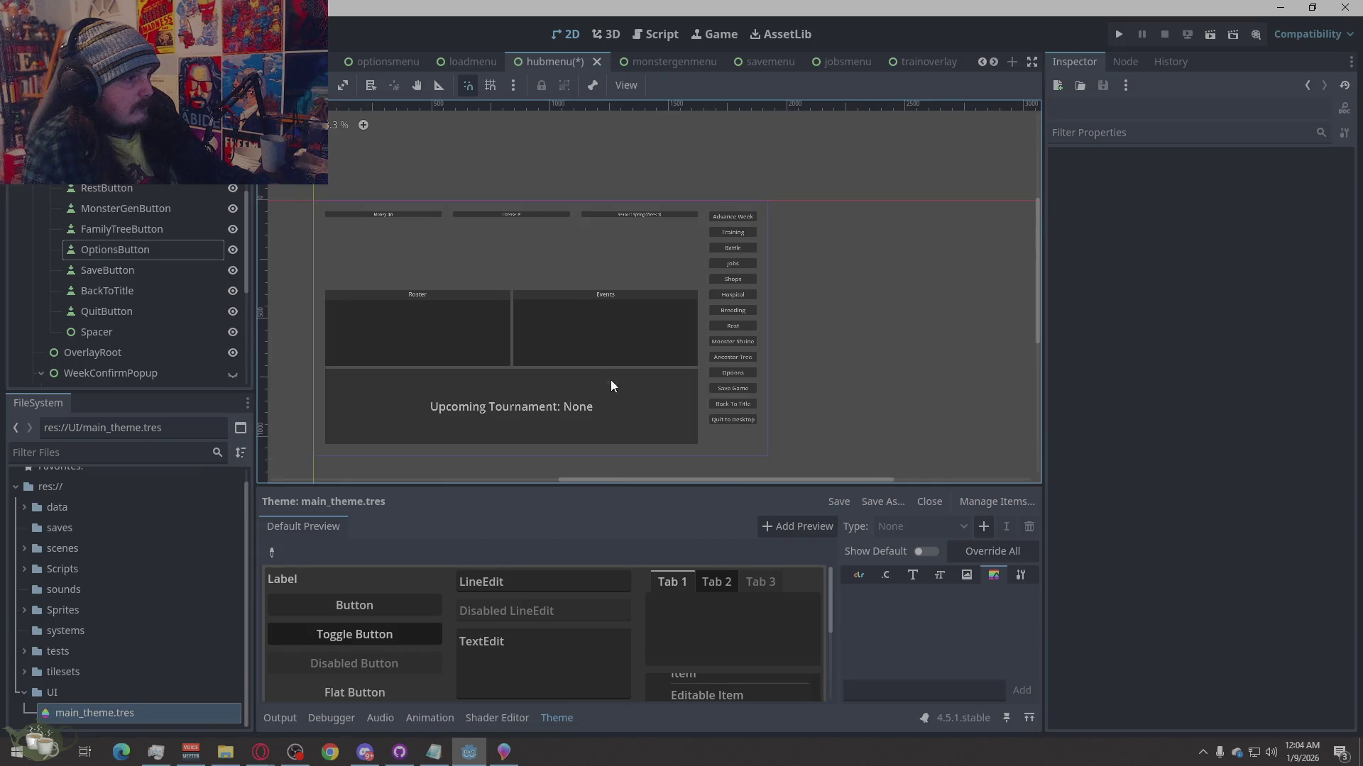
{"action": "scroll", "coordinate": [640, 338], "scroll_direction": "up", "scroll_amount": 2}
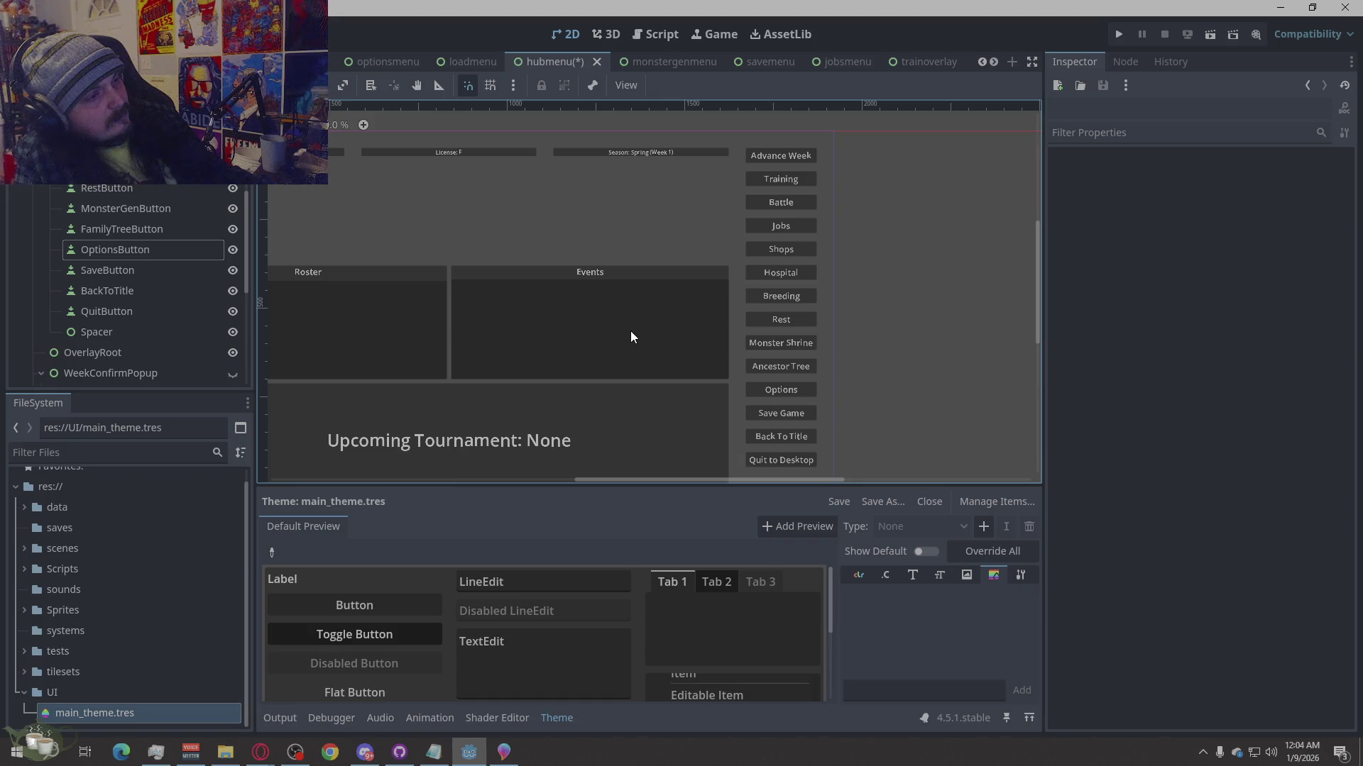
{"action": "scroll", "coordinate": [747, 309], "scroll_direction": "down", "scroll_amount": 2}
{"action": "scroll", "coordinate": [542, 322], "scroll_direction": "up", "scroll_amount": 2}
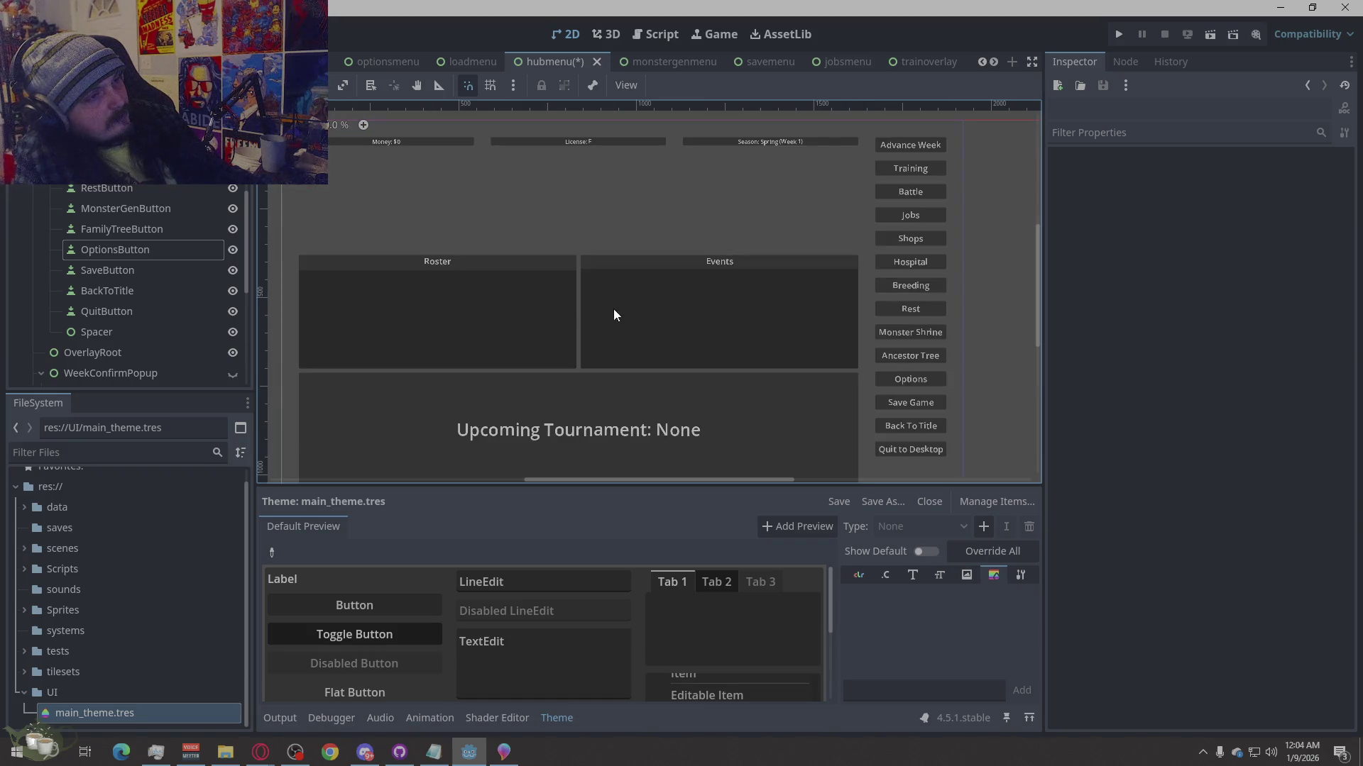
{"action": "scroll", "coordinate": [666, 298], "scroll_direction": "down", "scroll_amount": 2}
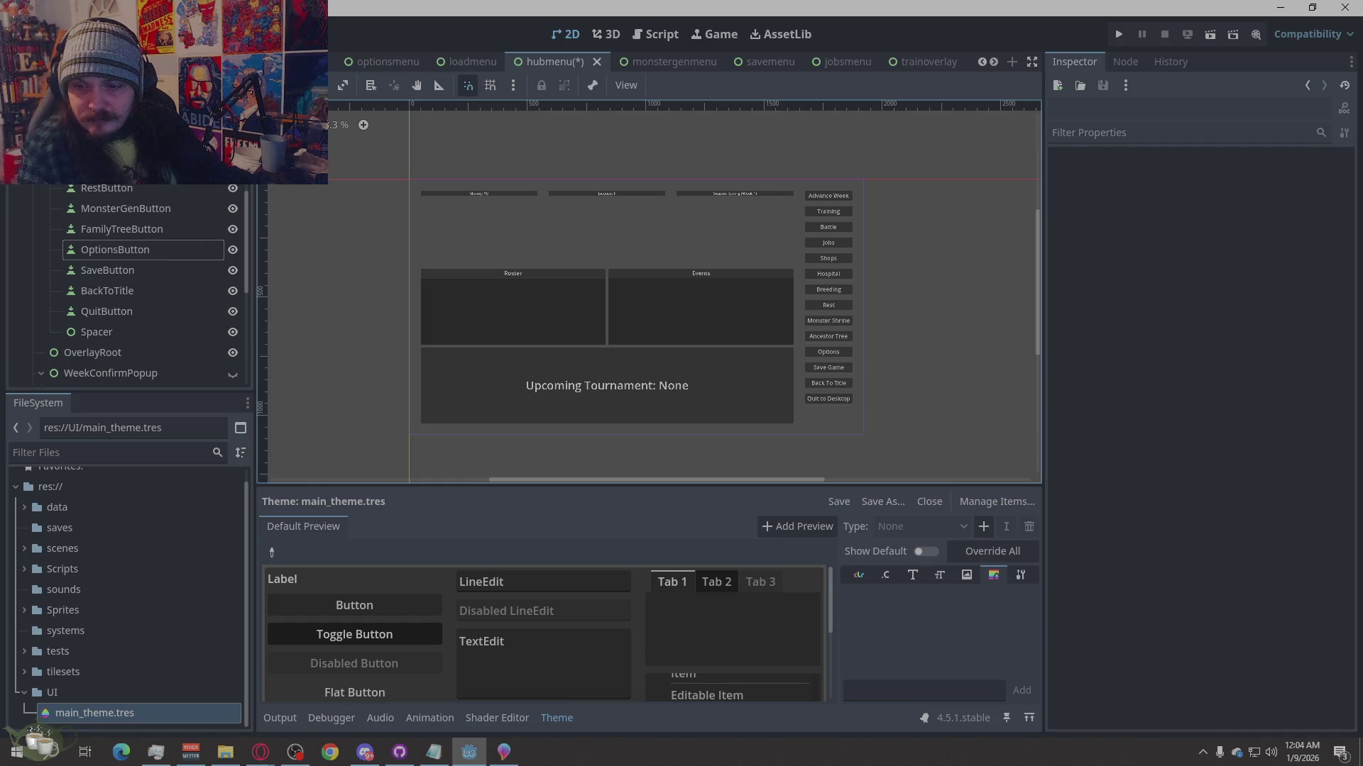
{"action": "key", "text": "alt+Tab"}
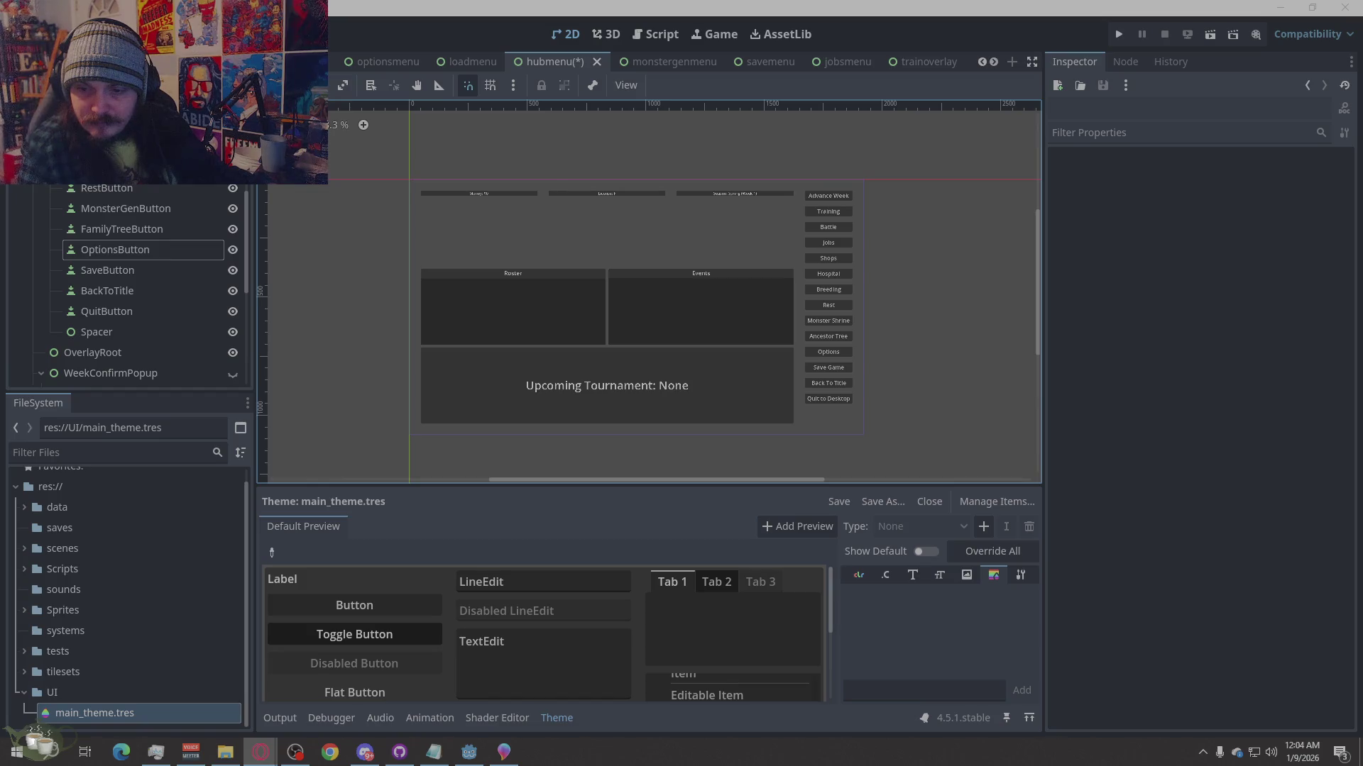
{"action": "mouse_move", "coordinate": [397, 69]}
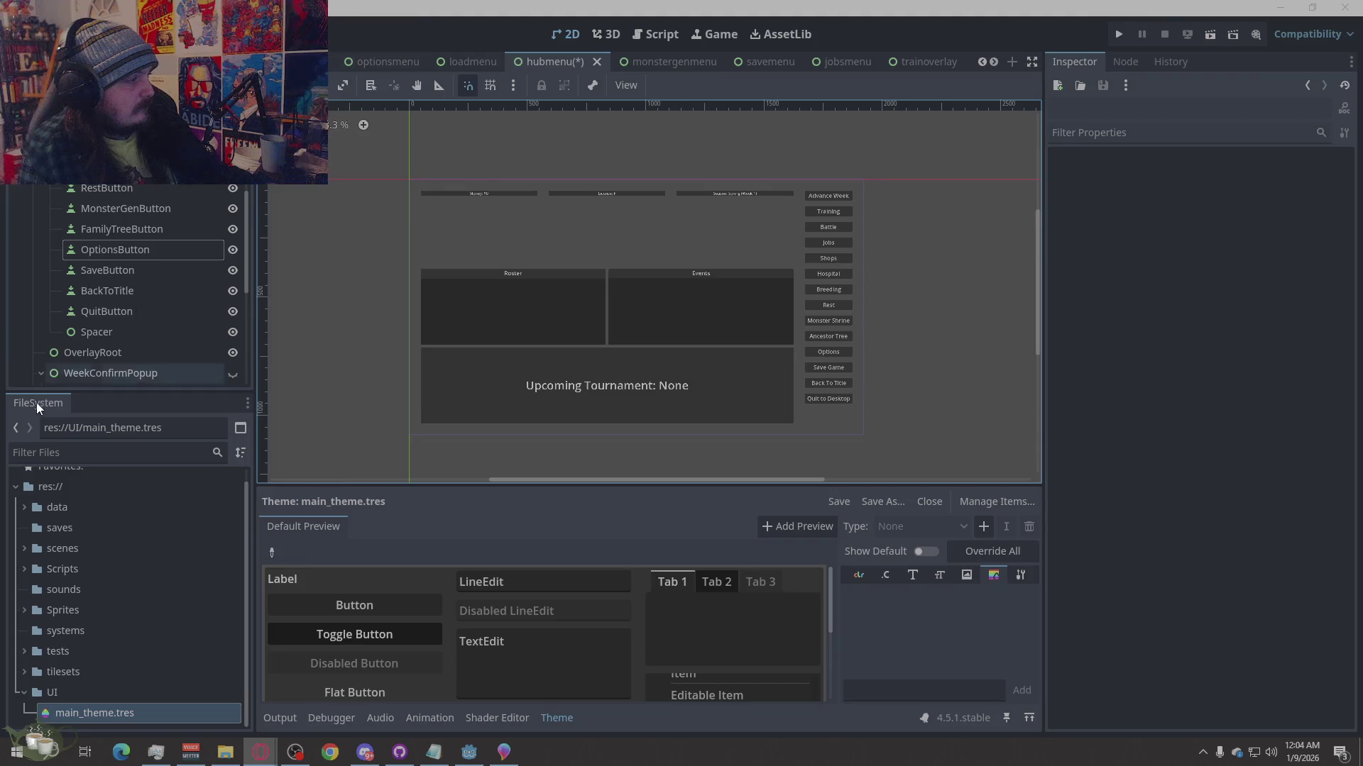
- Copy the file path of optionsmenu.tscn from the scenes folder
{"action": "left_click", "coordinate": [25, 547]}
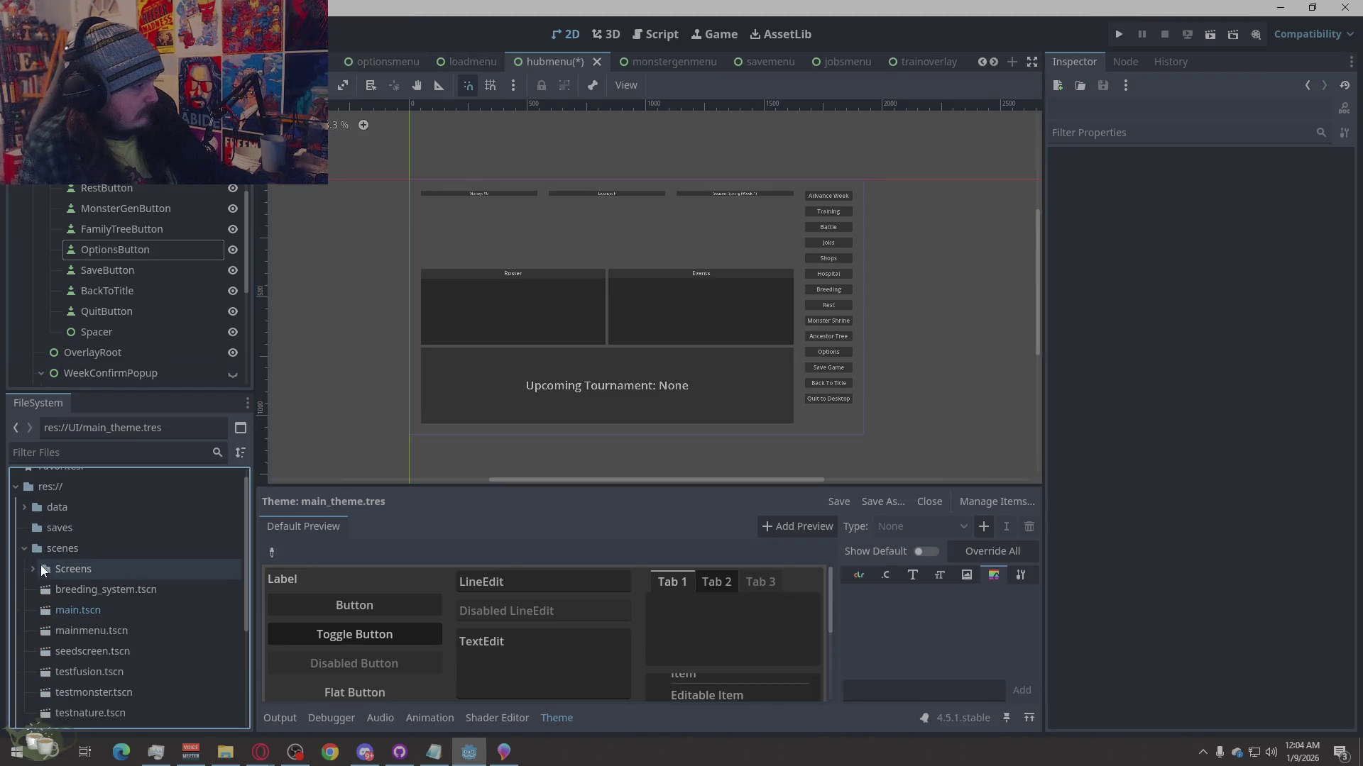
{"action": "scroll", "coordinate": [135, 536], "scroll_direction": "down", "scroll_amount": 3}
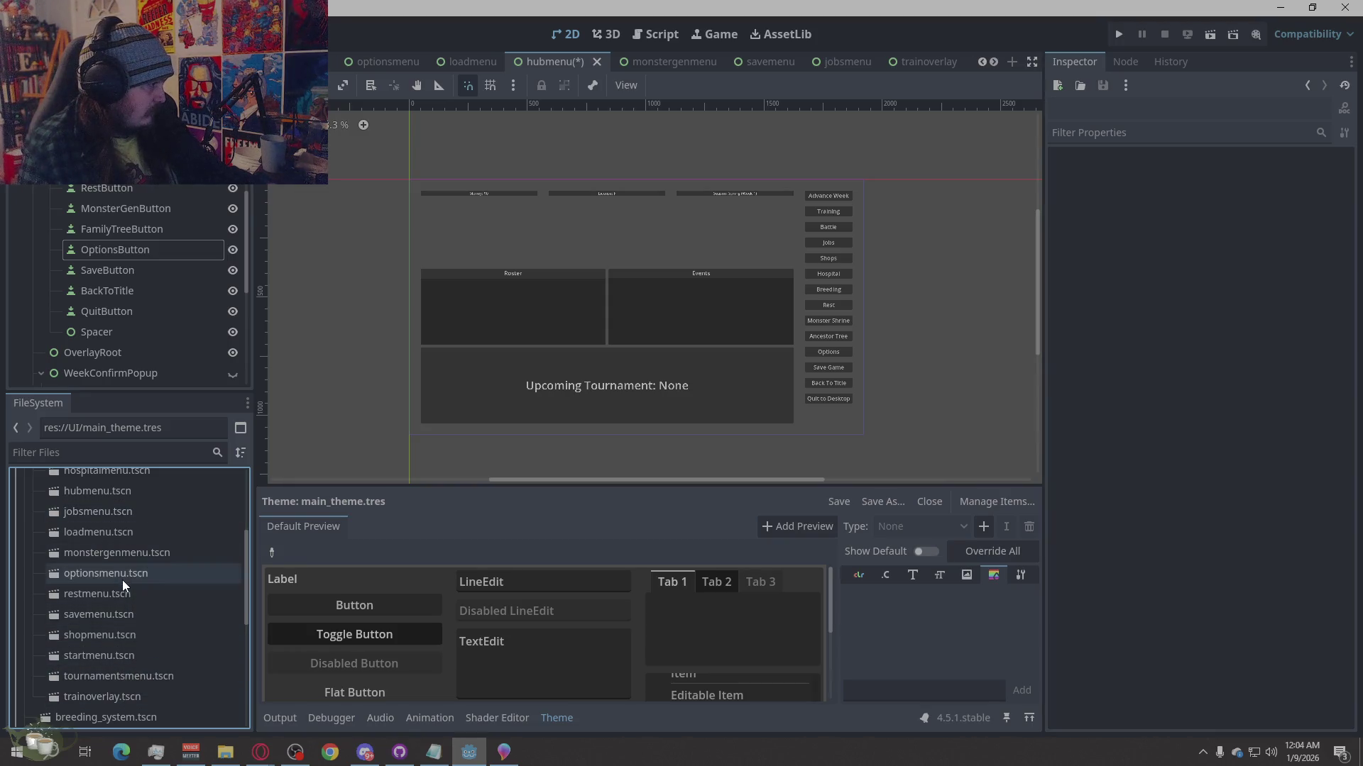
{"action": "right_click", "coordinate": [122, 576]}
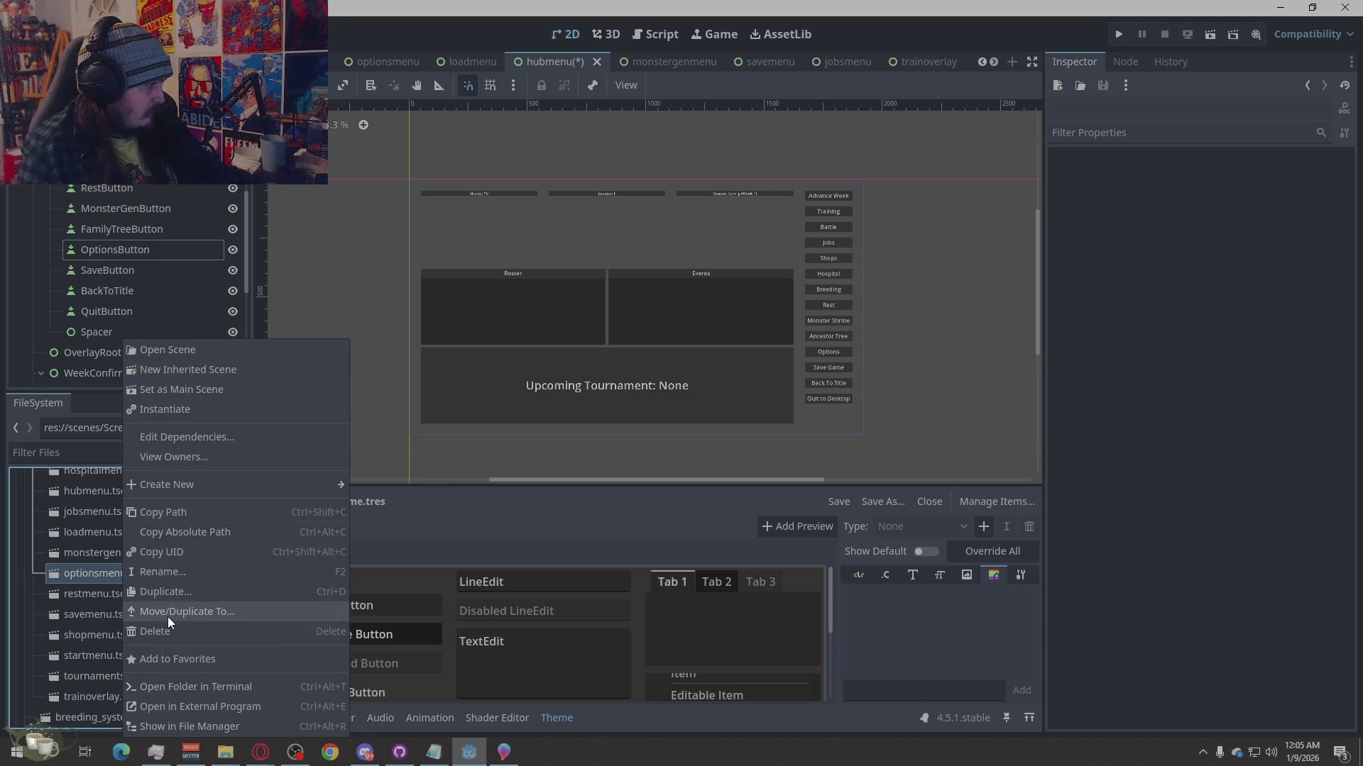
{"action": "left_click", "coordinate": [241, 510]}
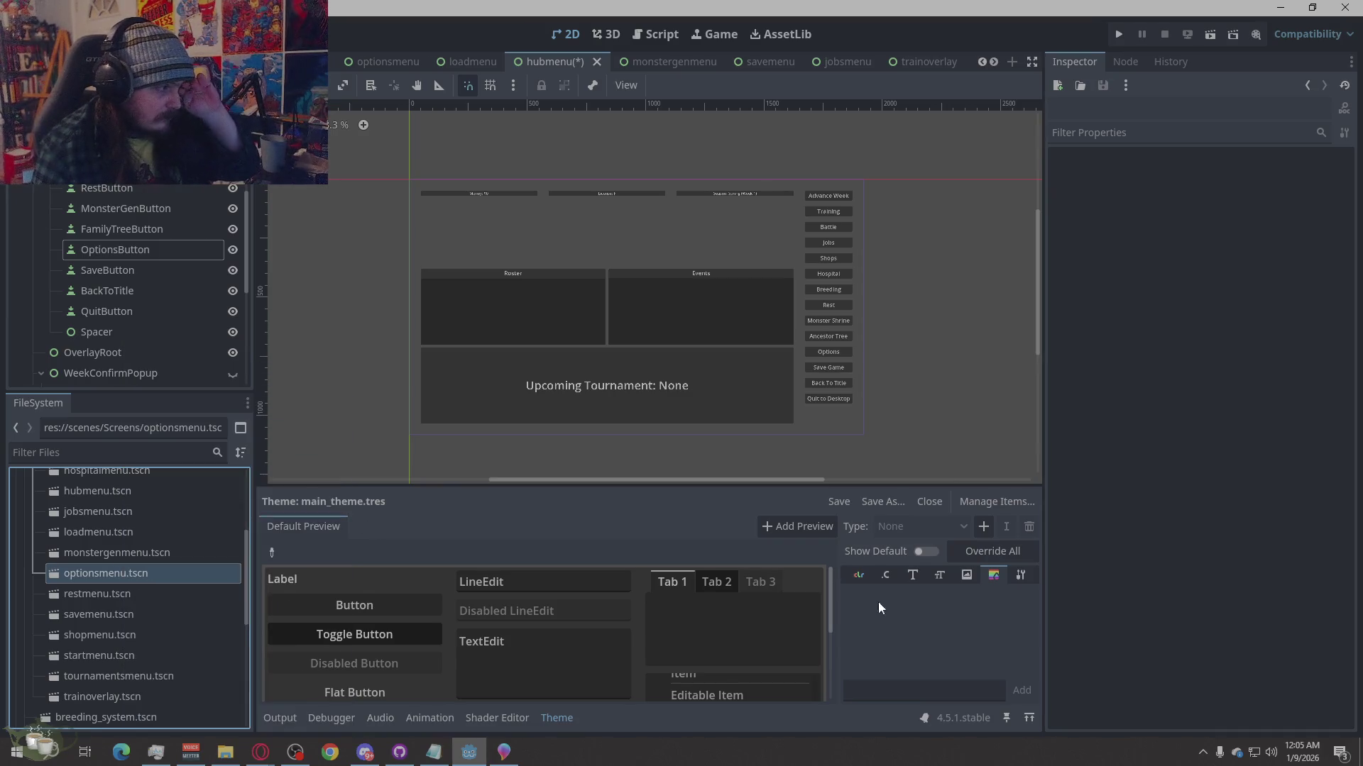
{"action": "left_click", "coordinate": [260, 752]}
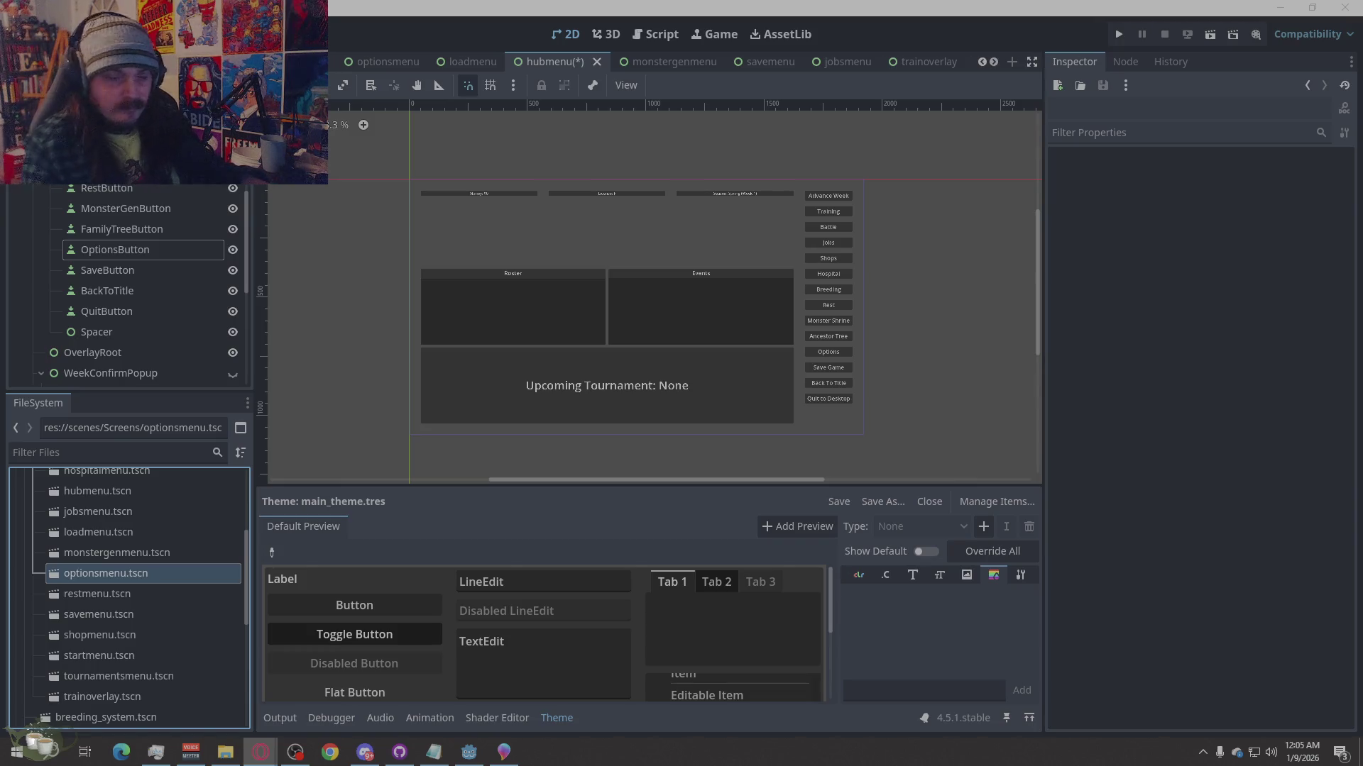
- Copy the OptionsButton node path for pasting into the browser
{"action": "right_click", "coordinate": [156, 249]}
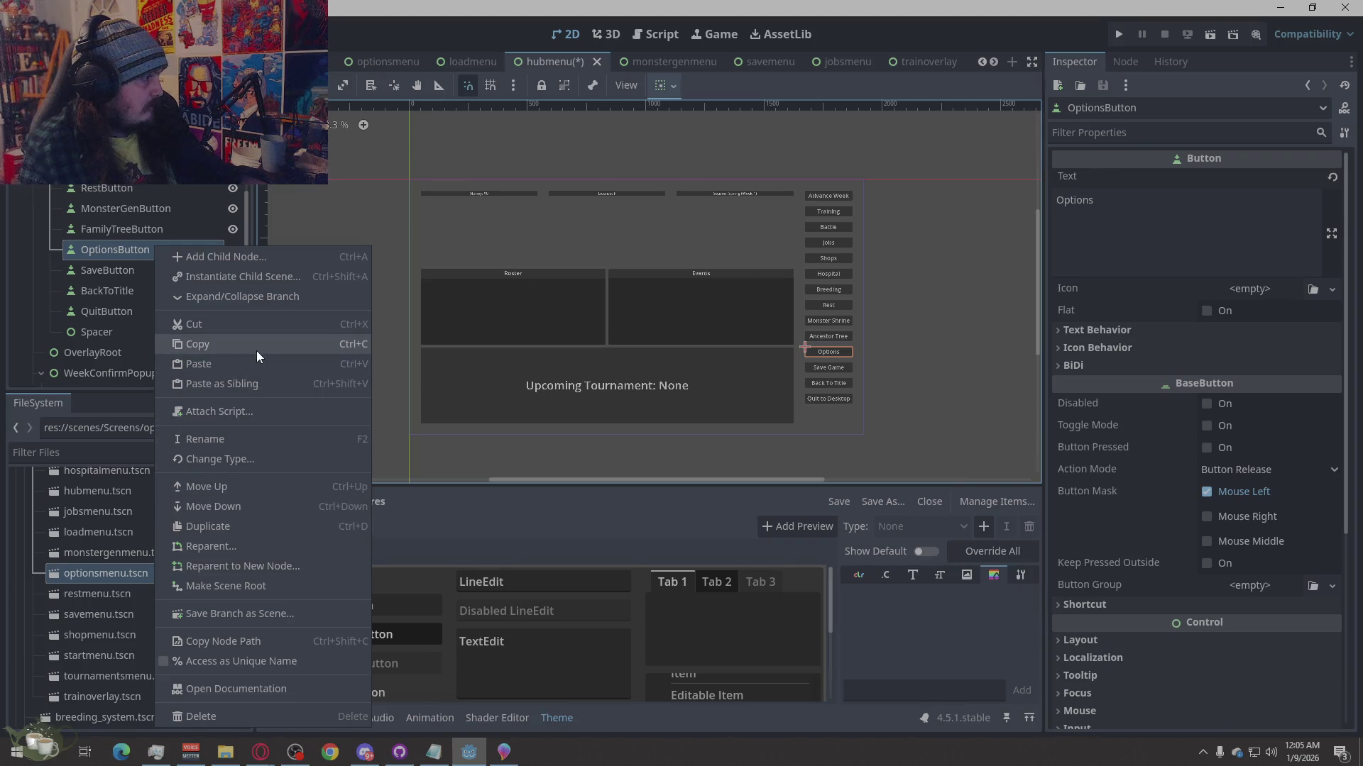
{"action": "left_click", "coordinate": [276, 649]}
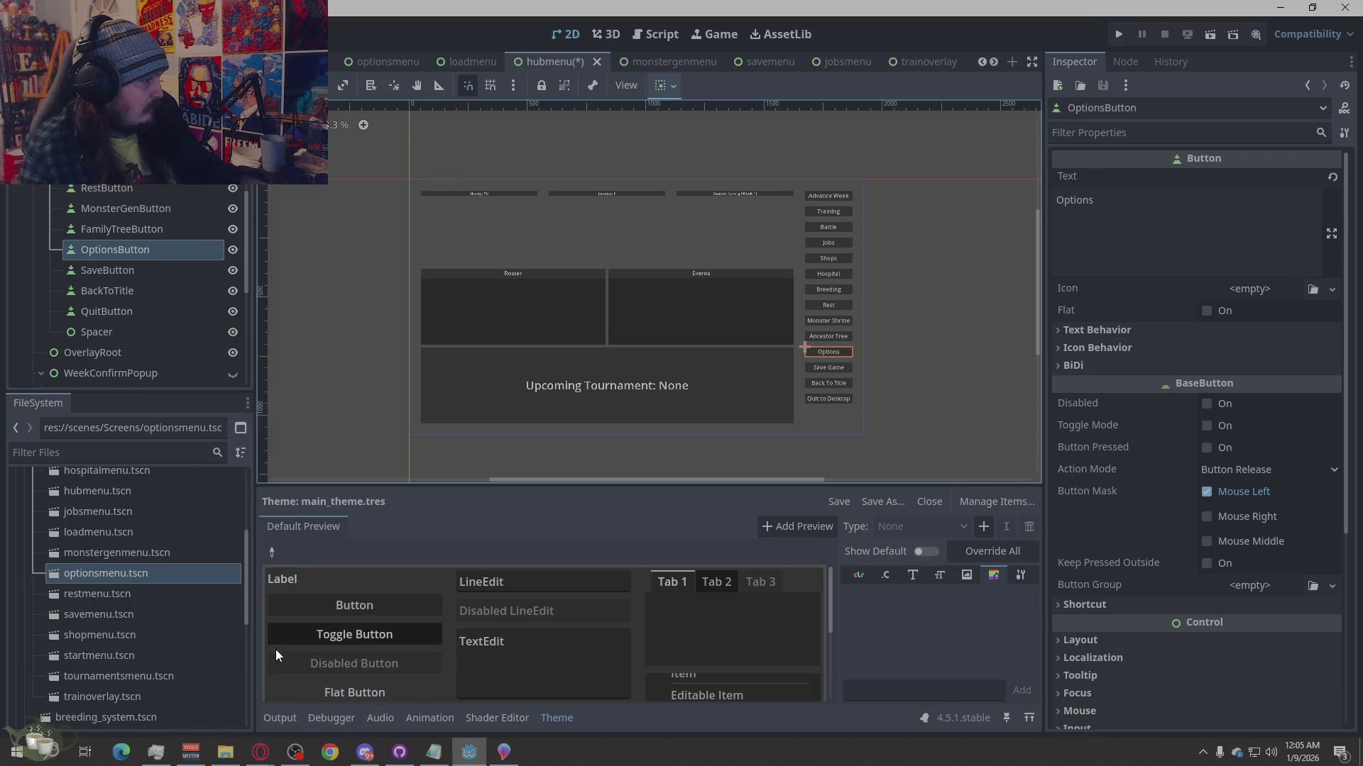
{"action": "key", "text": "alt+Tab"}
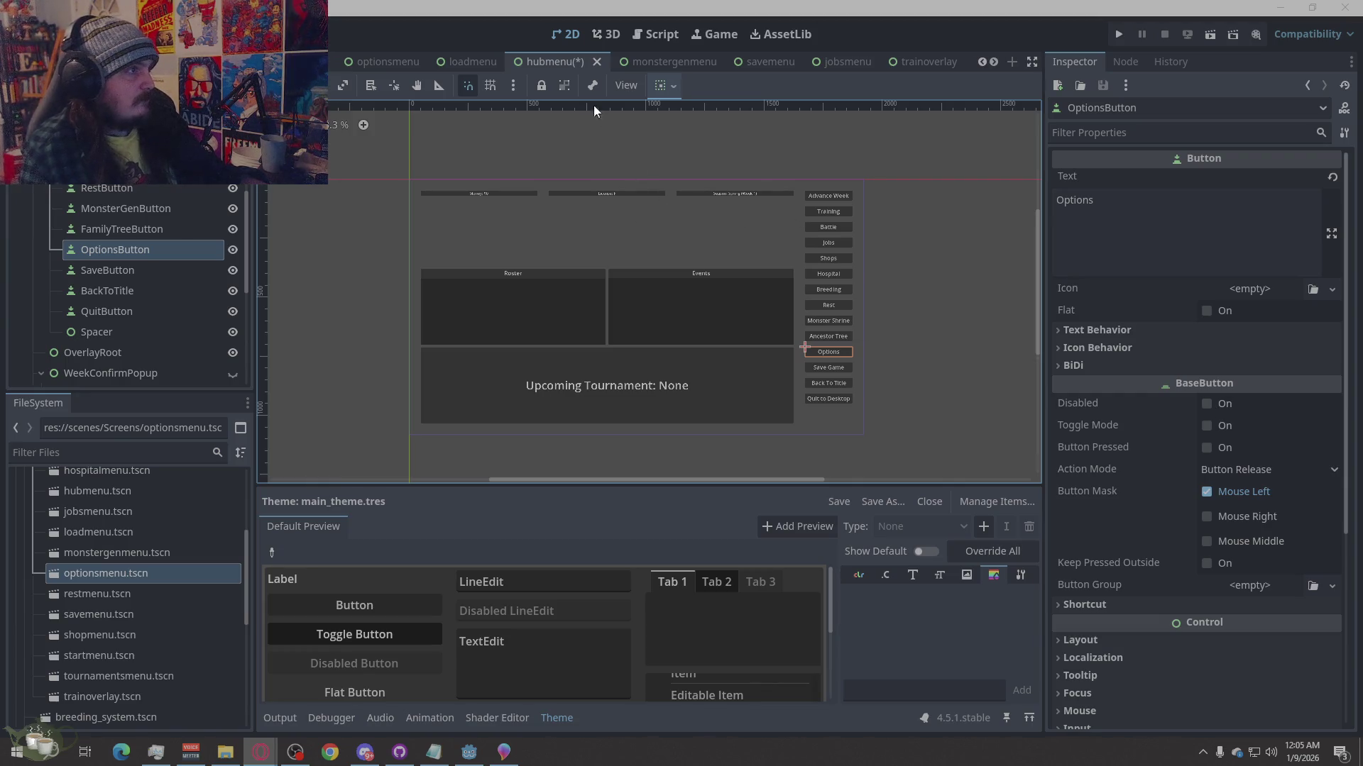
{"action": "scroll", "coordinate": [187, 193], "scroll_direction": "up", "scroll_amount": 5}
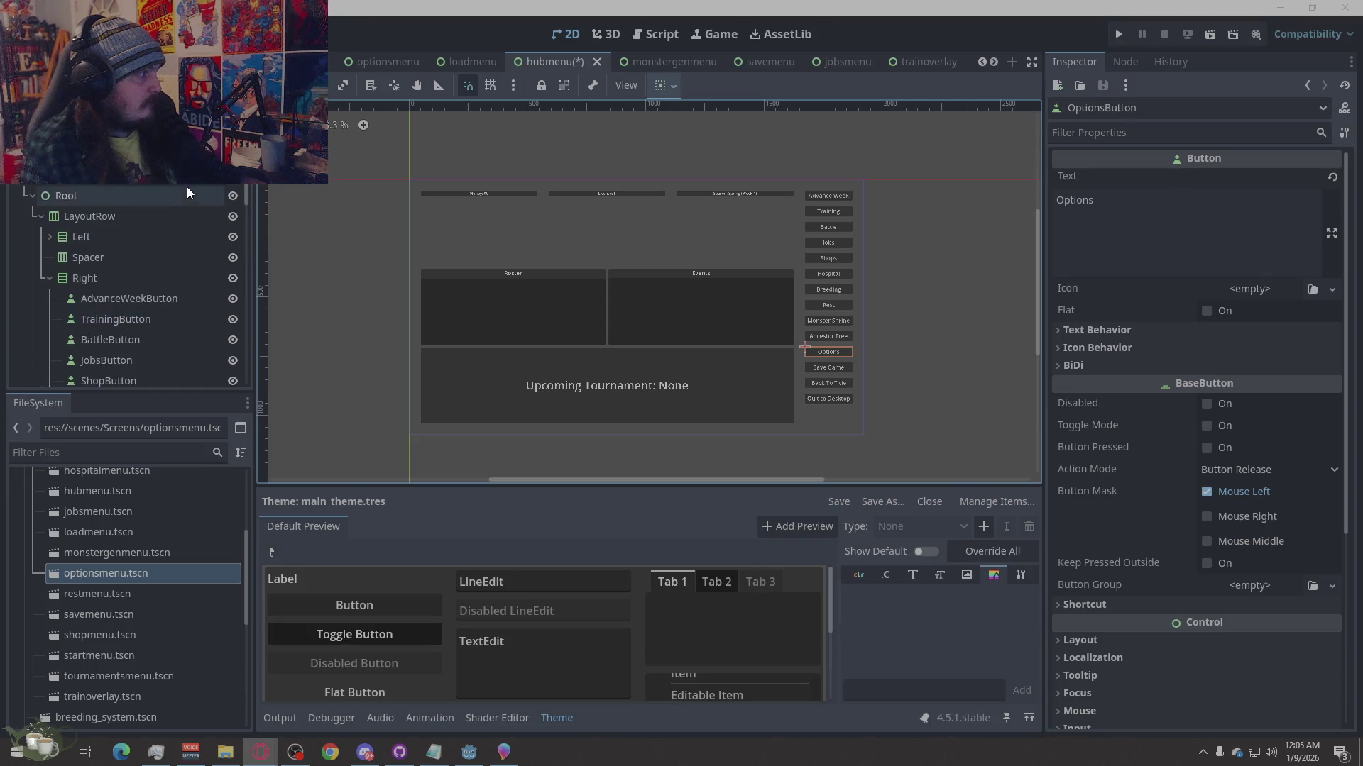
- In the script editor, select all of the HubMenu.gd code
{"action": "key", "text": "ctrl+F3"}
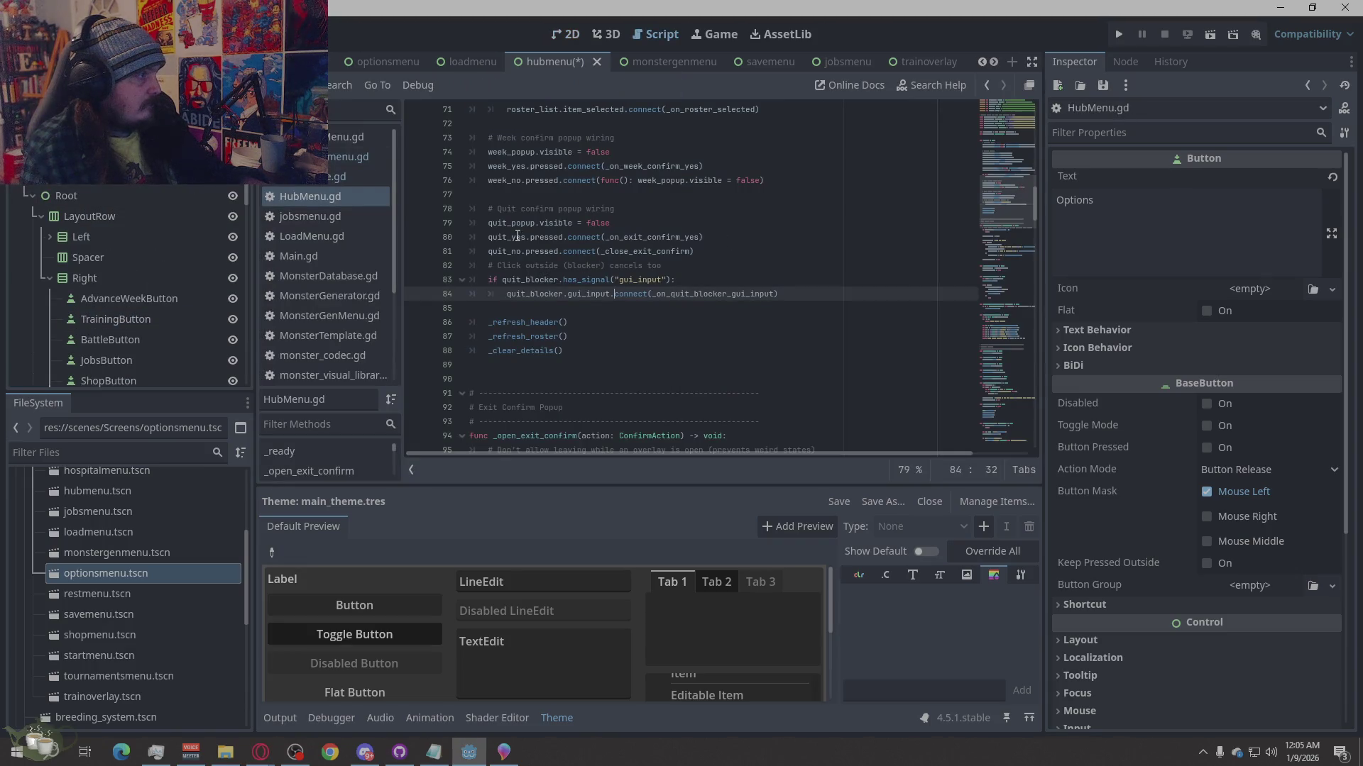
{"action": "left_click", "coordinate": [713, 254]}
{"action": "right_click", "coordinate": [712, 254]}
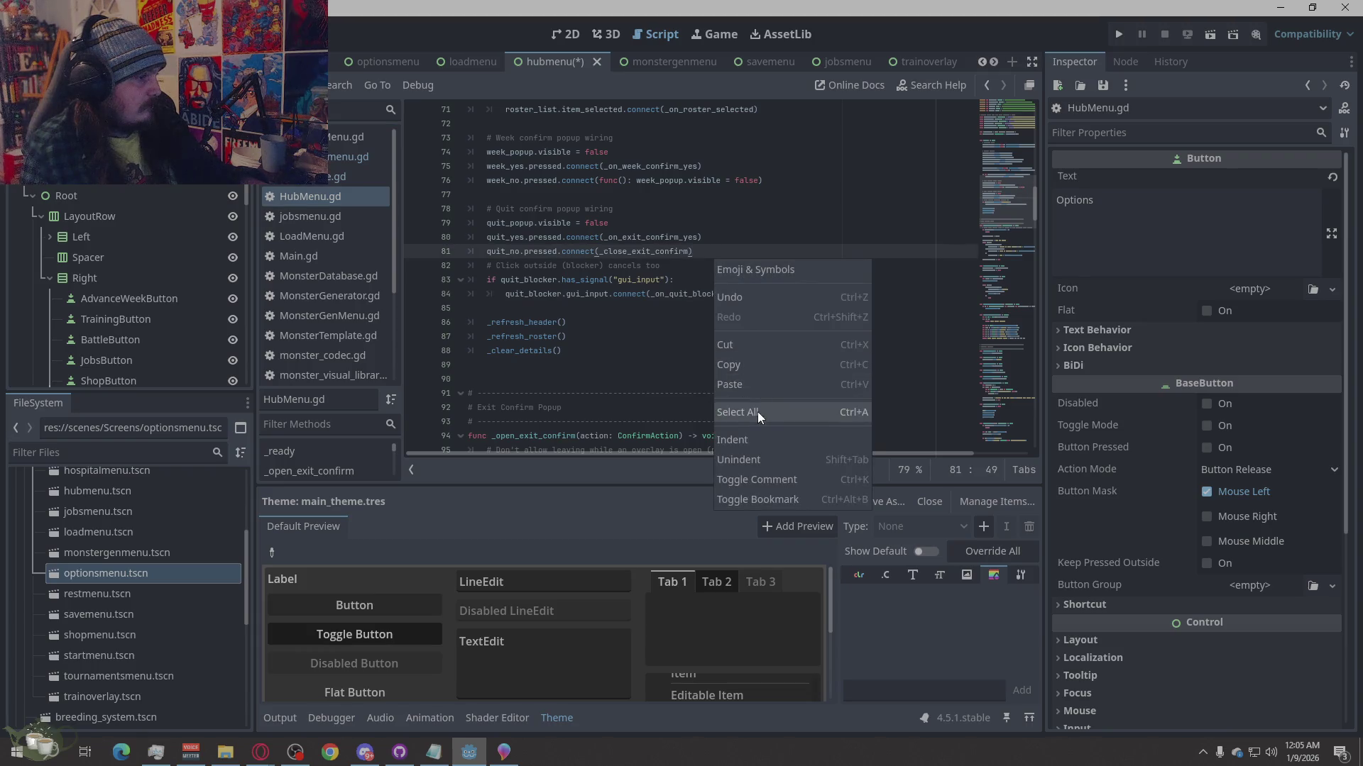
{"action": "left_click", "coordinate": [757, 412]}
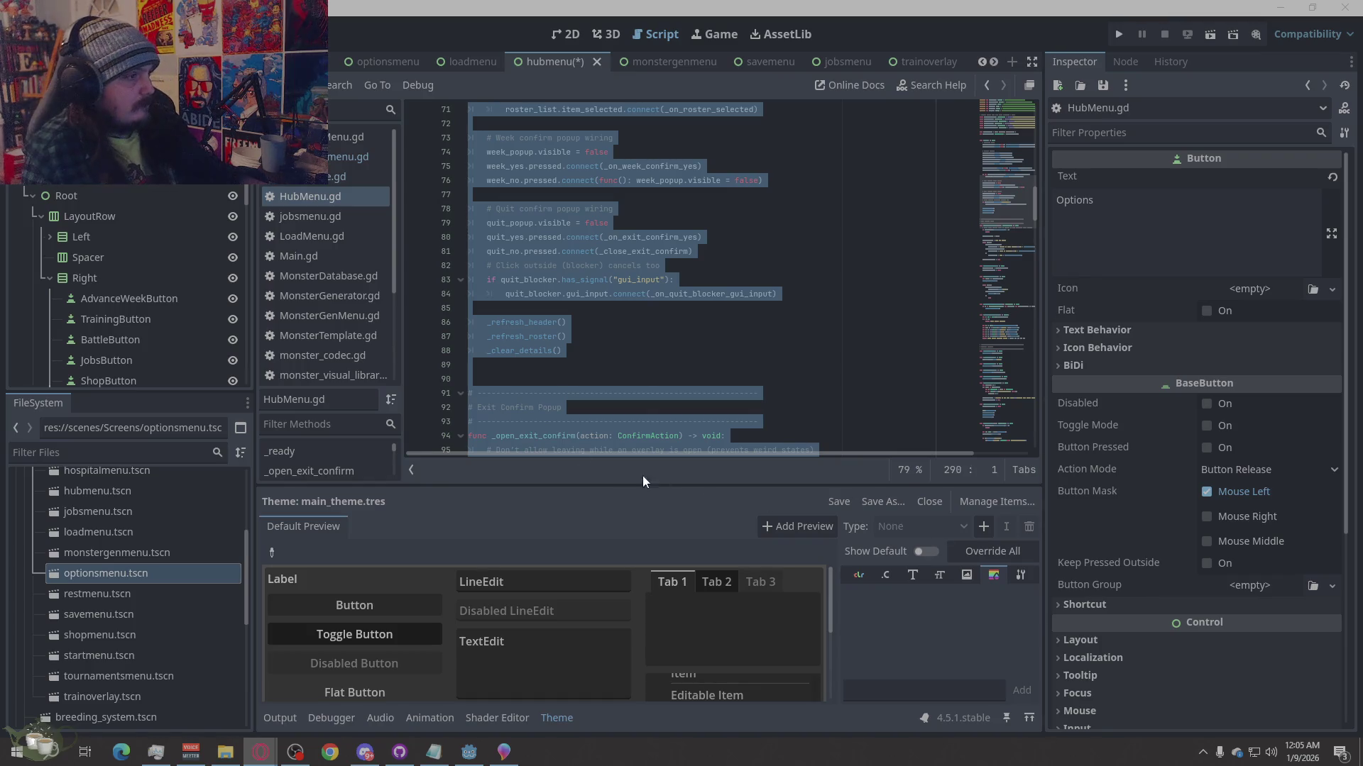
- Switch to the optionsmenu scene and open its OptionsMenu.gd script
{"action": "scroll", "coordinate": [343, 324], "scroll_direction": "down", "scroll_amount": 1}
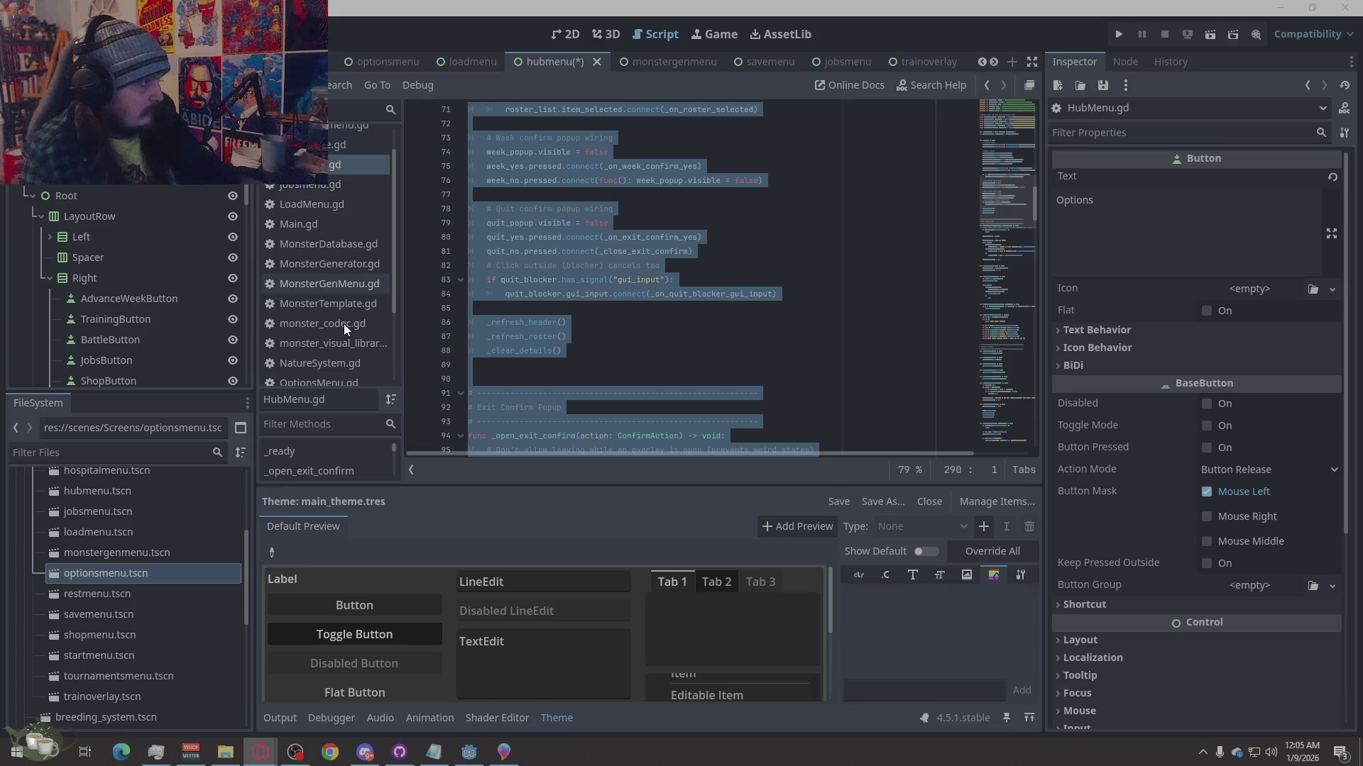
{"action": "scroll", "coordinate": [343, 324], "scroll_direction": "down", "scroll_amount": 2}
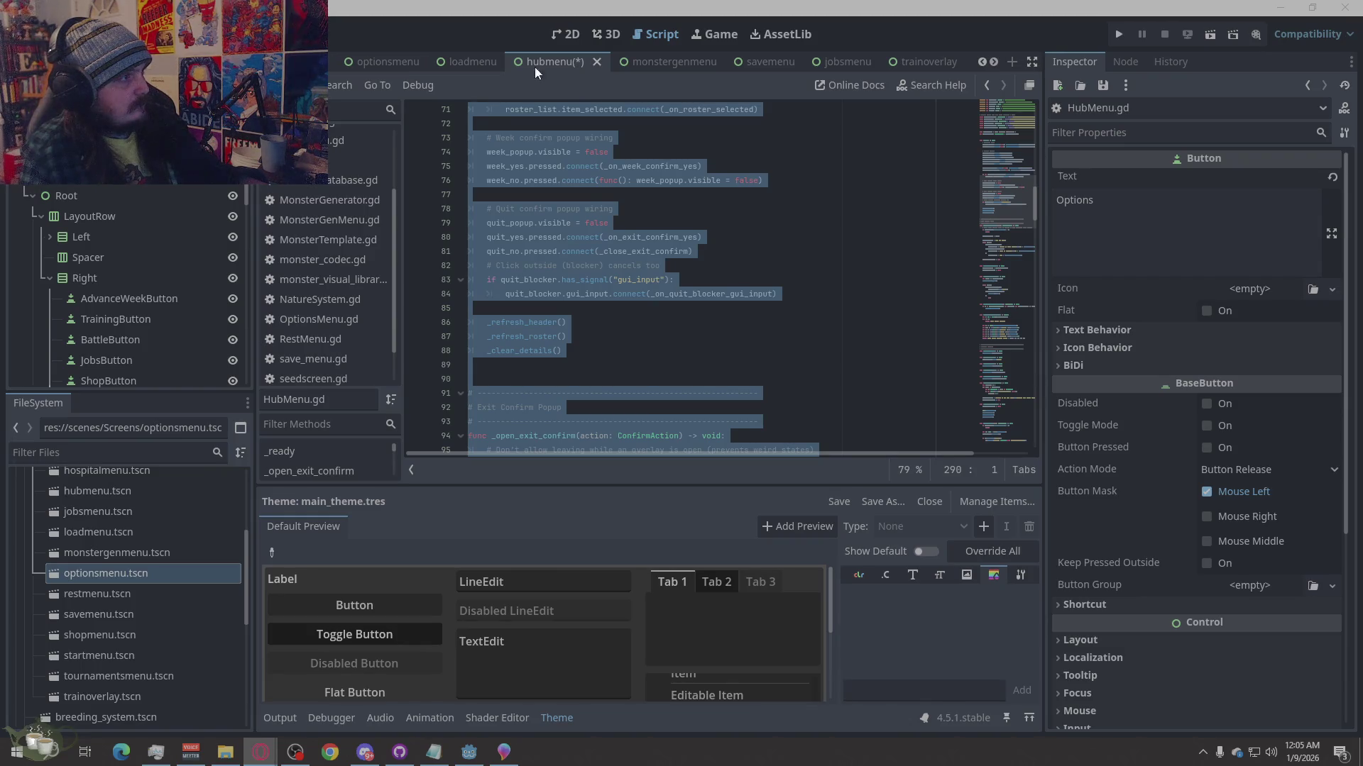
{"action": "left_click", "coordinate": [390, 61]}
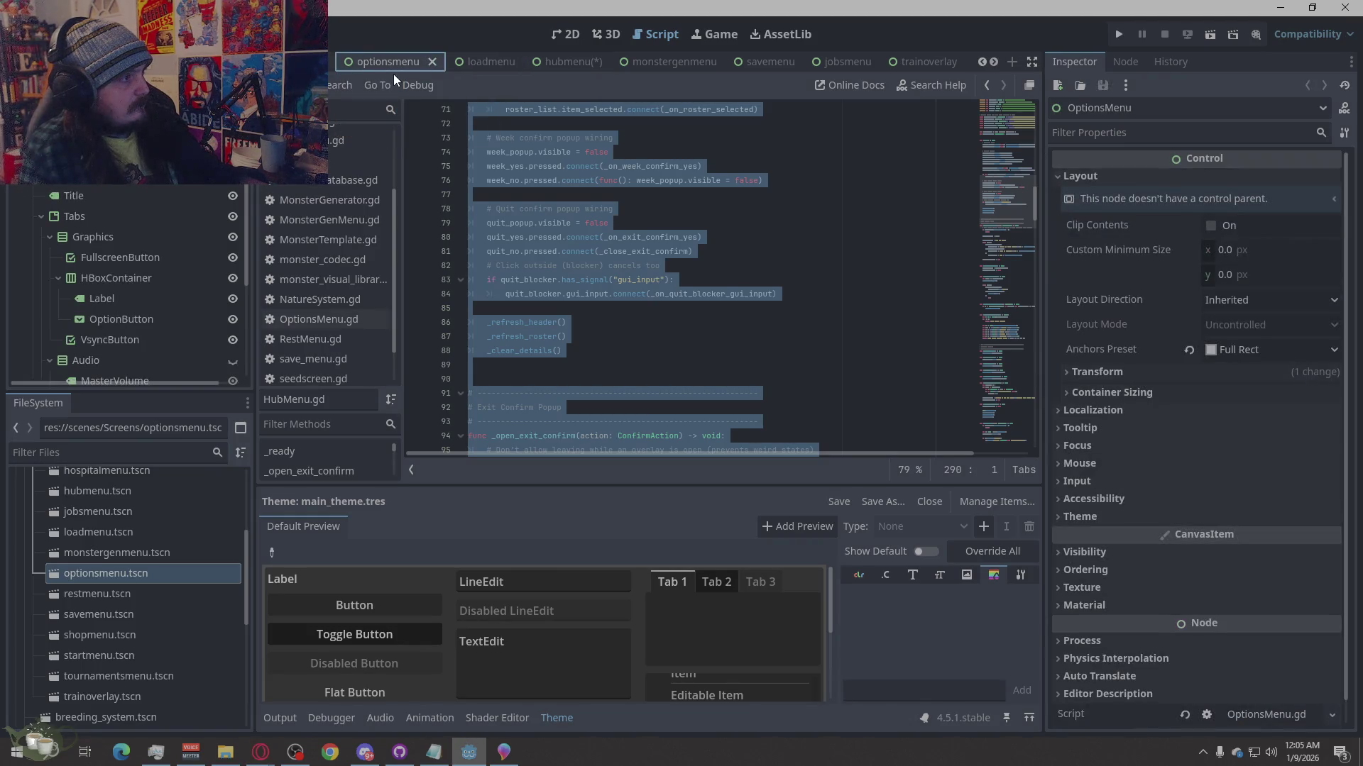
{"action": "left_click", "coordinate": [322, 317]}
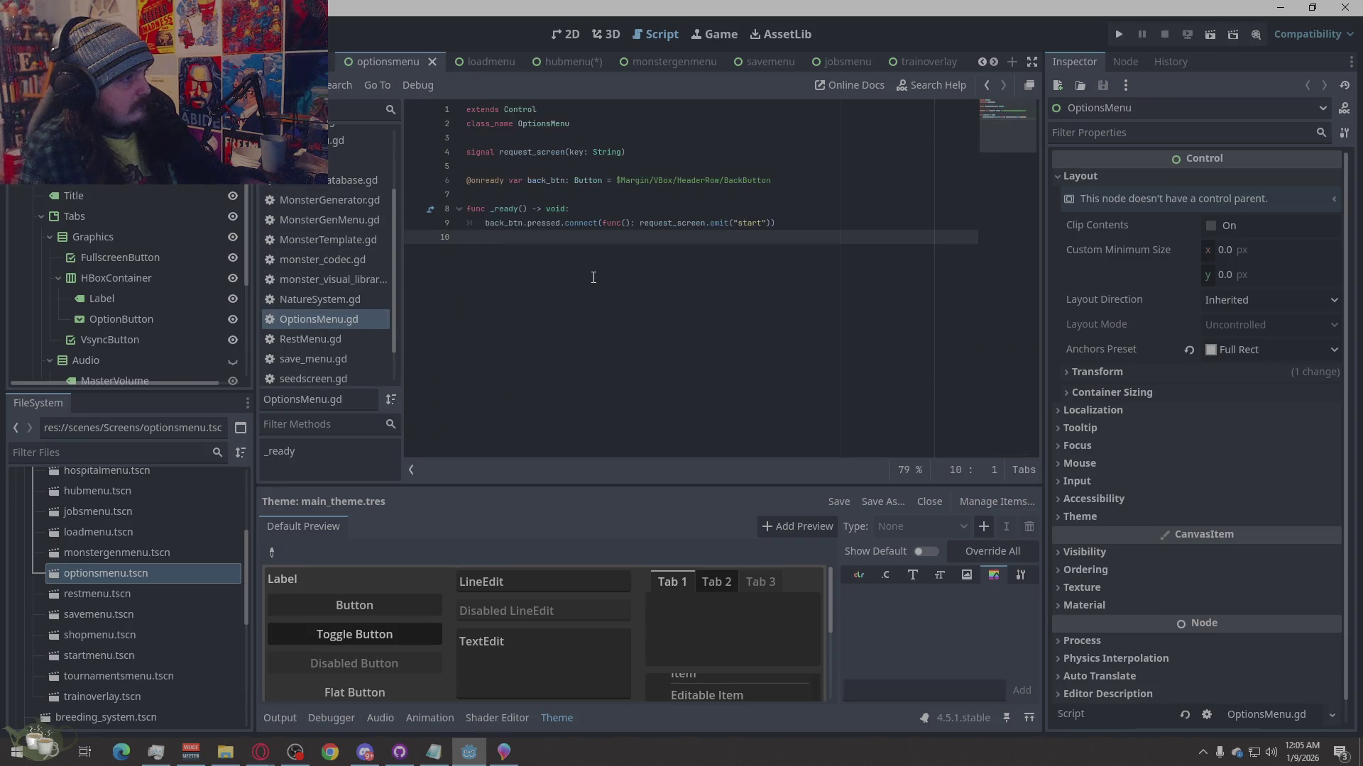
- Select and copy the whole OptionsMenu.gd script for use in the browser
{"action": "right_click", "coordinate": [581, 325]}
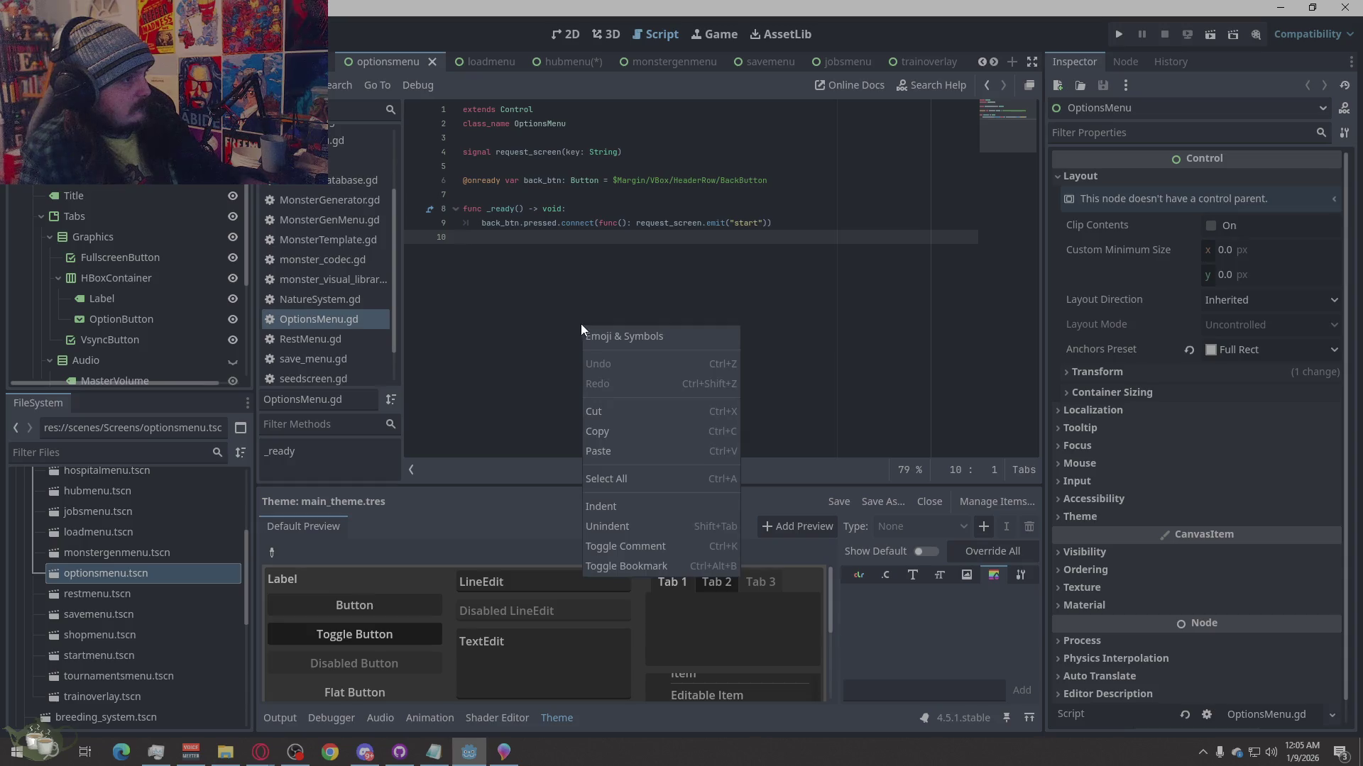
{"action": "left_click", "coordinate": [633, 480]}
{"action": "key", "text": "alt+Tab"}
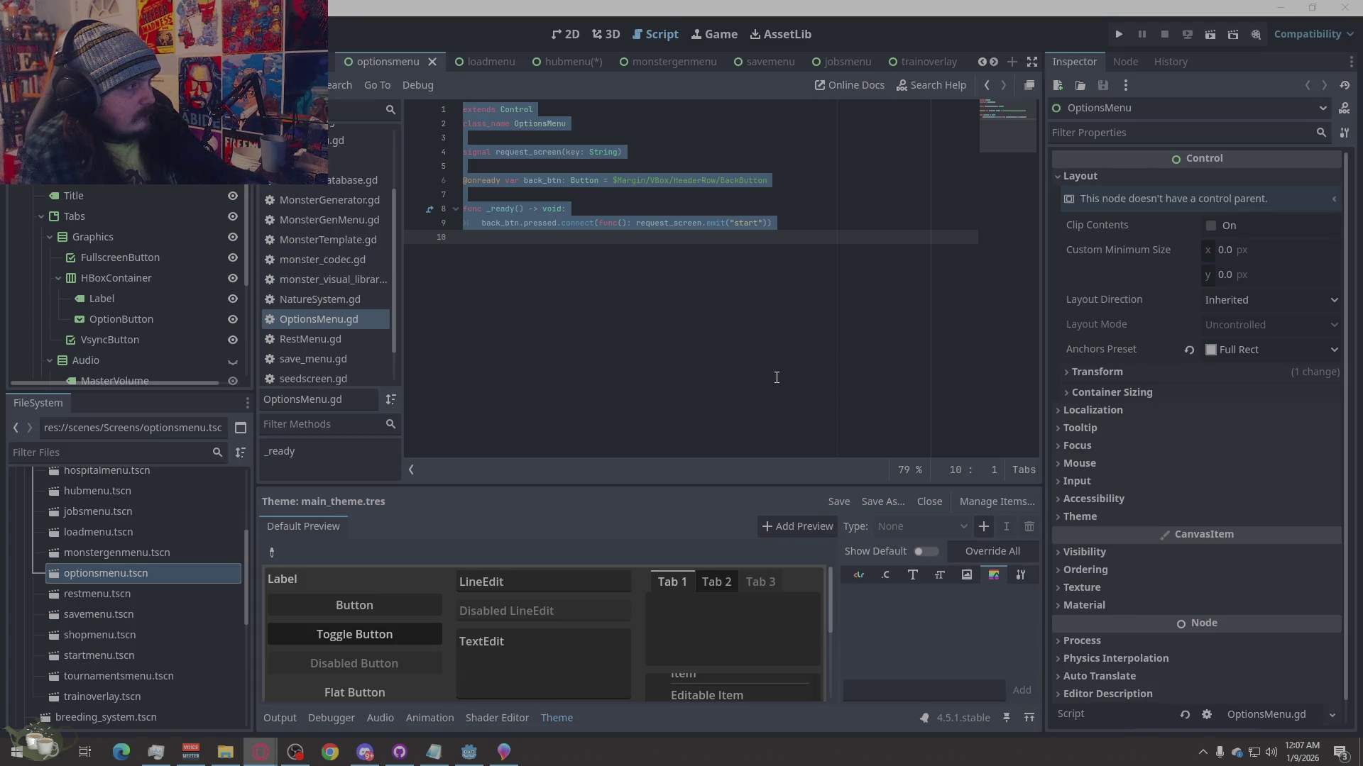
{"action": "scroll", "coordinate": [159, 253], "scroll_direction": "down", "scroll_amount": 2}
{"action": "scroll", "coordinate": [158, 250], "scroll_direction": "down", "scroll_amount": 5}
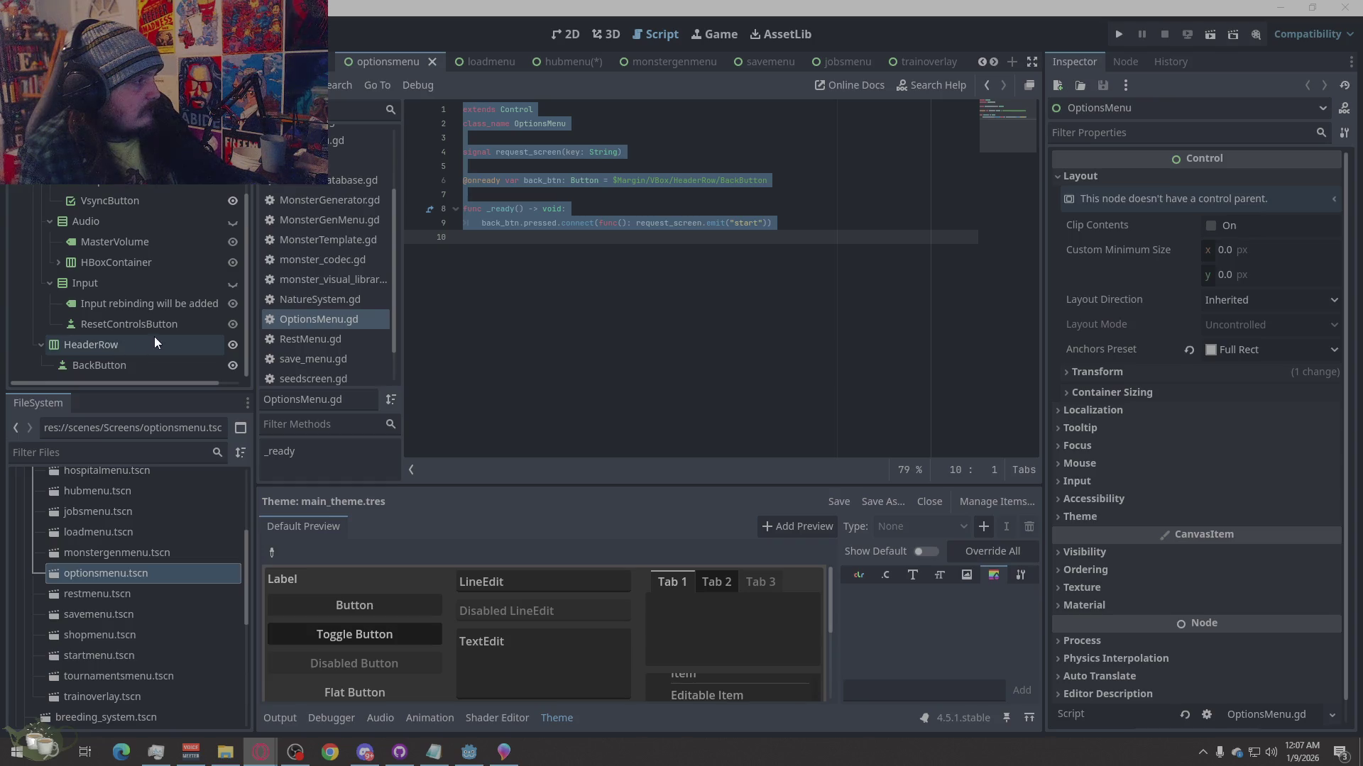
{"action": "scroll", "coordinate": [159, 314], "scroll_direction": "up", "scroll_amount": 6}
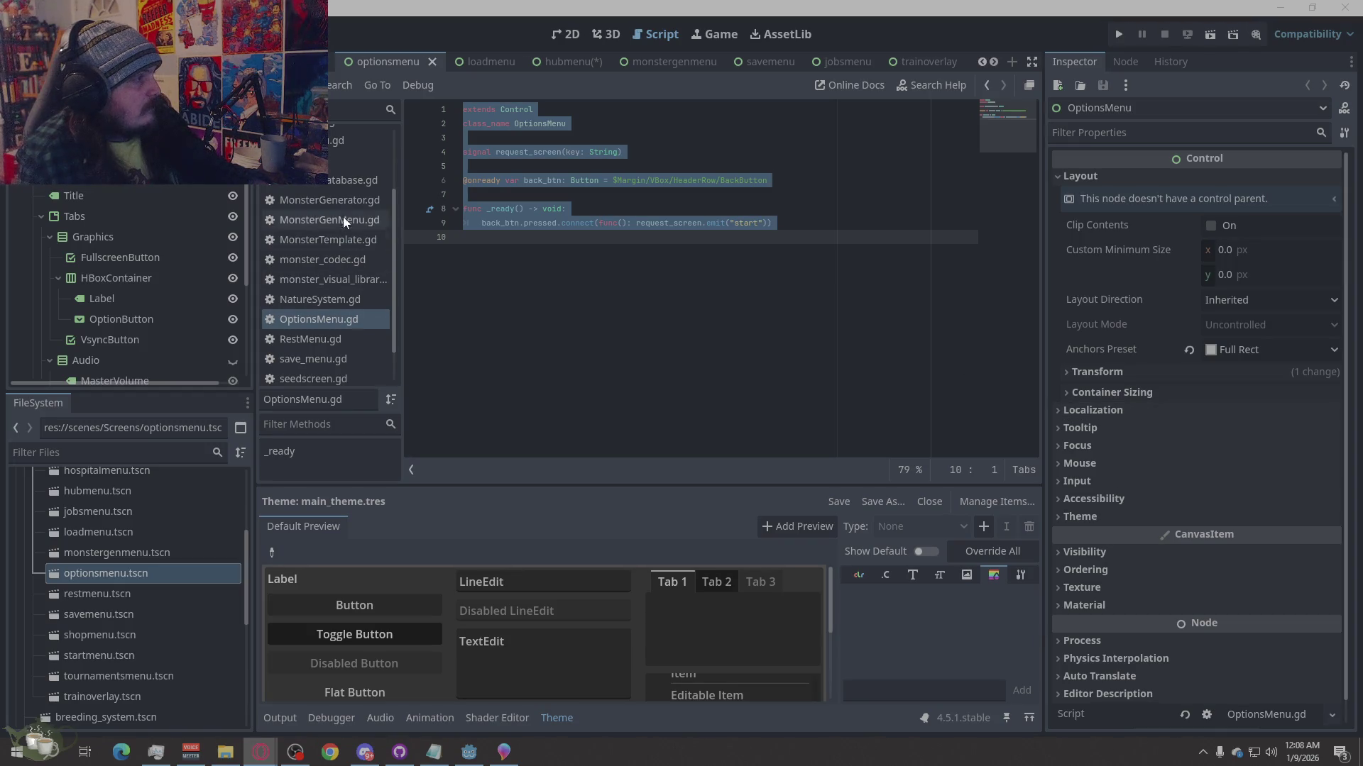
{"action": "scroll", "coordinate": [343, 177], "scroll_direction": "up", "scroll_amount": 3}
- Open HubMenu.gd, scroll to its final lines and clear the selection
{"action": "left_click", "coordinate": [330, 166]}
{"action": "scroll", "coordinate": [770, 299], "scroll_direction": "up", "scroll_amount": 20}
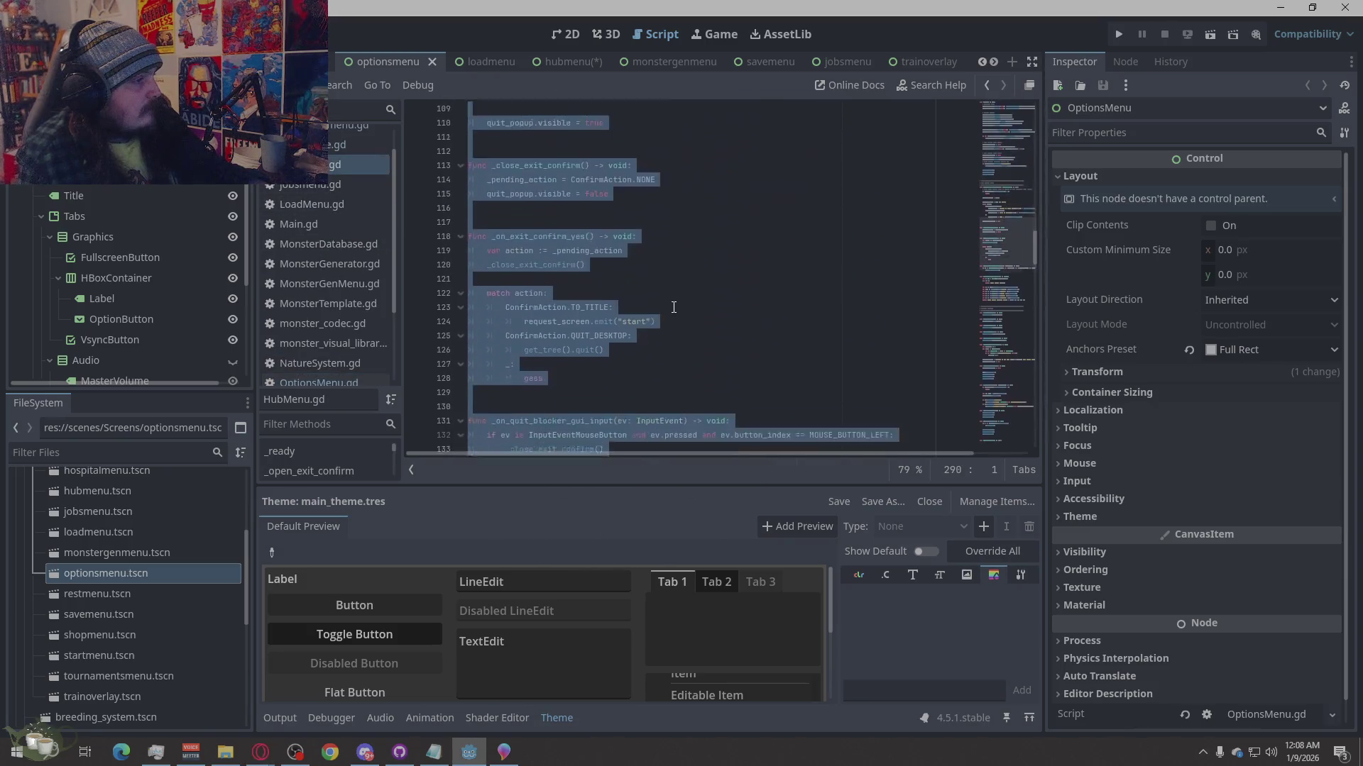
{"action": "scroll", "coordinate": [770, 299], "scroll_direction": "down", "scroll_amount": 20}
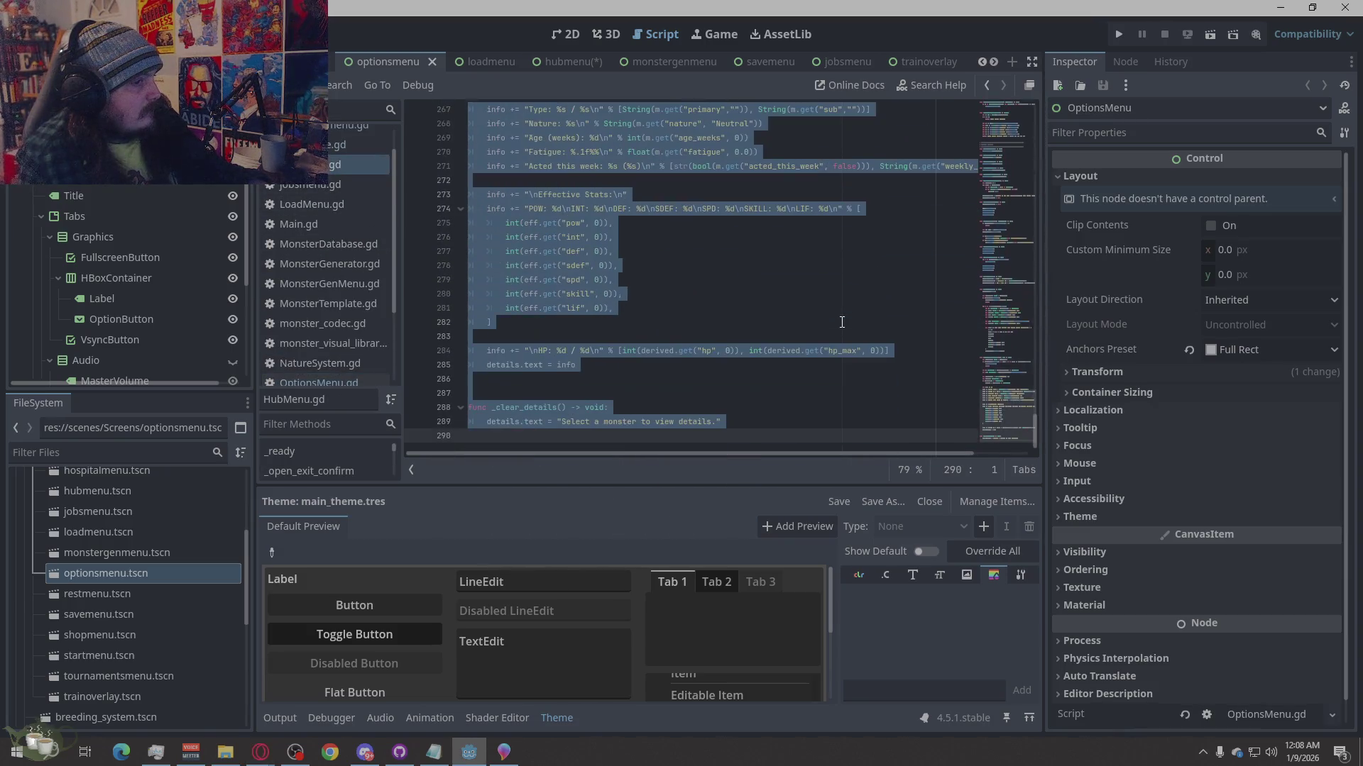
{"action": "left_click", "coordinate": [760, 381]}
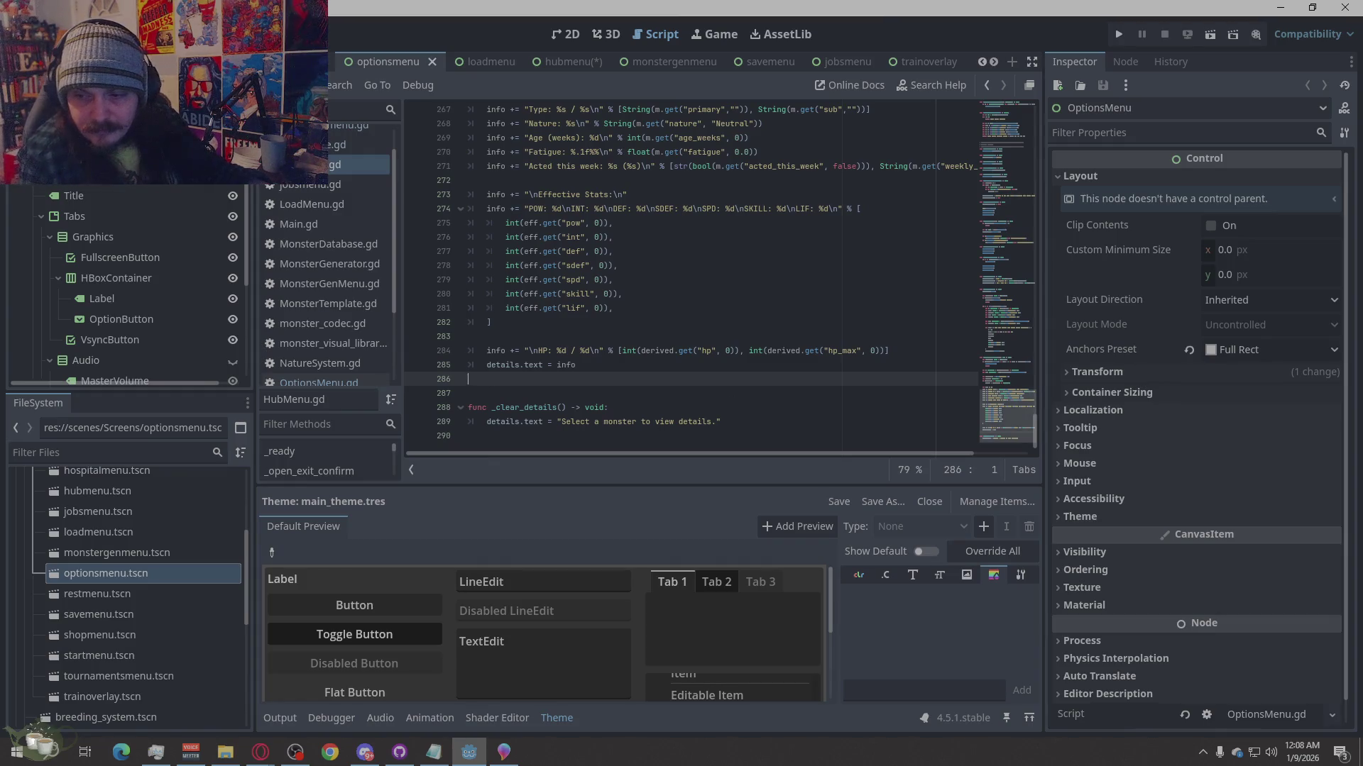
{"action": "key", "text": "alt+Tab"}
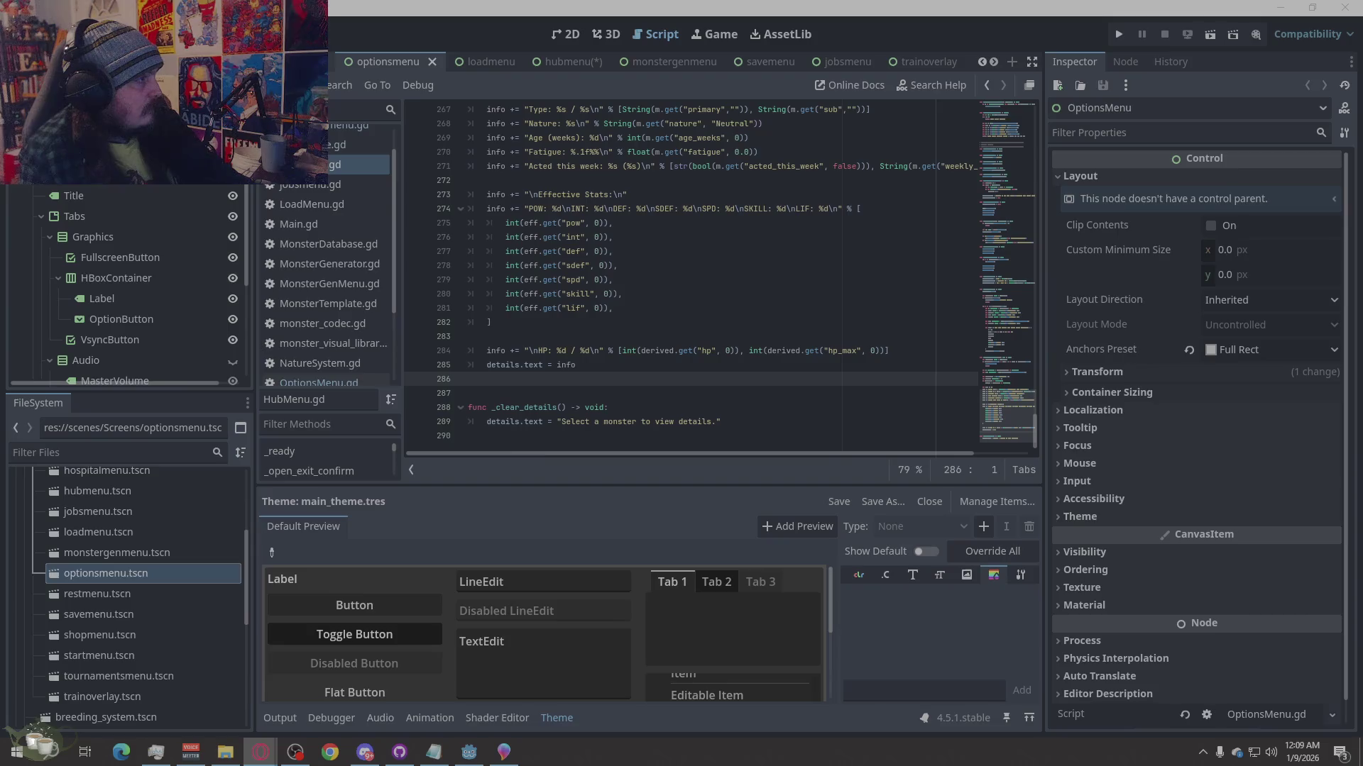
{"action": "scroll", "coordinate": [364, 236], "scroll_direction": "up", "scroll_amount": 1}
- Open GameState.gd, select all its code, then clear the selection
{"action": "left_click", "coordinate": [329, 176]}
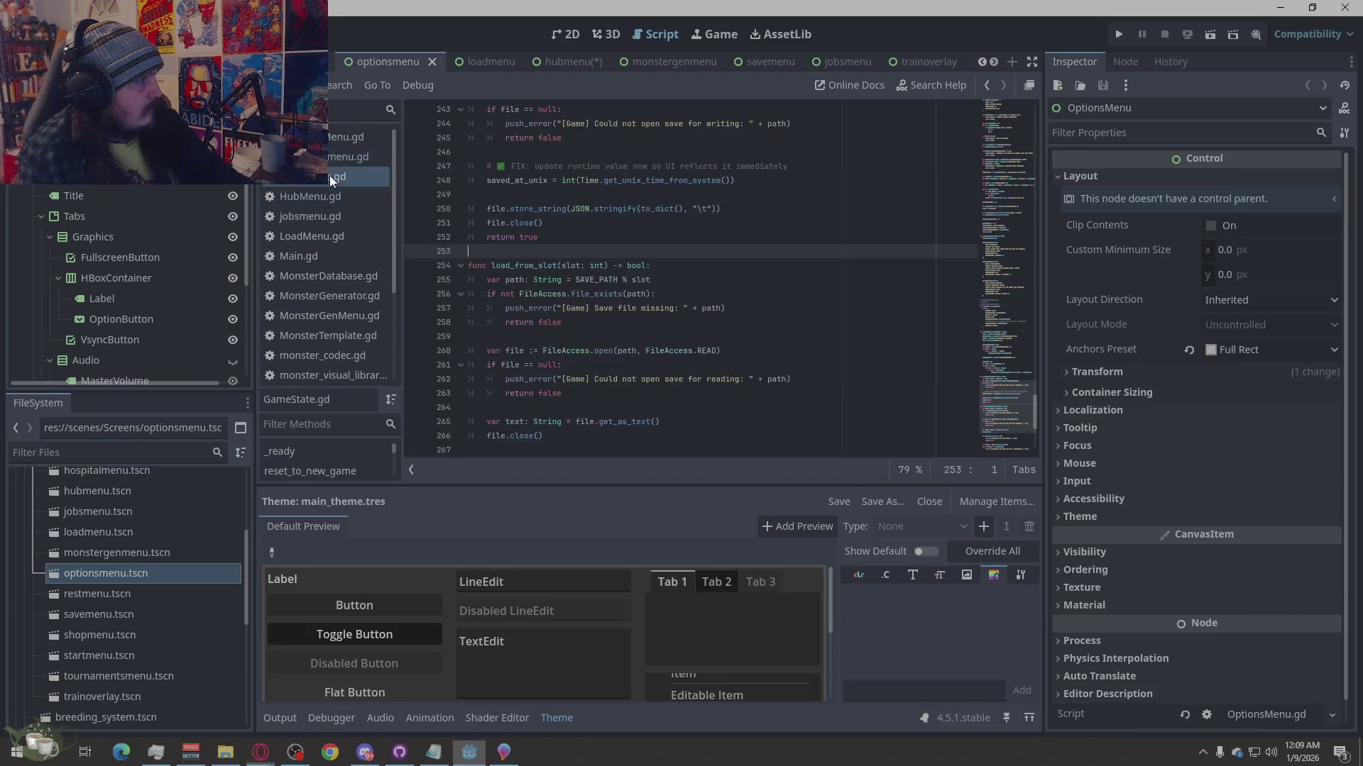
{"action": "right_click", "coordinate": [680, 286]}
{"action": "left_click", "coordinate": [731, 444]}
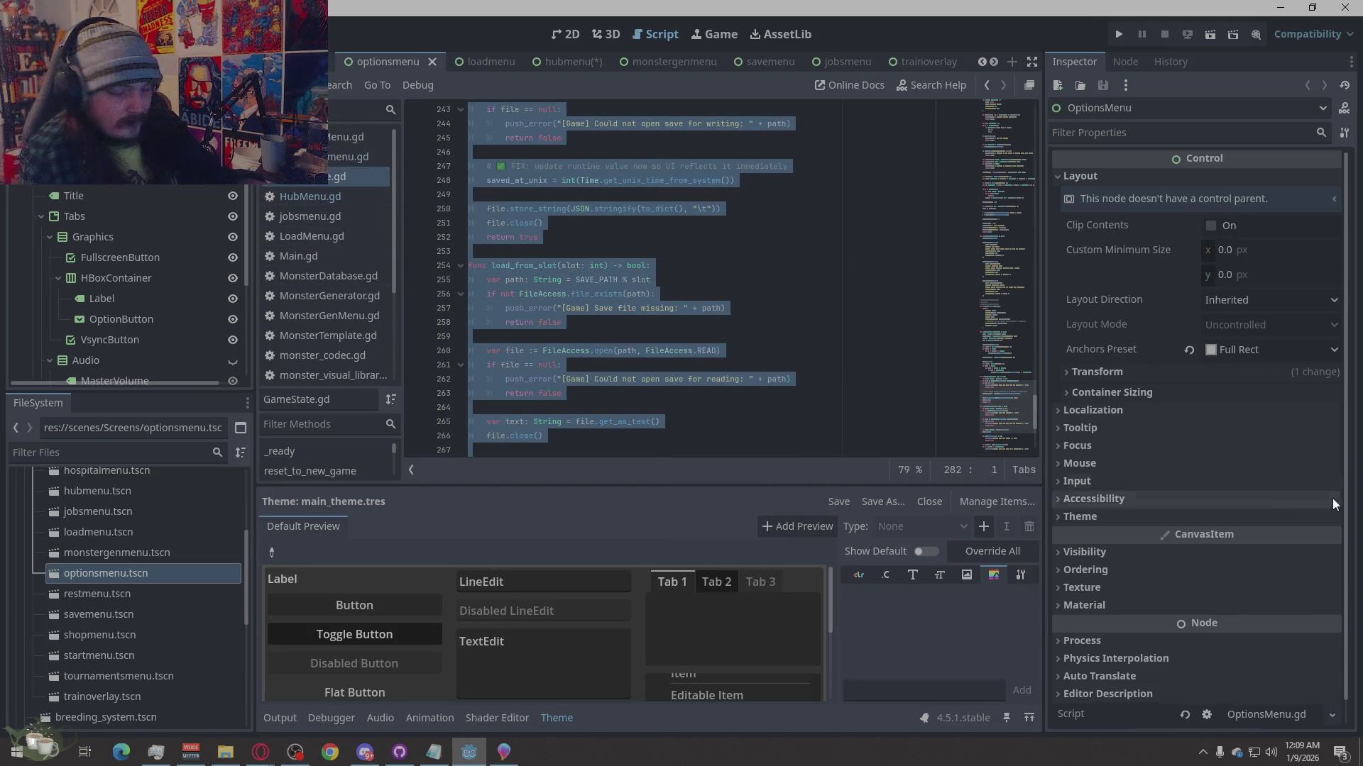
{"action": "left_click", "coordinate": [765, 298]}
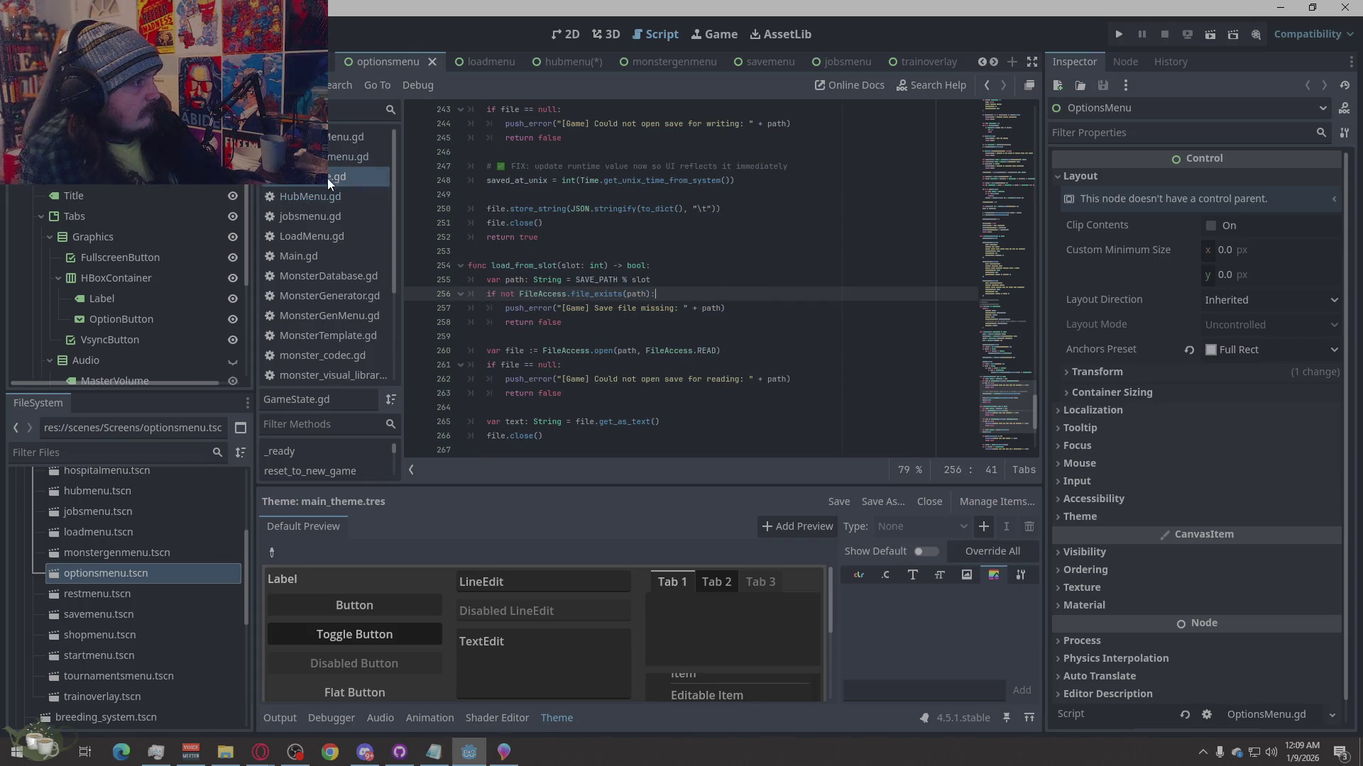
- Open Main.gd and copy its entire script for the browser
{"action": "left_click", "coordinate": [313, 257]}
{"action": "right_click", "coordinate": [740, 314]}
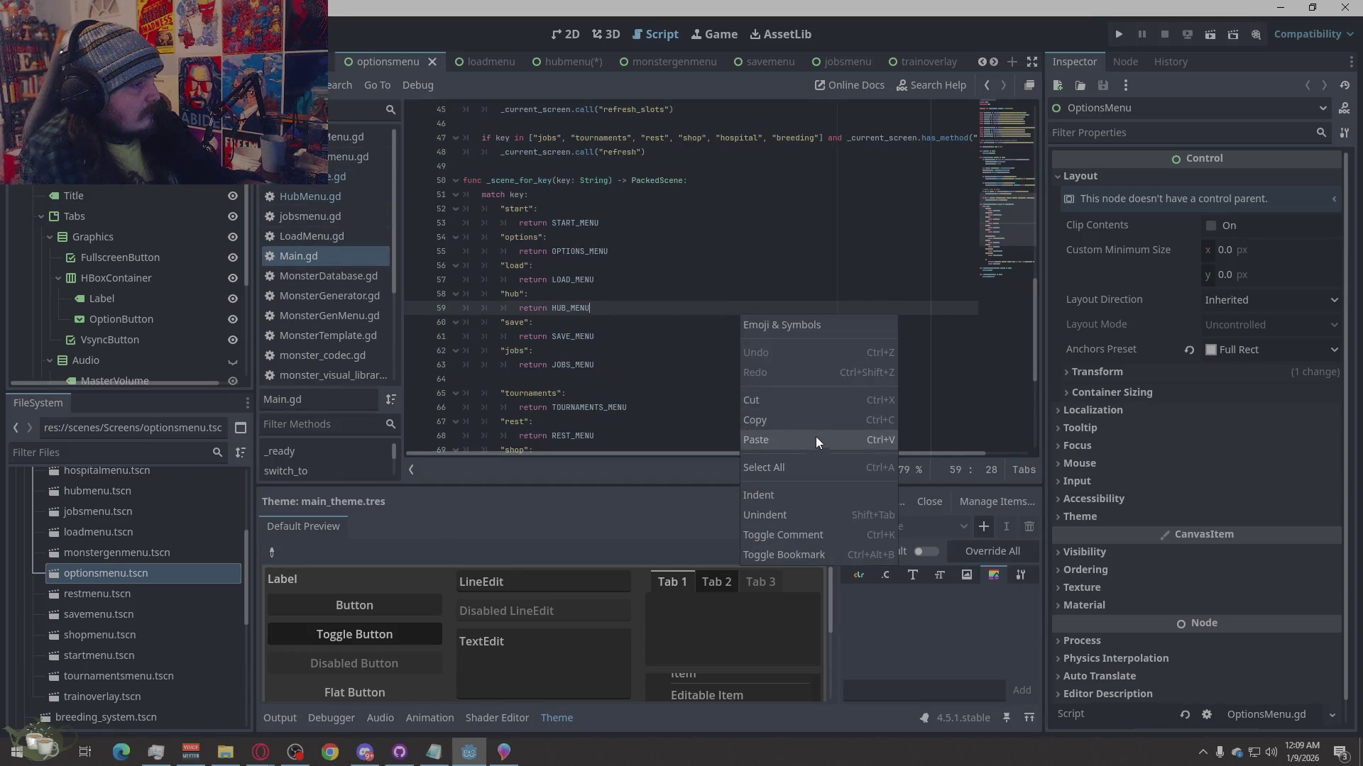
{"action": "left_click", "coordinate": [815, 462]}
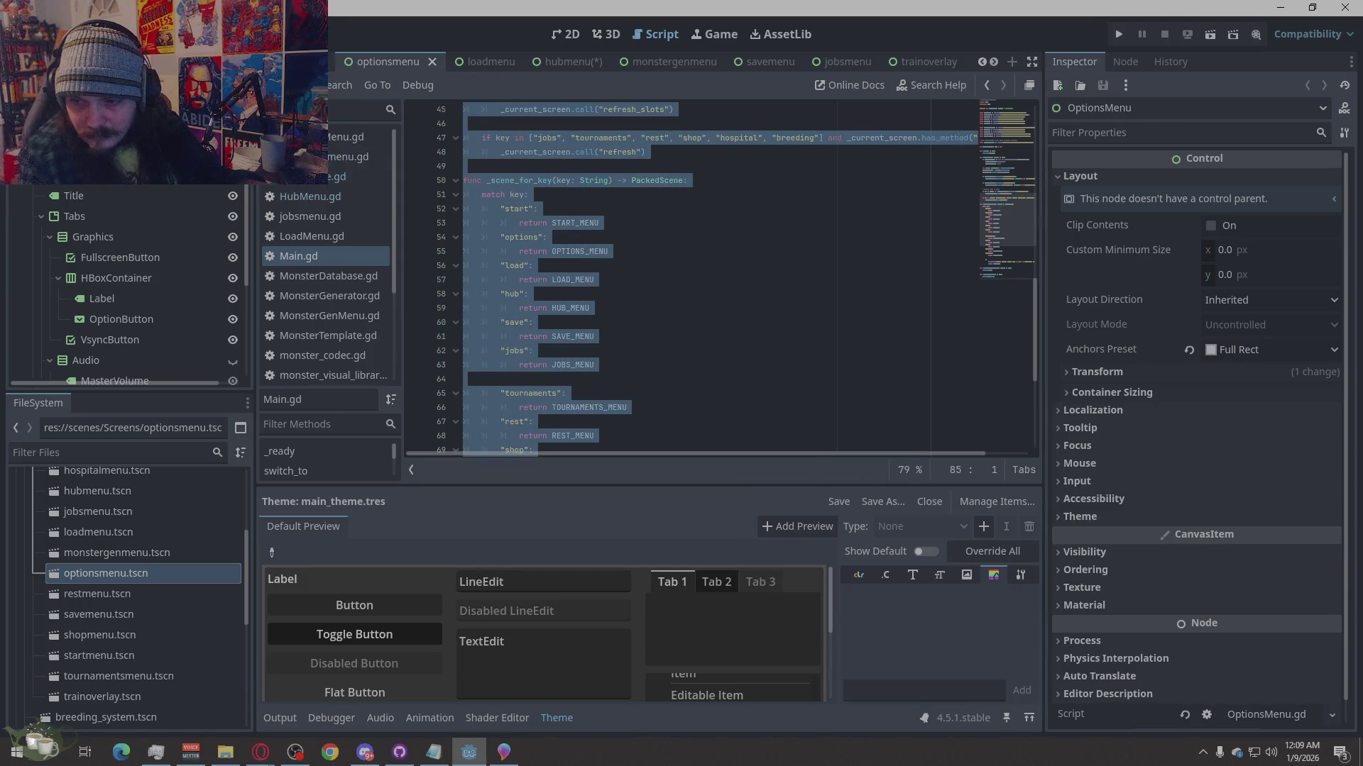
{"action": "key", "text": "alt+Tab"}
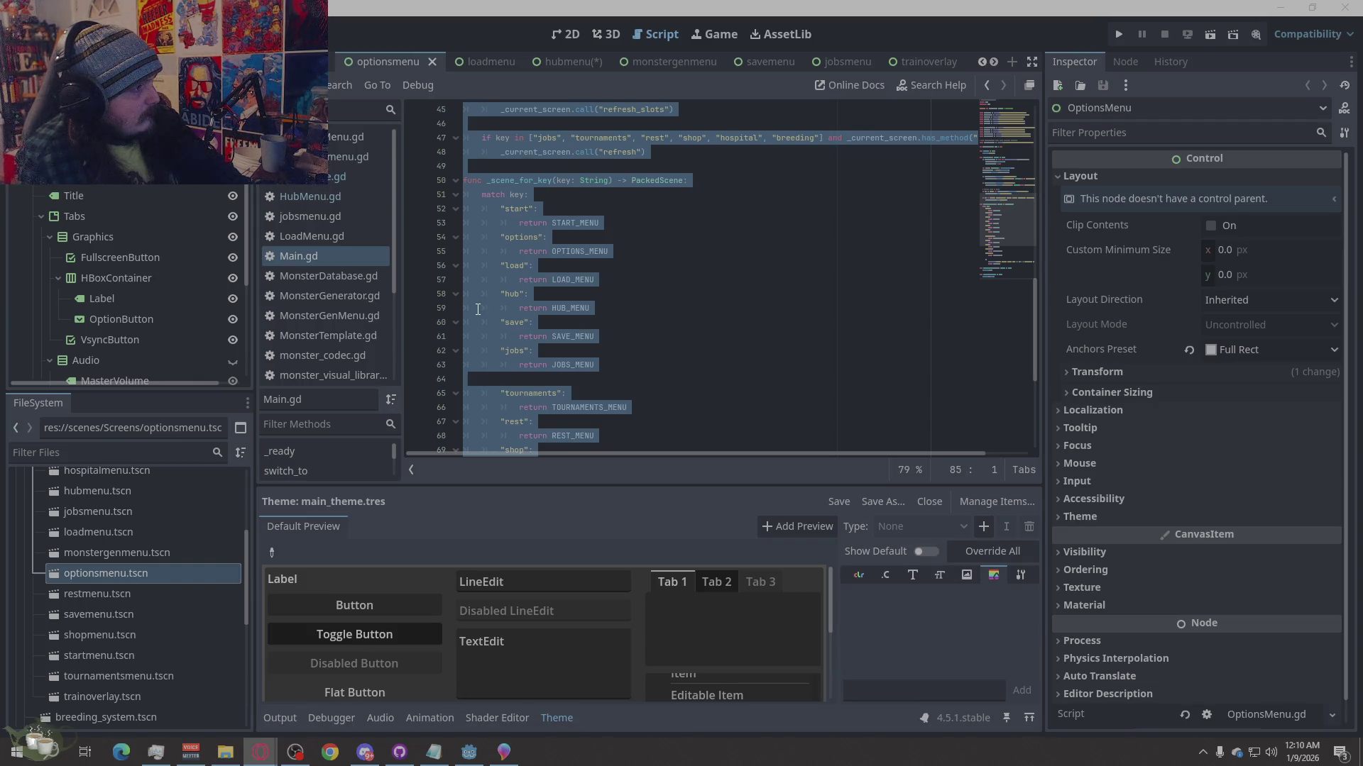
{"action": "left_click", "coordinate": [539, 271]}
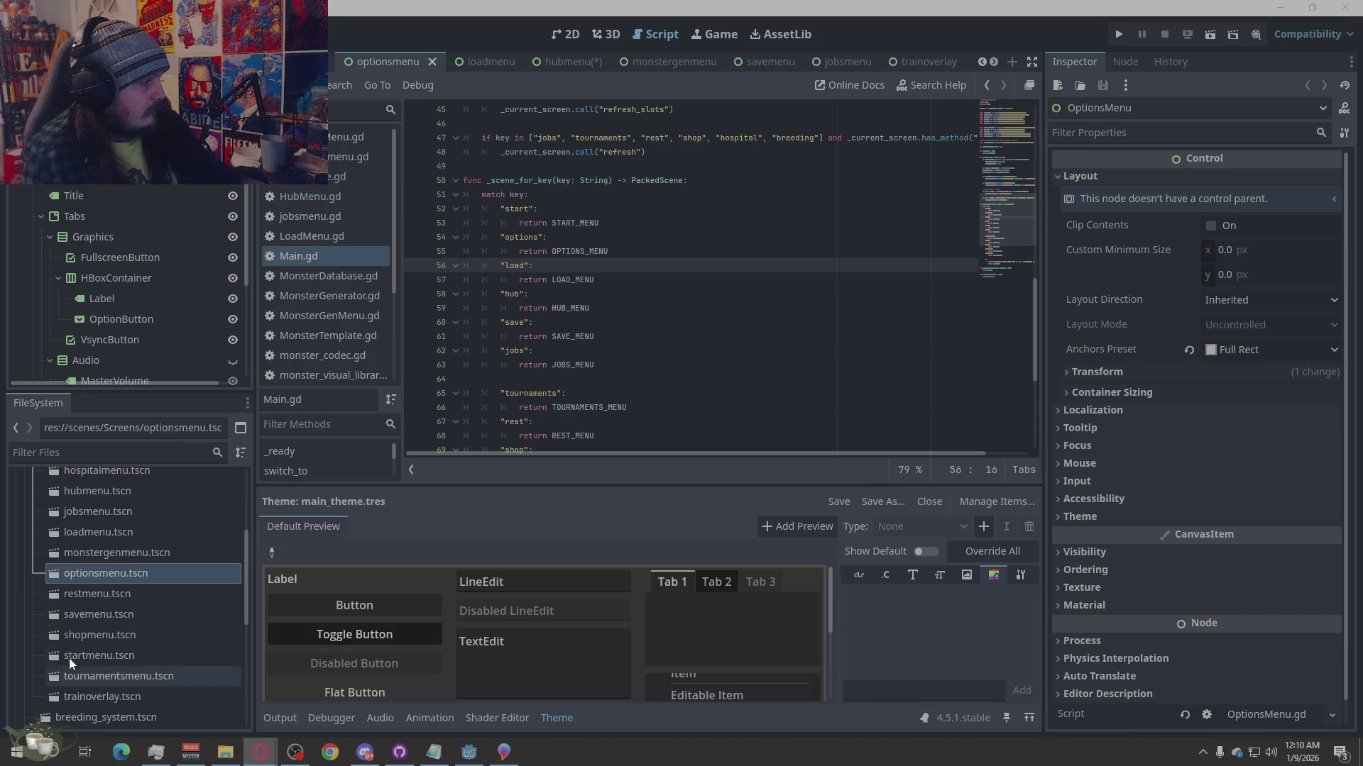
{"action": "scroll", "coordinate": [140, 619], "scroll_direction": "down", "scroll_amount": 5}
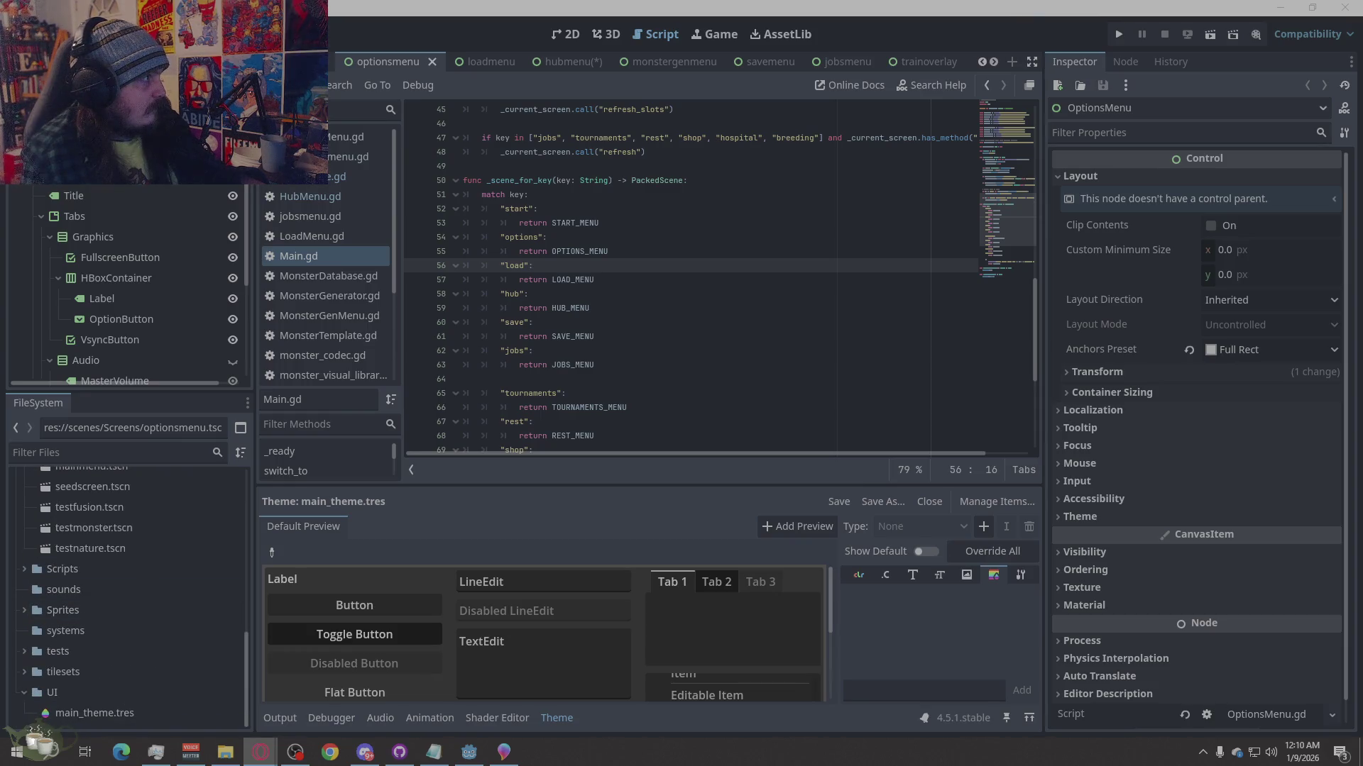
- Set the project's GUI Custom theme to main_theme.tres and open the theme in the inspector
{"action": "left_click", "coordinate": [67, 34]}
{"action": "left_click", "coordinate": [92, 64]}
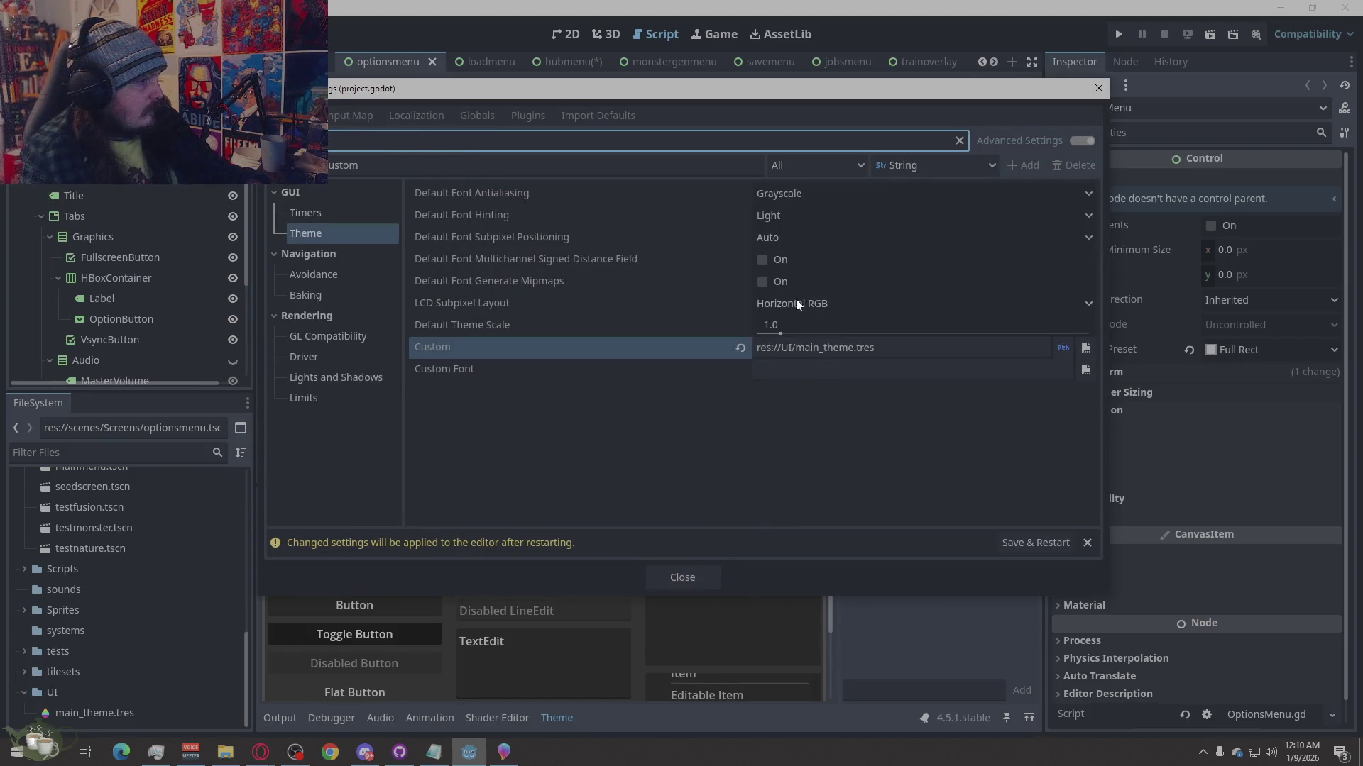
{"action": "left_click", "coordinate": [1097, 88]}
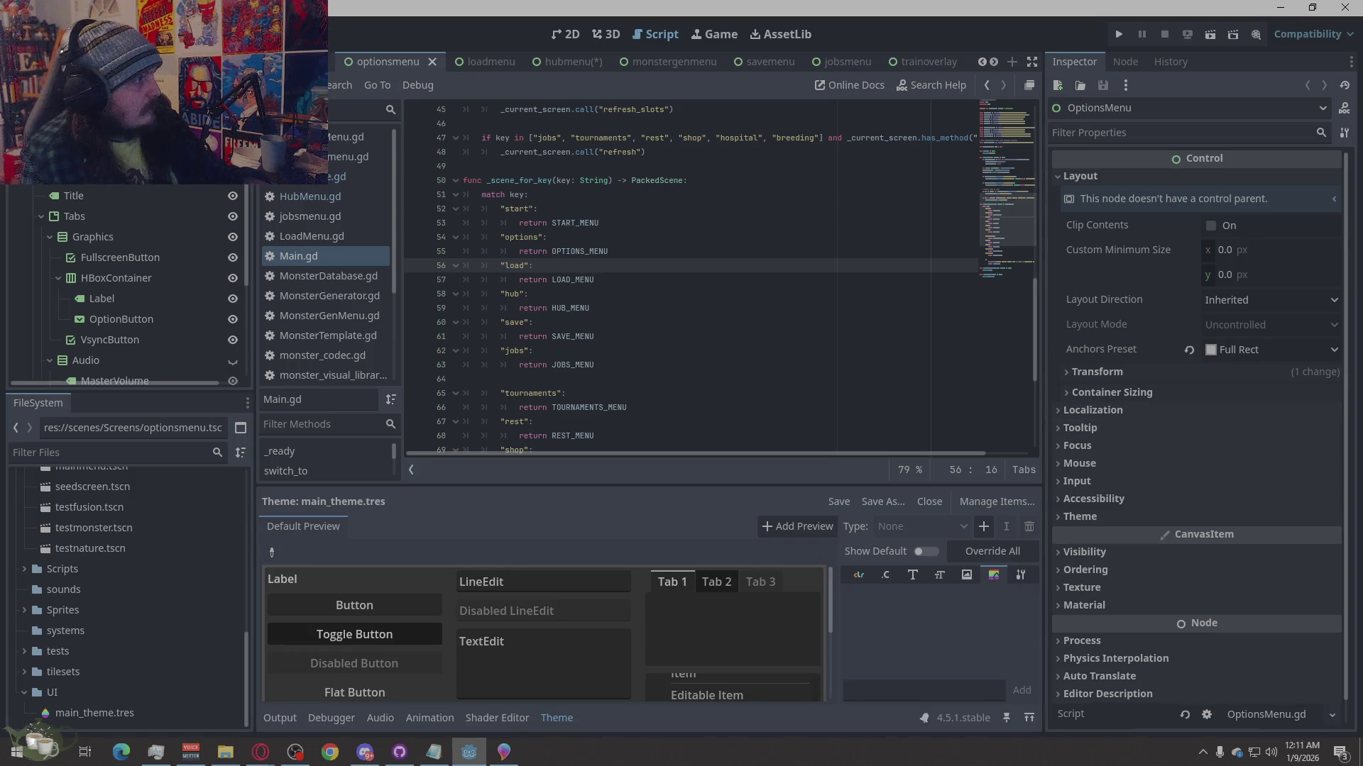
{"action": "left_click", "coordinate": [63, 34]}
{"action": "left_click", "coordinate": [85, 51]}
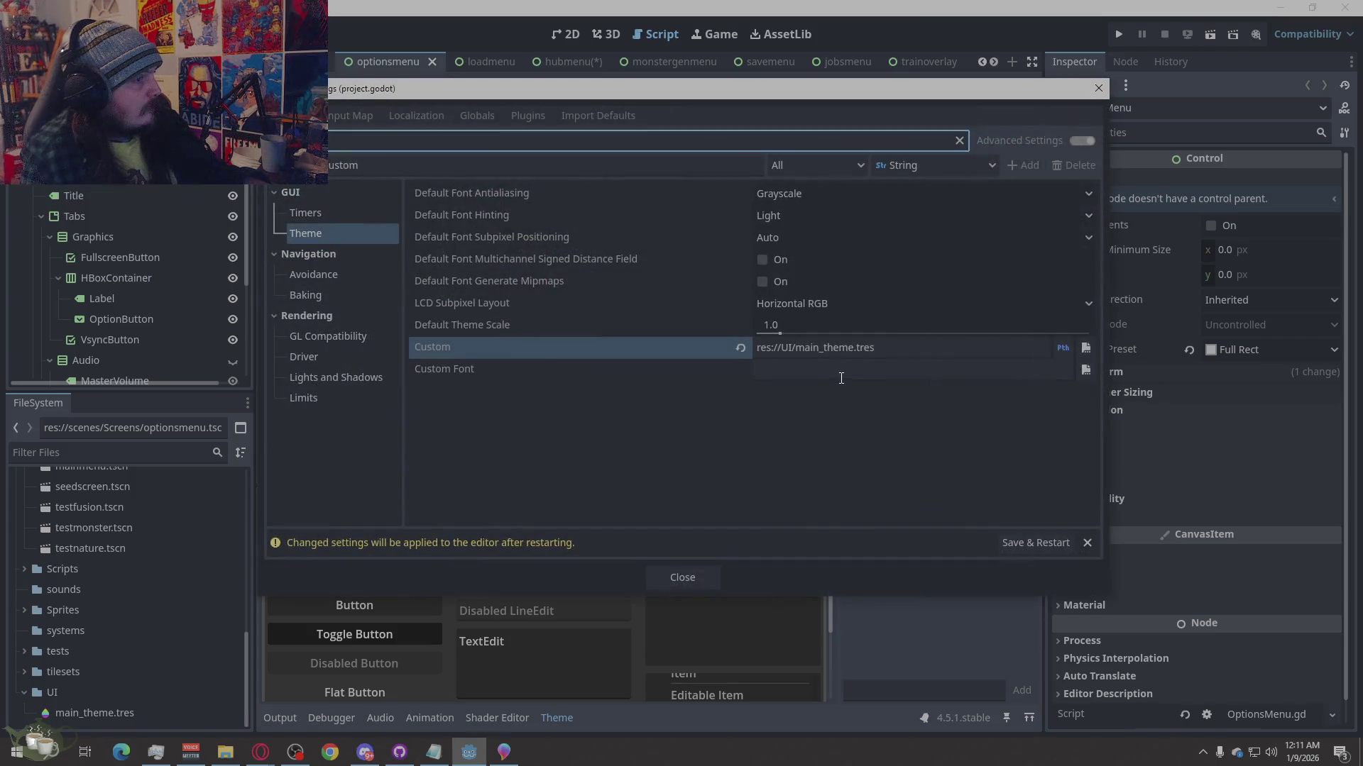
{"action": "left_click", "coordinate": [1084, 348]}
{"action": "double_click", "coordinate": [463, 227]}
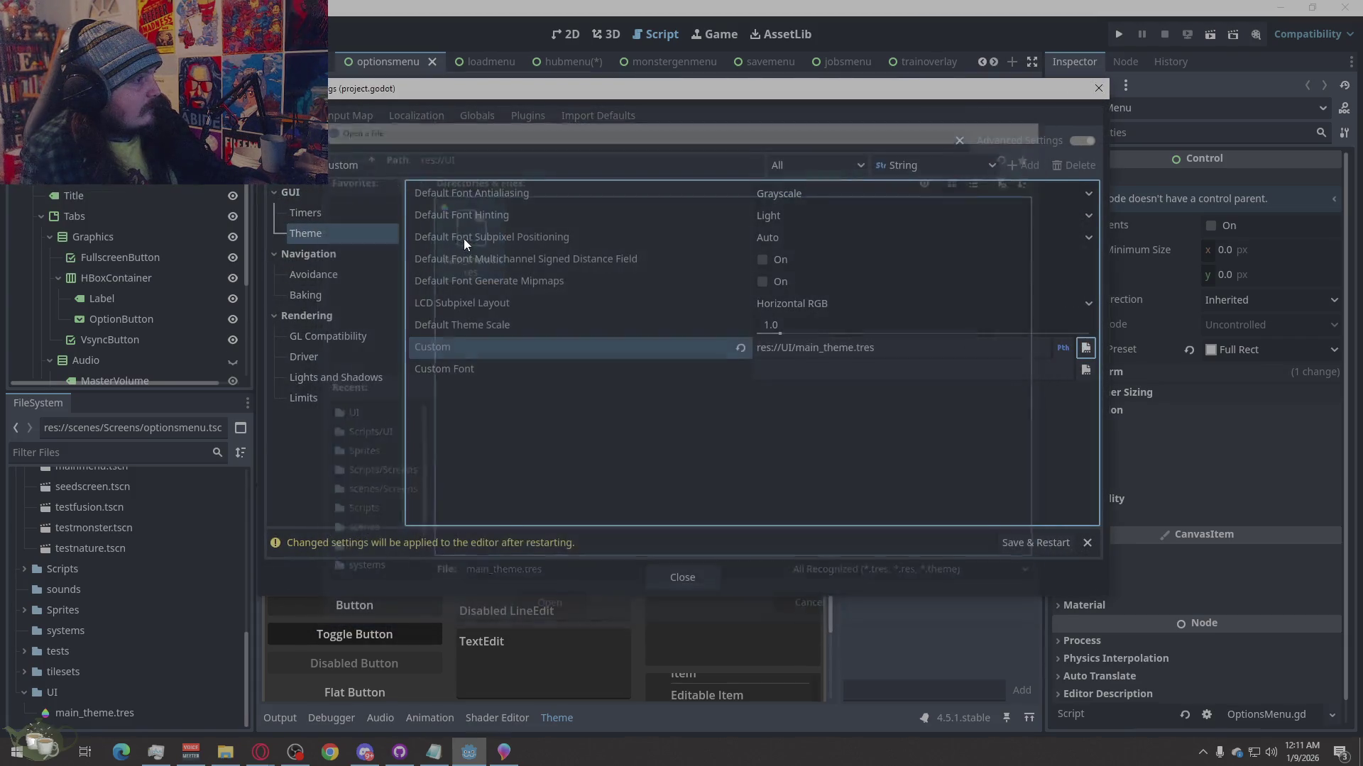
{"action": "left_click", "coordinate": [712, 579]}
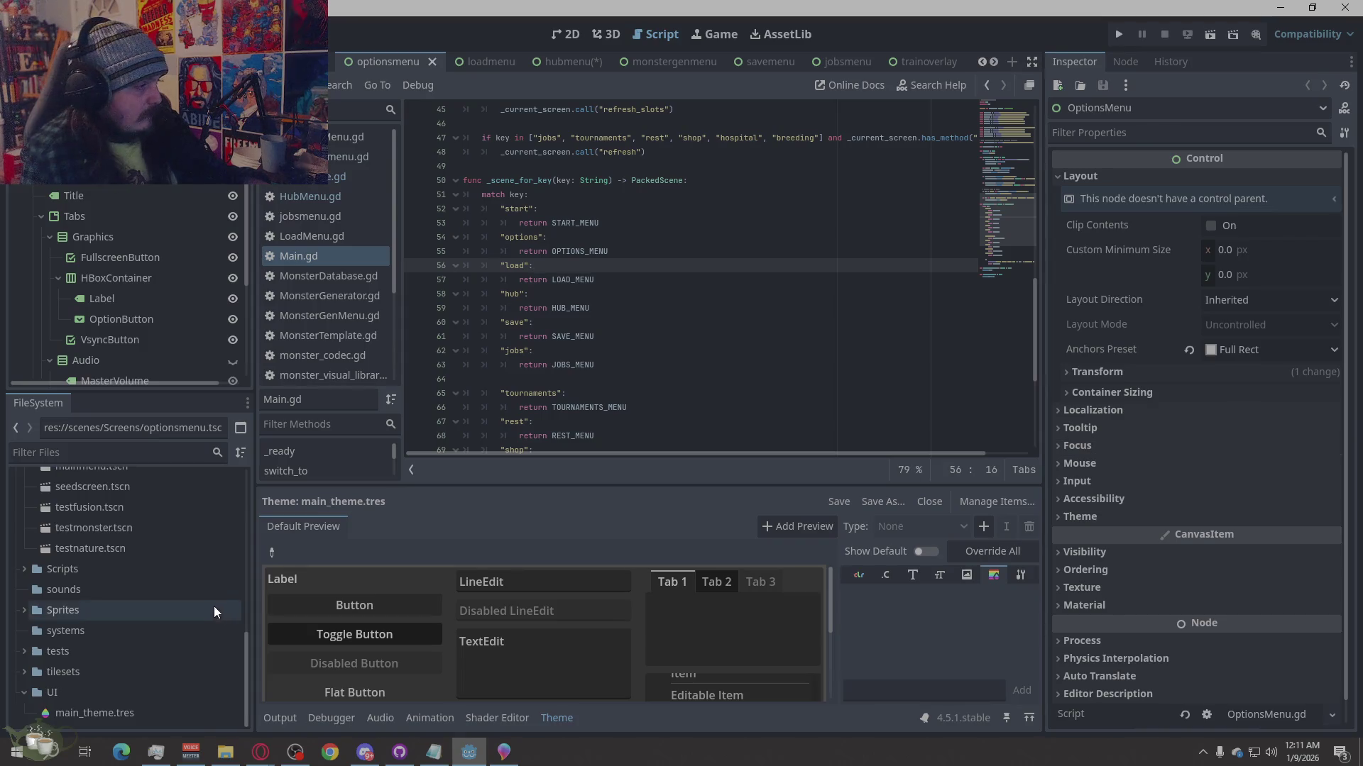
{"action": "left_click", "coordinate": [110, 712]}
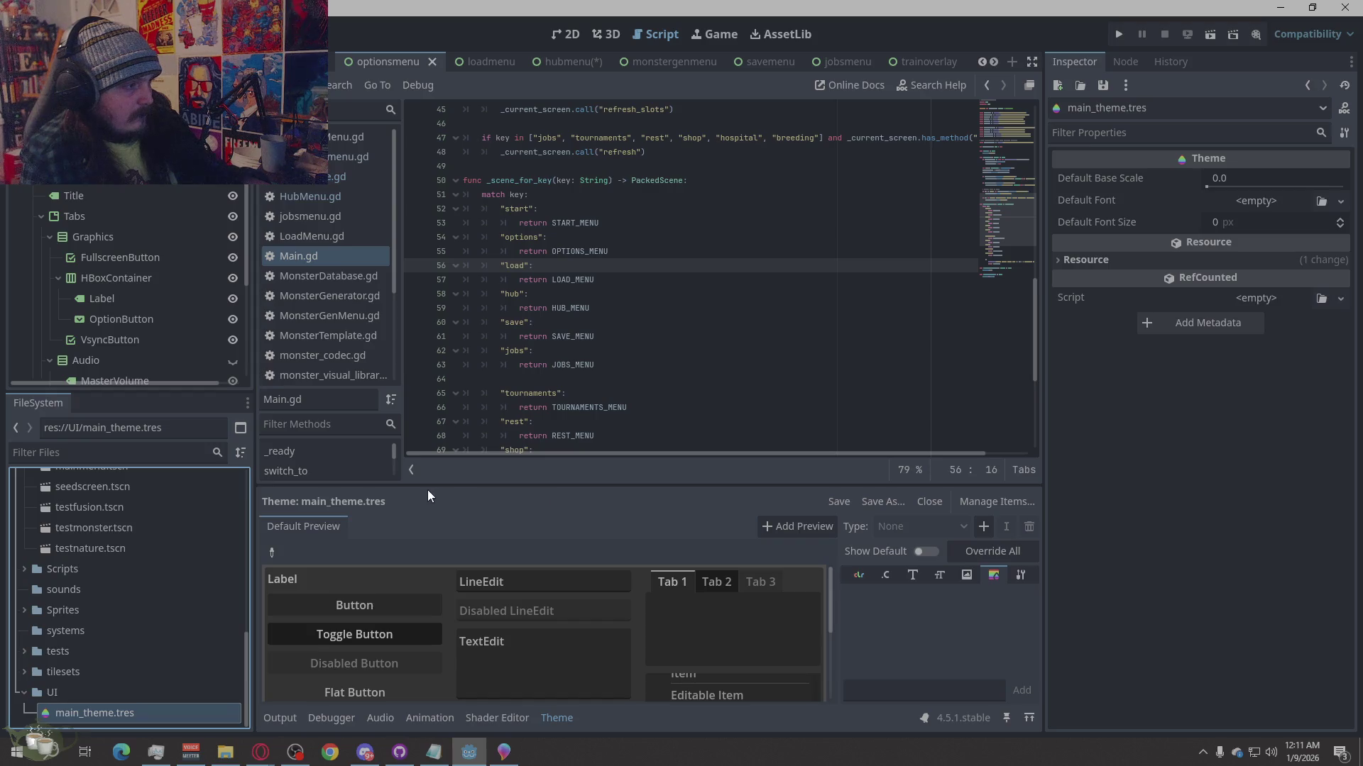
- Look through the theme editor's StyleBox items and its control-type picker
{"action": "scroll", "coordinate": [748, 582], "scroll_direction": "down", "scroll_amount": 2}
{"action": "scroll", "coordinate": [739, 653], "scroll_direction": "up", "scroll_amount": 2}
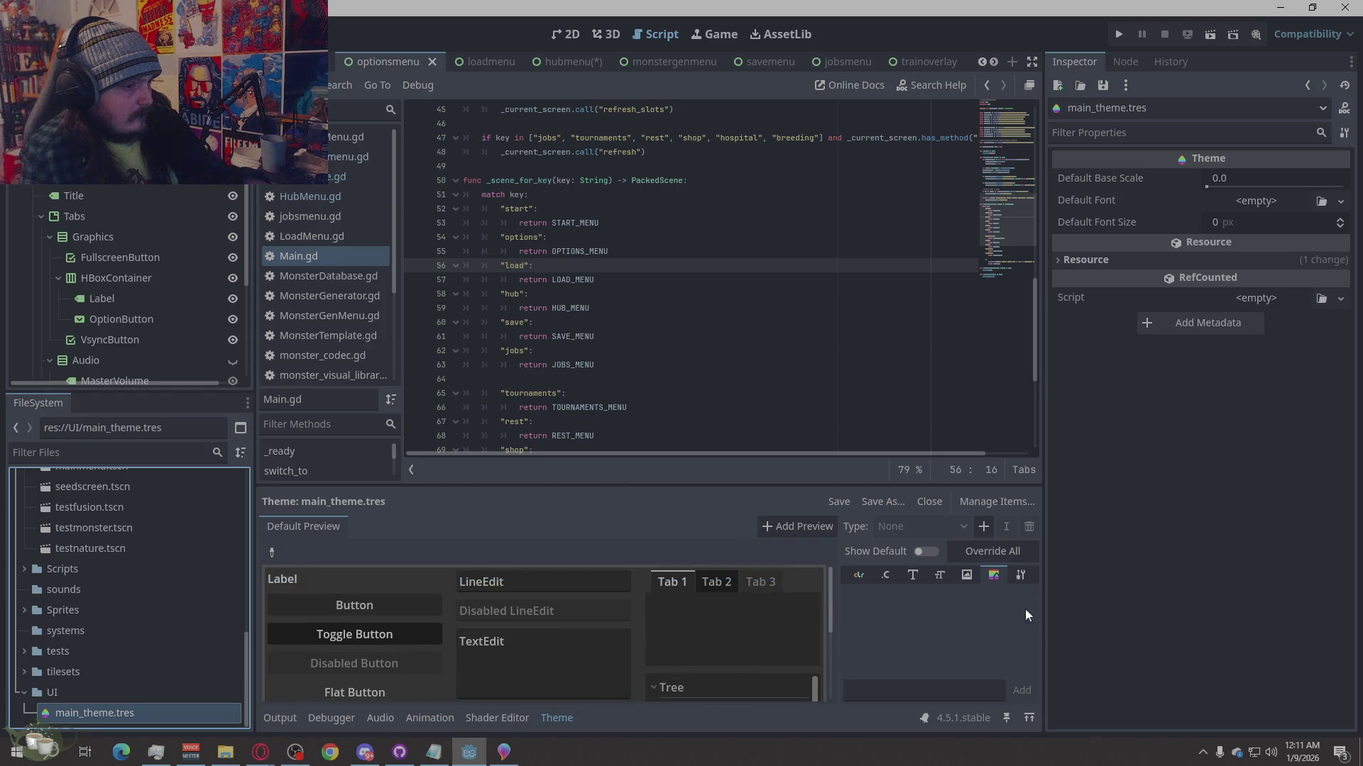
{"action": "left_click", "coordinate": [993, 575]}
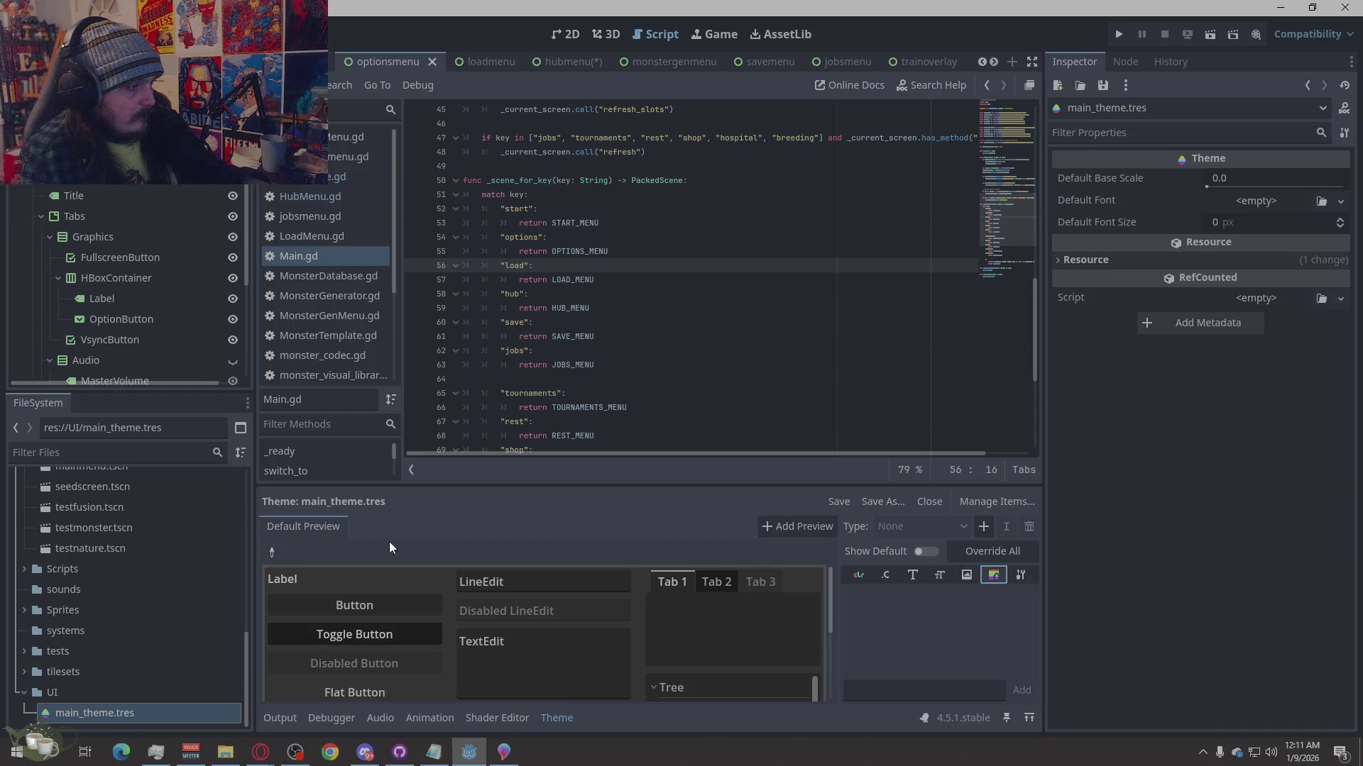
{"action": "left_click", "coordinate": [272, 553]}
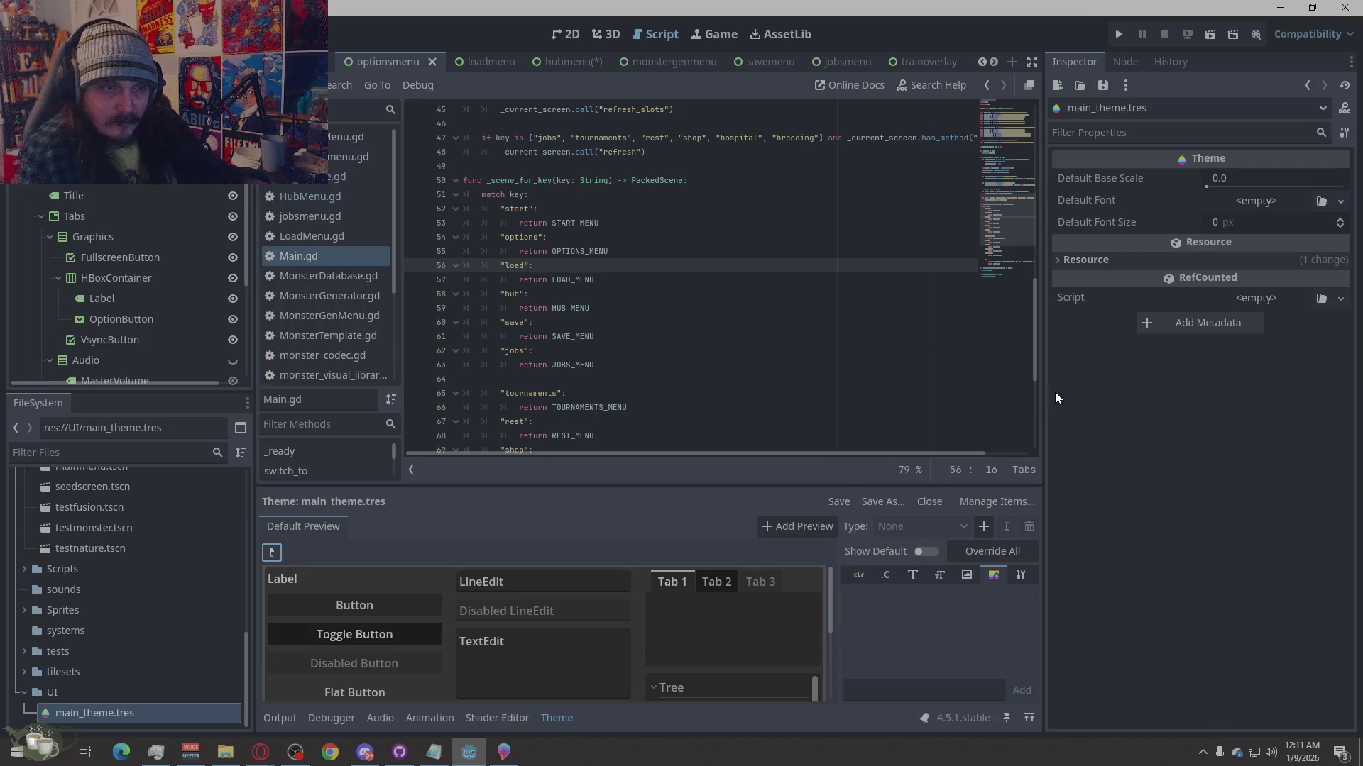
- Leave the theme's Default Font empty and collapse its Resource properties
{"action": "left_click", "coordinate": [1083, 256]}
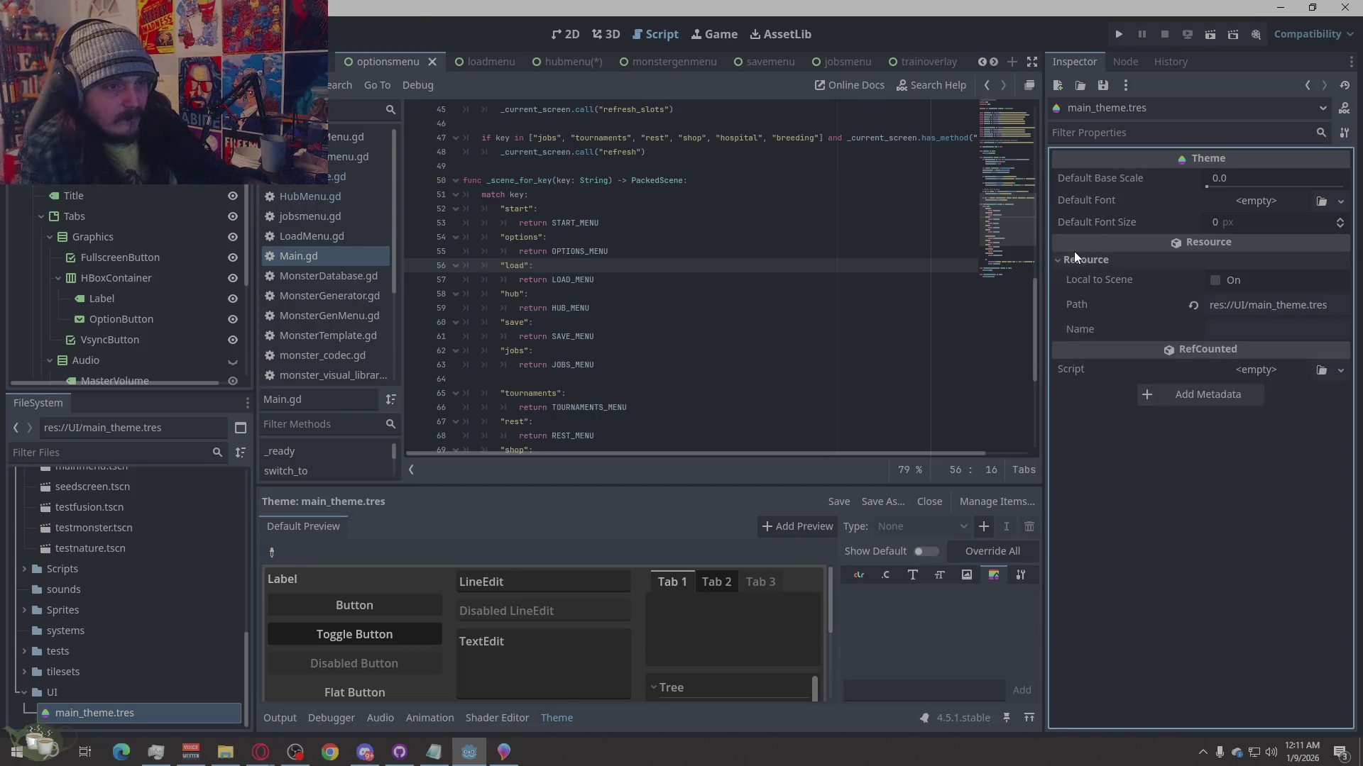
{"action": "left_click", "coordinate": [1253, 203]}
{"action": "left_click", "coordinate": [1254, 203]}
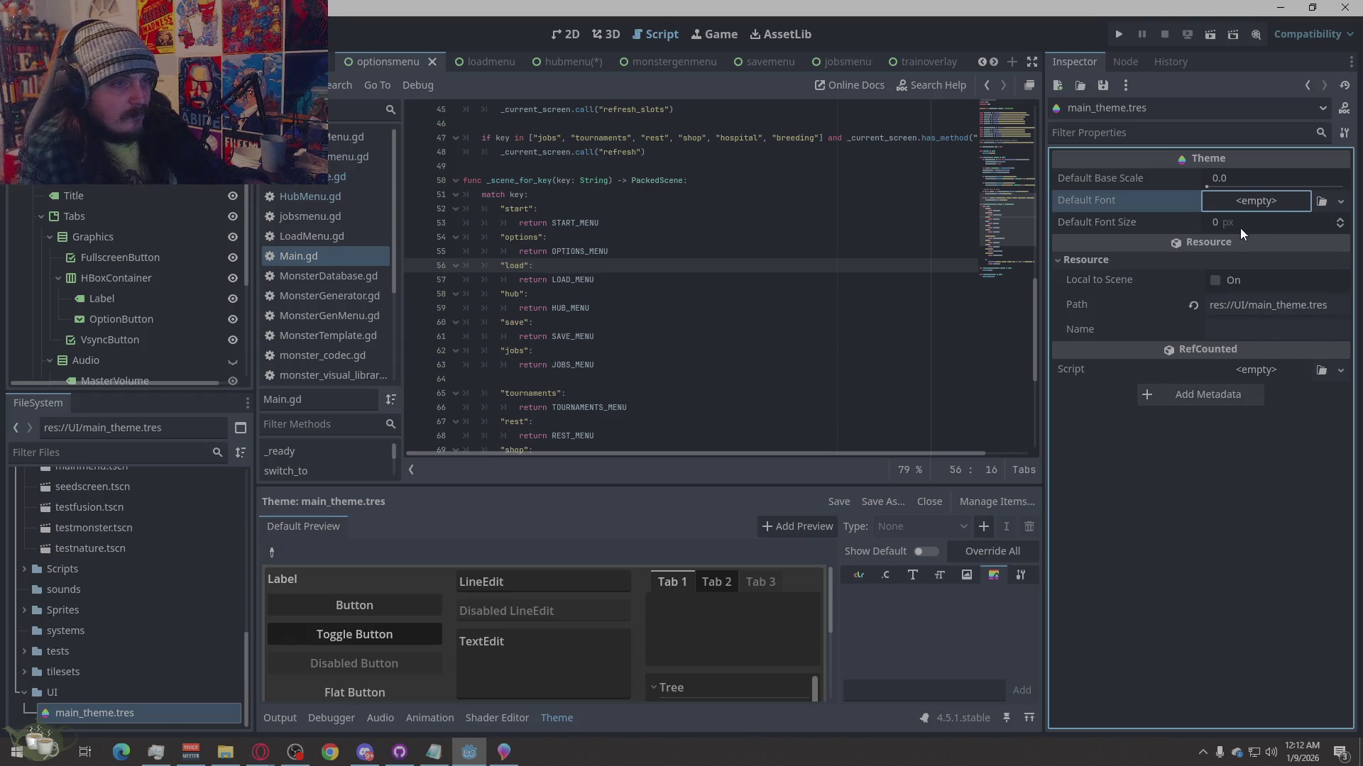
{"action": "left_click", "coordinate": [1084, 259]}
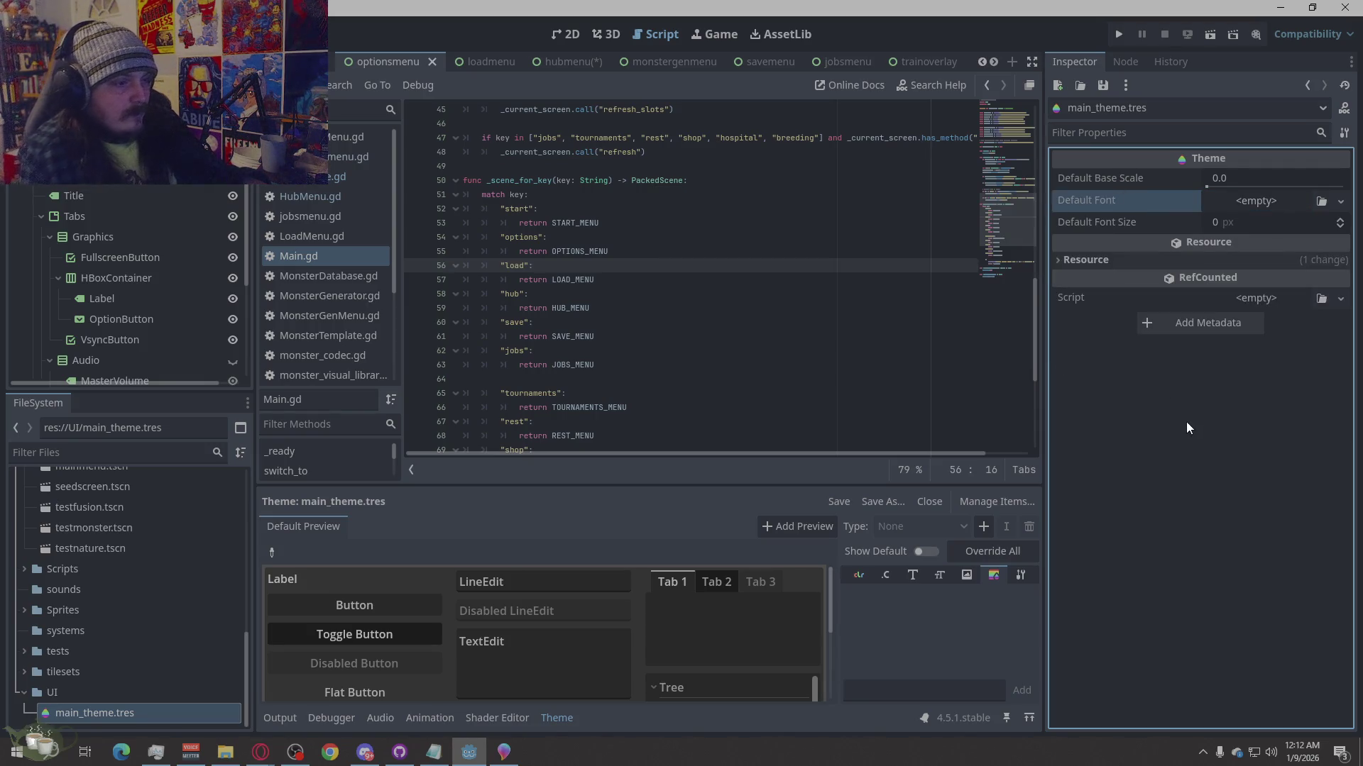
- Open Manage Theme Items for main_theme.tres and glance at the importable types
{"action": "left_click", "coordinate": [1007, 501]}
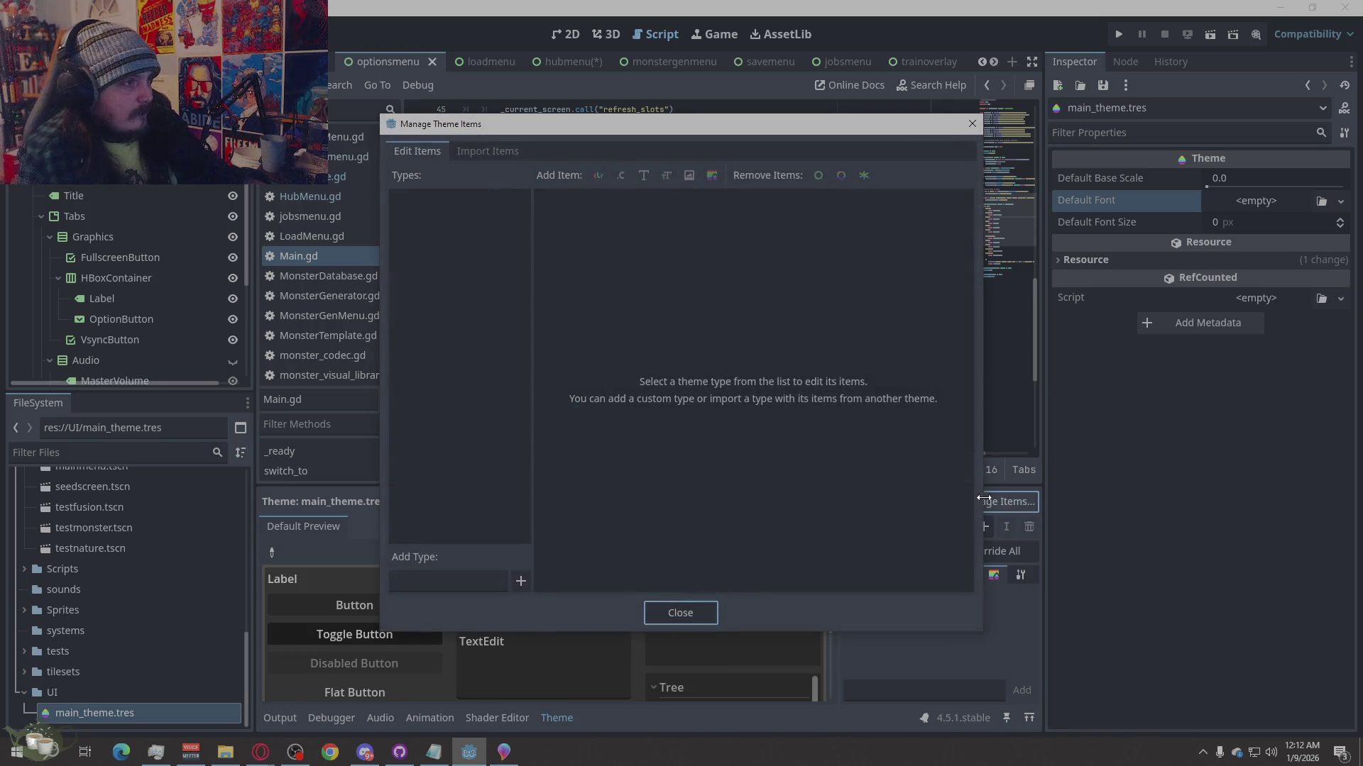
{"action": "left_click", "coordinate": [600, 176]}
{"action": "left_click", "coordinate": [707, 177]}
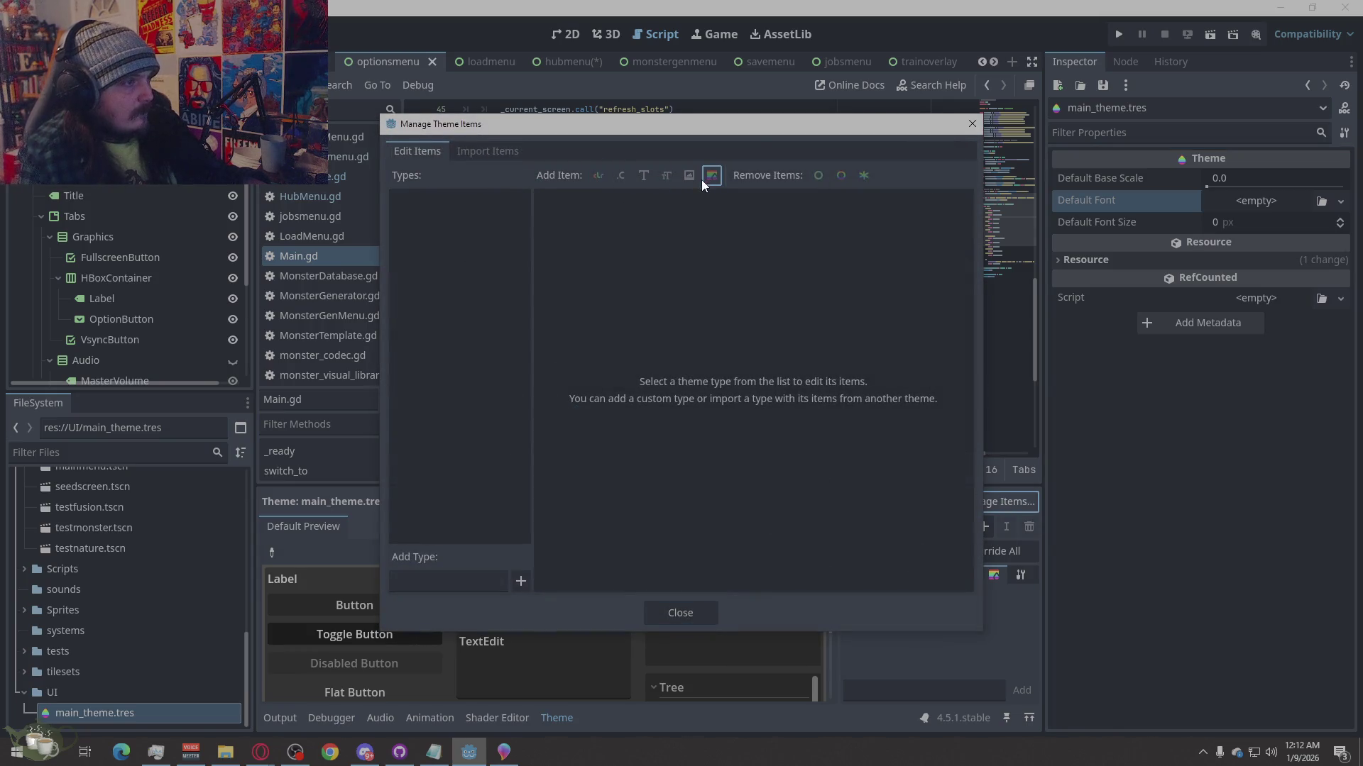
{"action": "left_click", "coordinate": [487, 151]}
{"action": "left_click", "coordinate": [440, 150]}
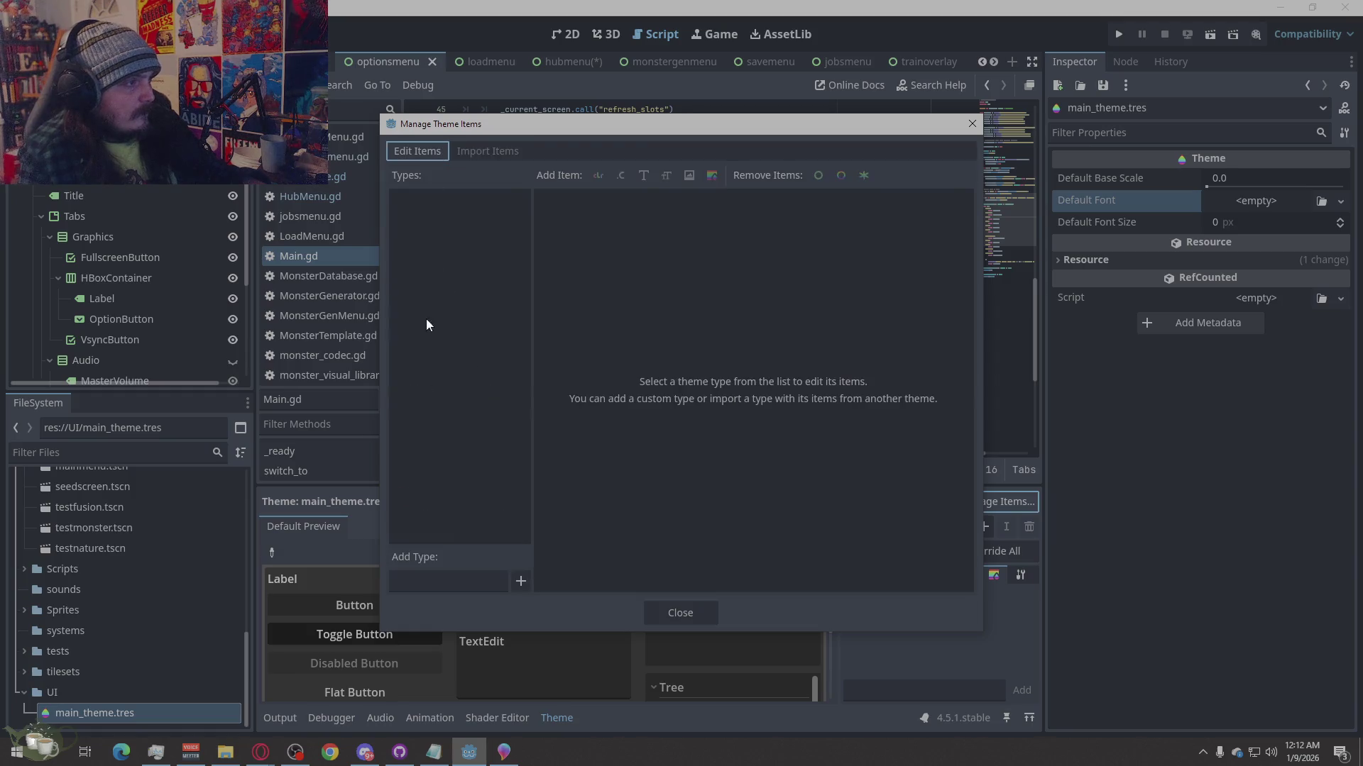
- Add a single new blank type entry to the theme's Types list
{"action": "left_click", "coordinate": [520, 579]}
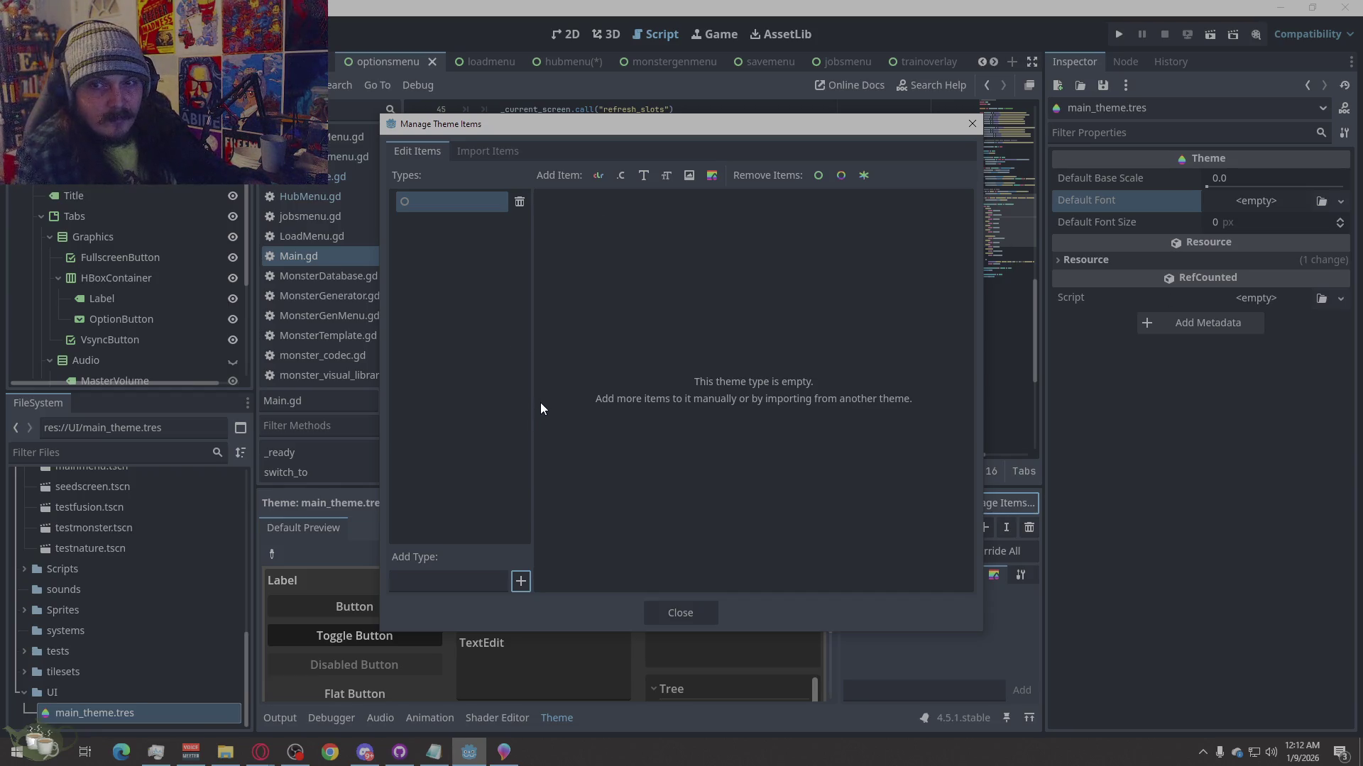
{"action": "left_click", "coordinate": [696, 172]}
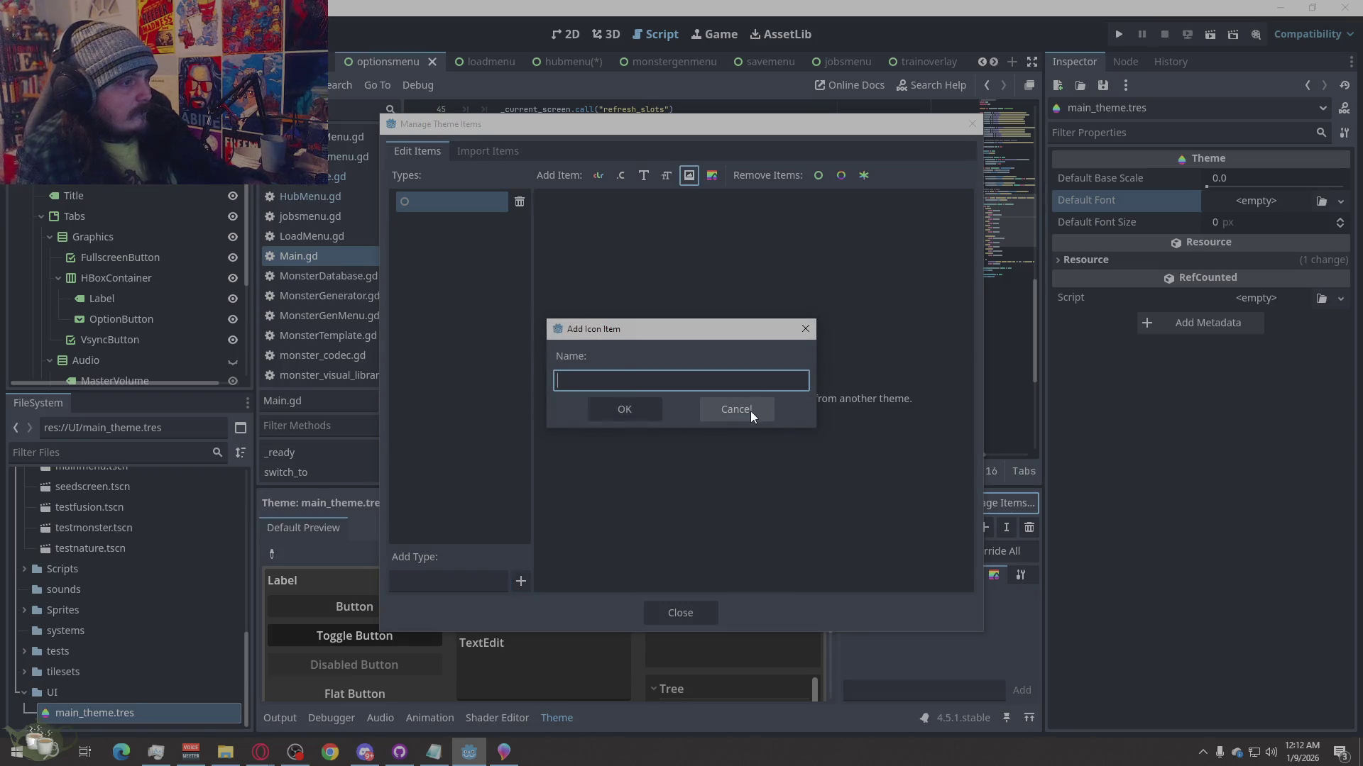
{"action": "left_click", "coordinate": [751, 411]}
{"action": "left_click", "coordinate": [520, 202]}
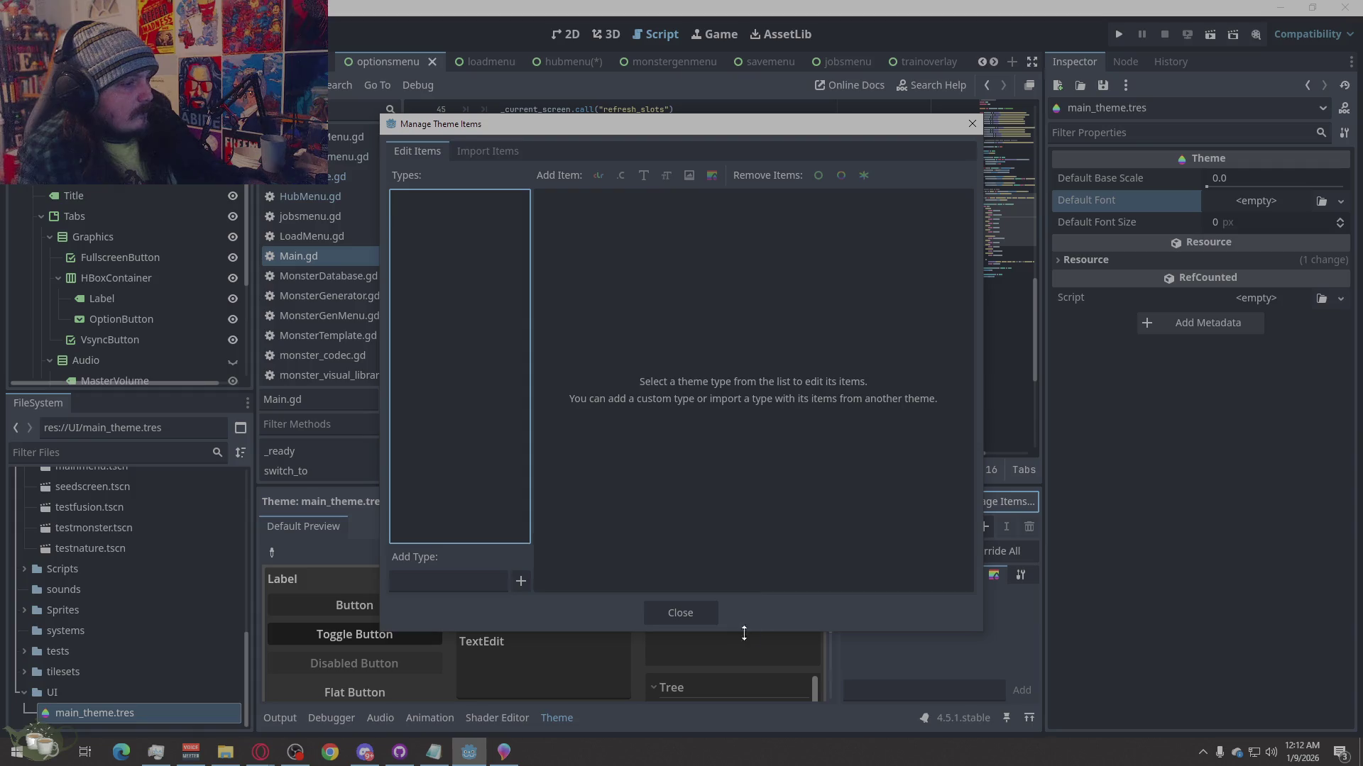
{"action": "left_click", "coordinate": [516, 583]}
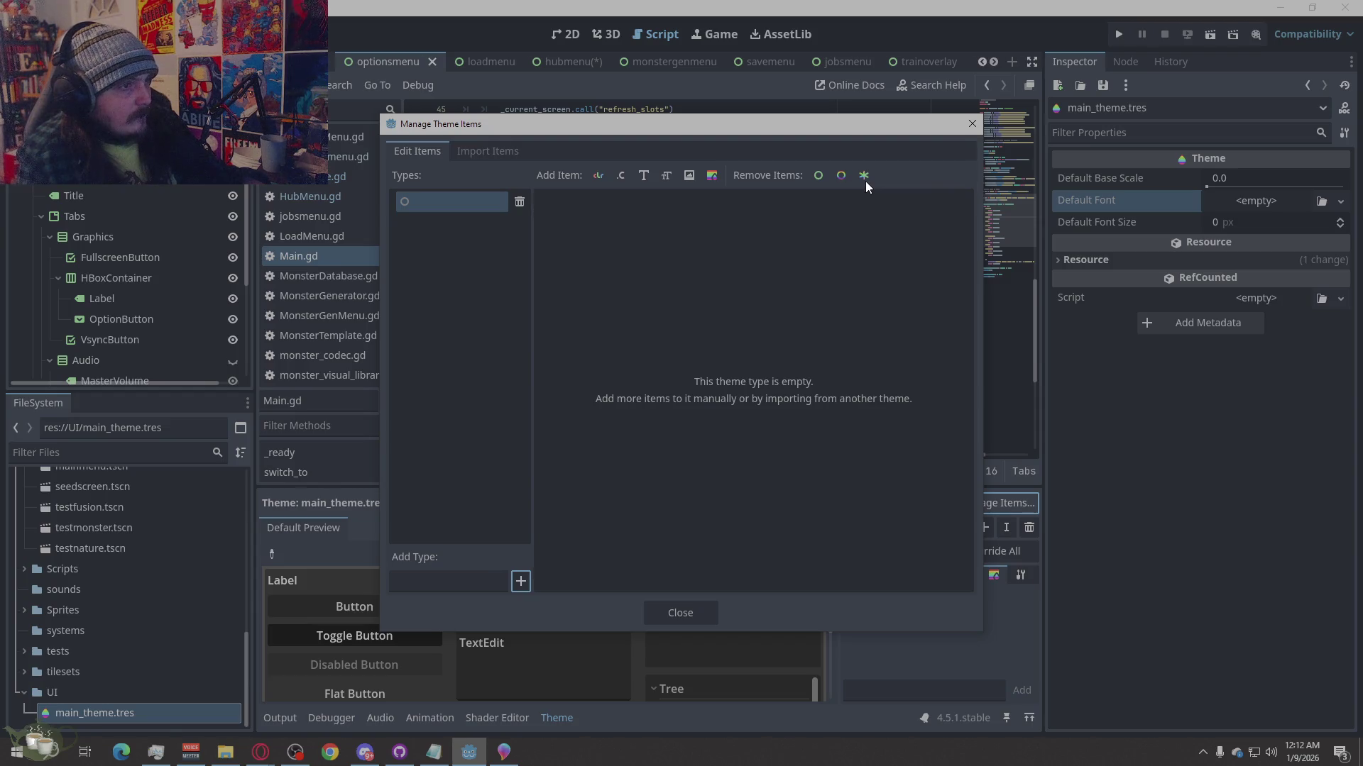
{"action": "left_click", "coordinate": [474, 213]}
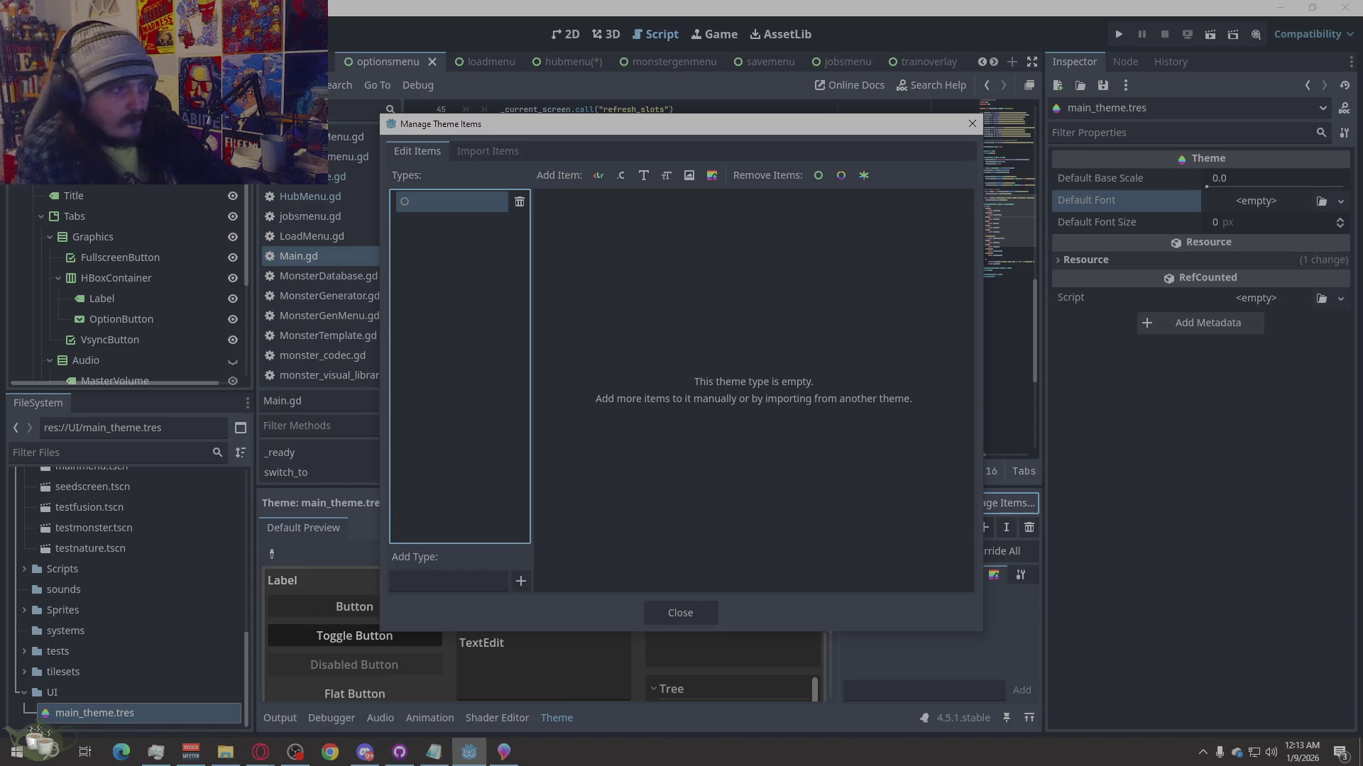
- Rename the blank theme type to Button, leaving it without items
{"action": "left_click", "coordinate": [467, 210]}
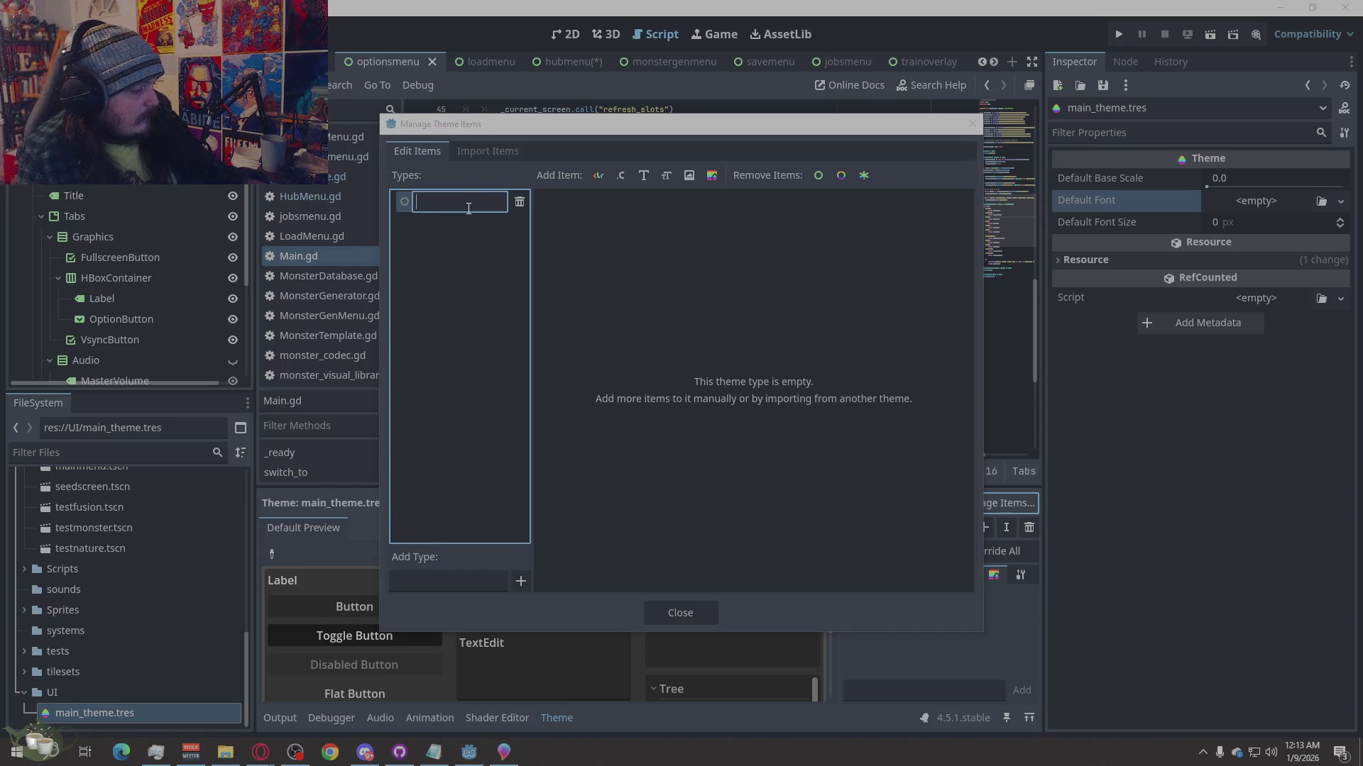
{"action": "type", "text": "Button"}
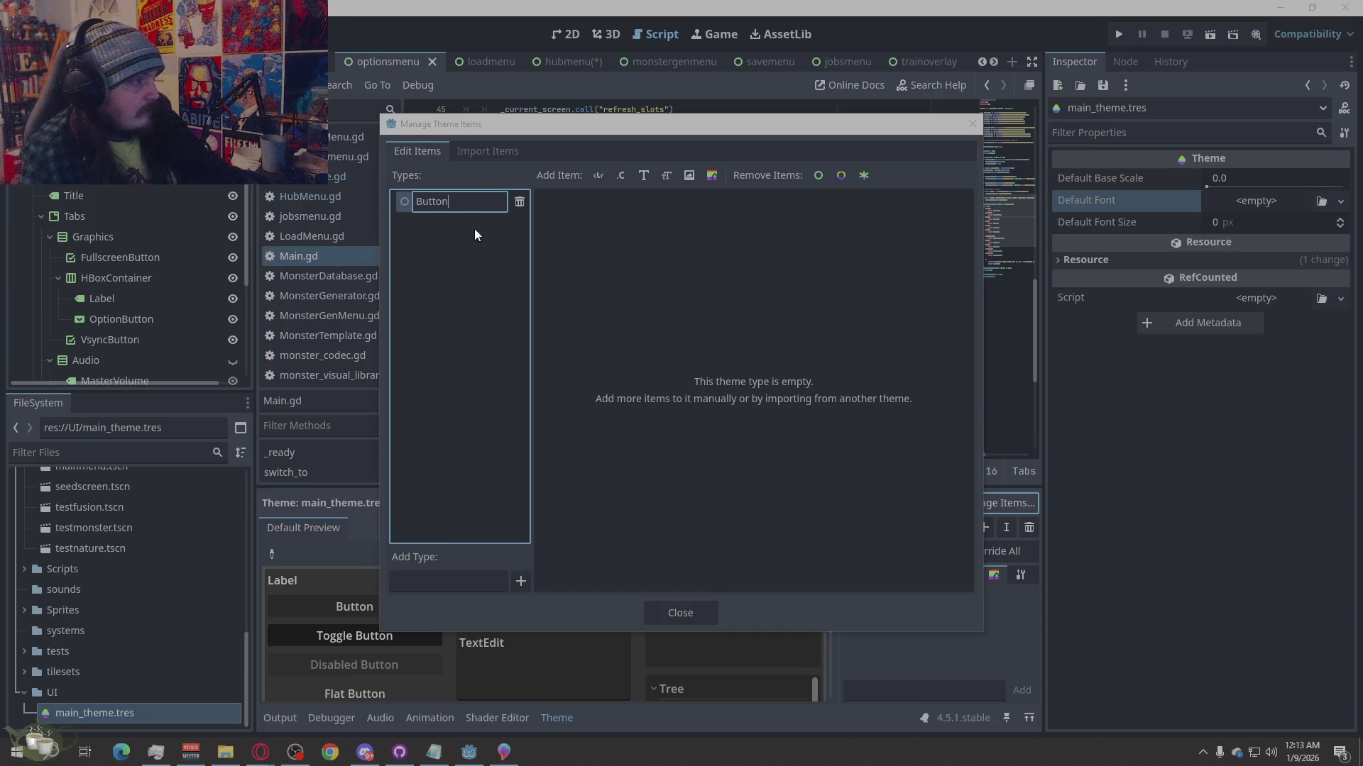
{"action": "key", "text": "Return"}
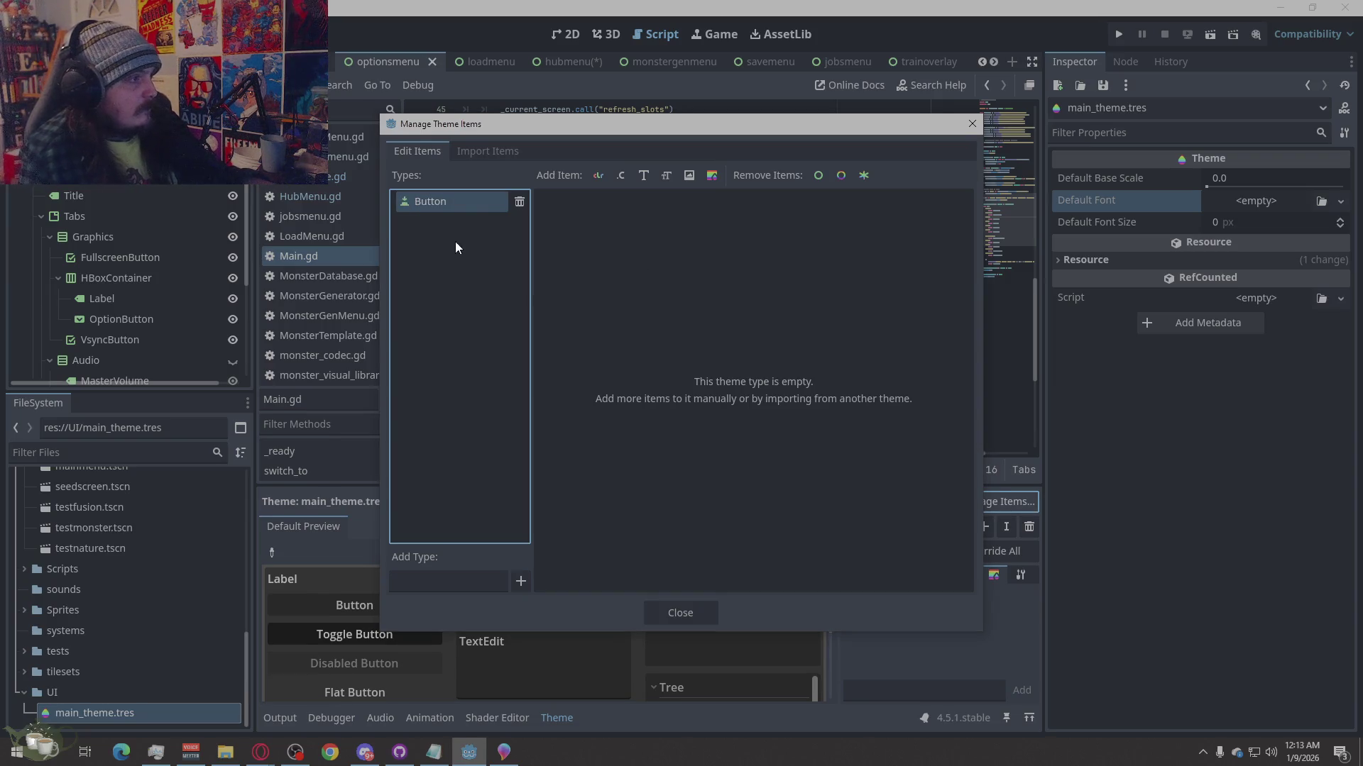
{"action": "left_click", "coordinate": [471, 203]}
{"action": "left_click", "coordinate": [466, 269]}
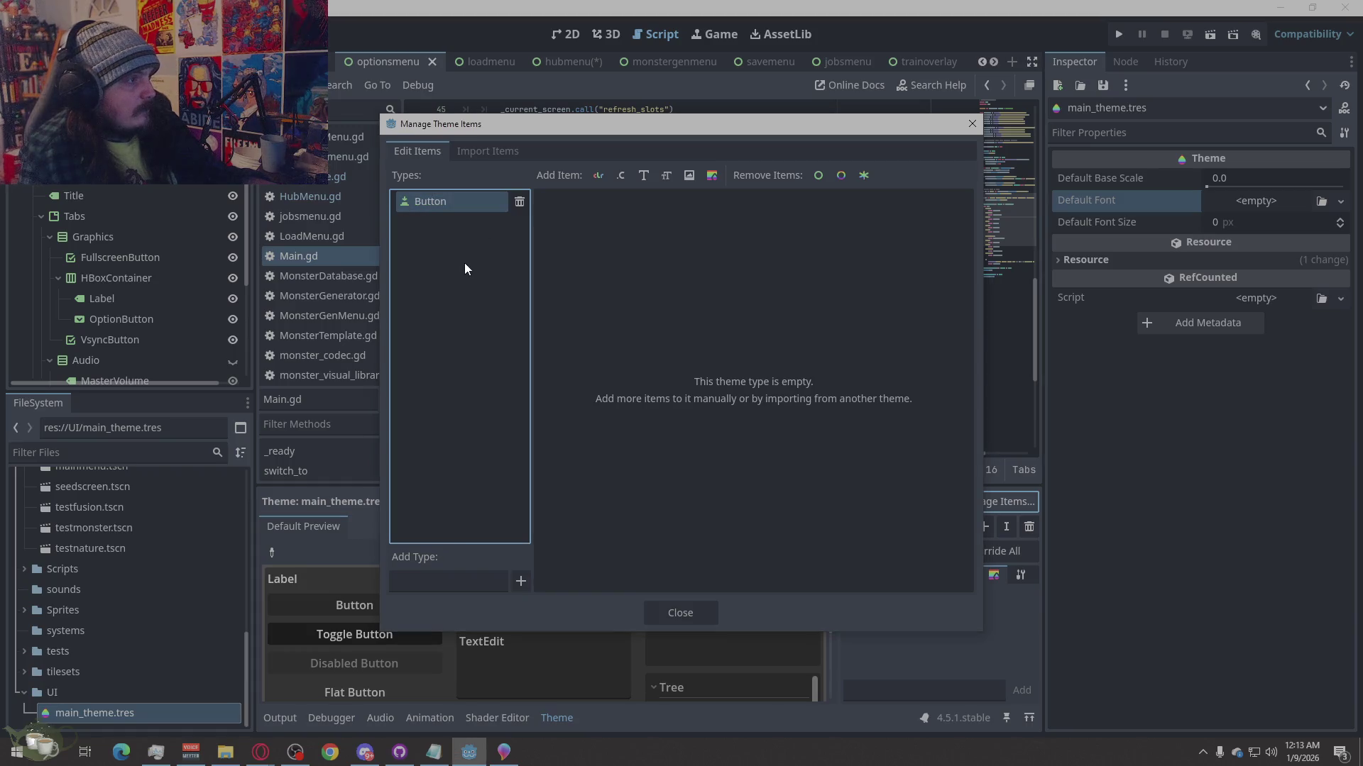
{"action": "left_click", "coordinate": [616, 174]}
{"action": "left_click", "coordinate": [738, 413]}
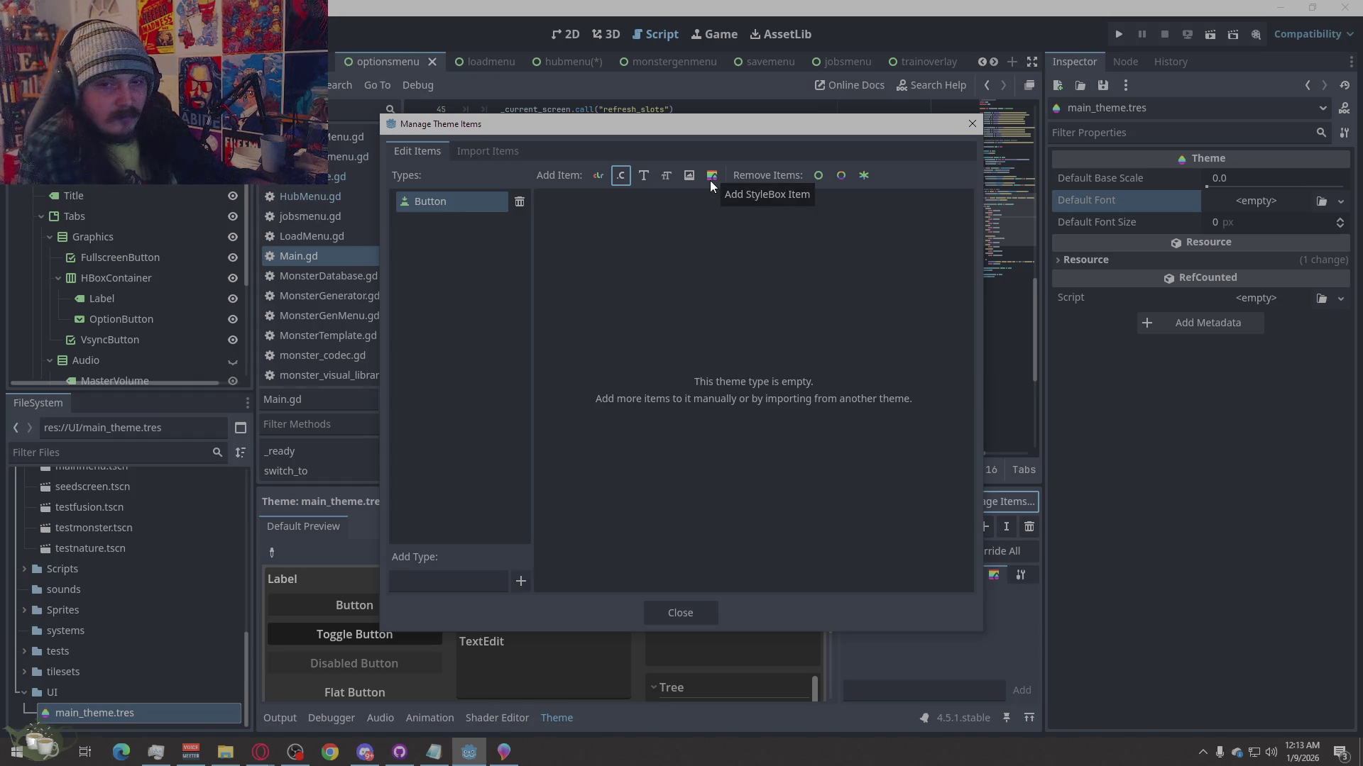
{"action": "left_click", "coordinate": [490, 582]}
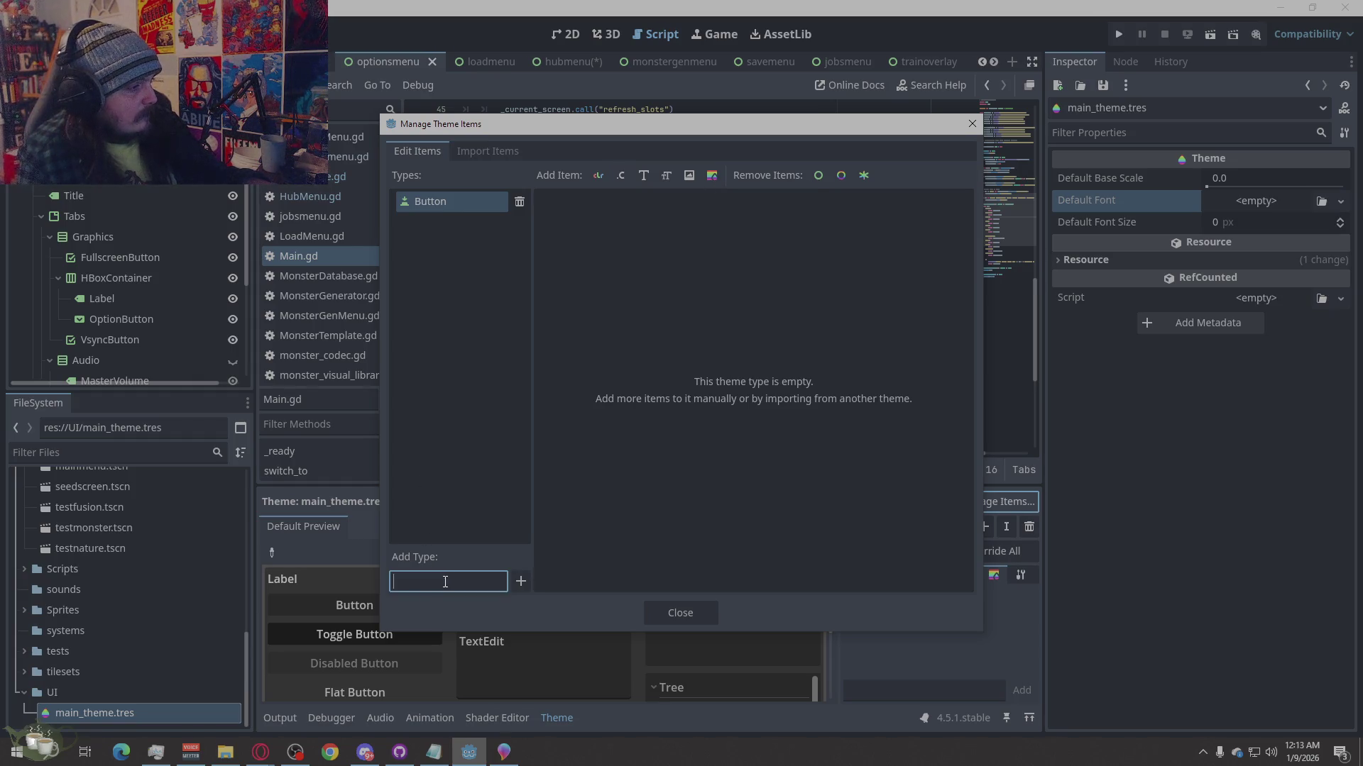
- Add the Panel and GraphEdit types to the theme
{"action": "type", "text": "P"}
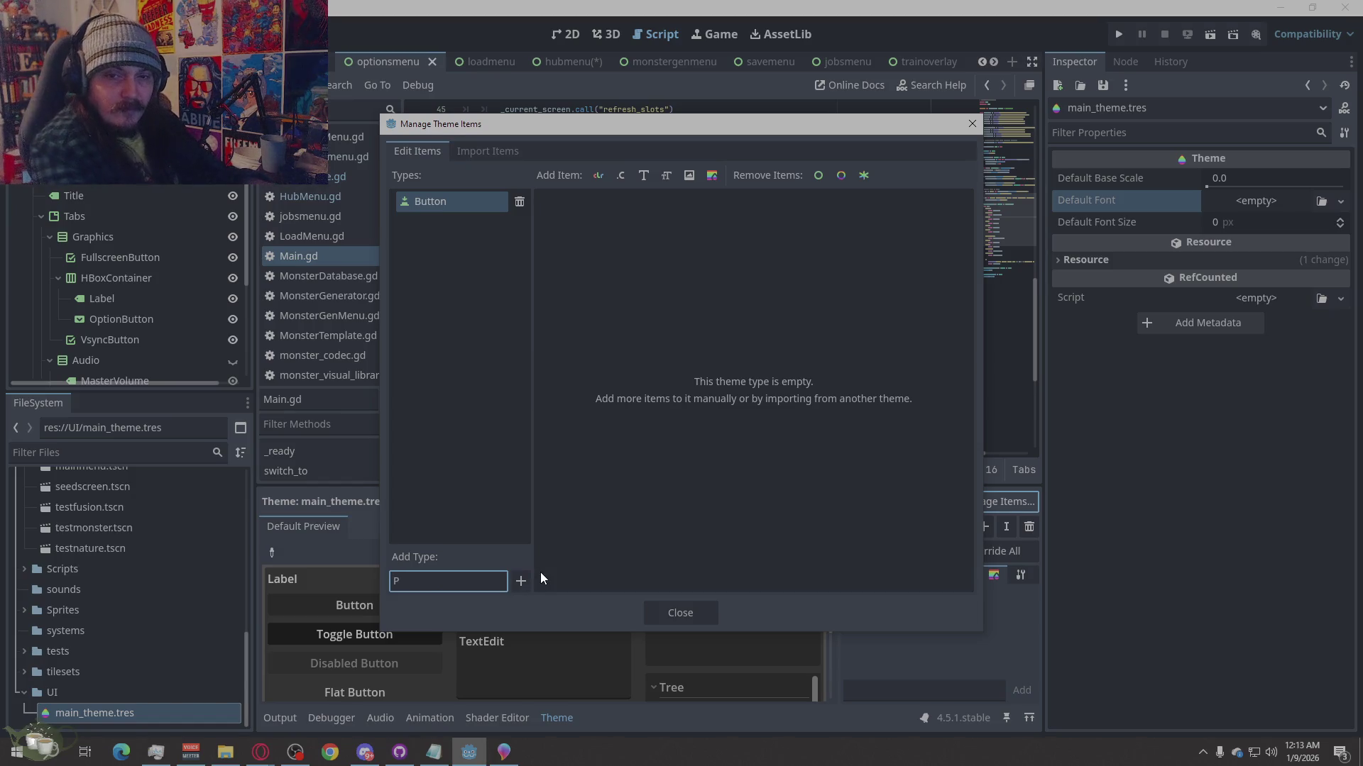
{"action": "type", "text": "anel"}
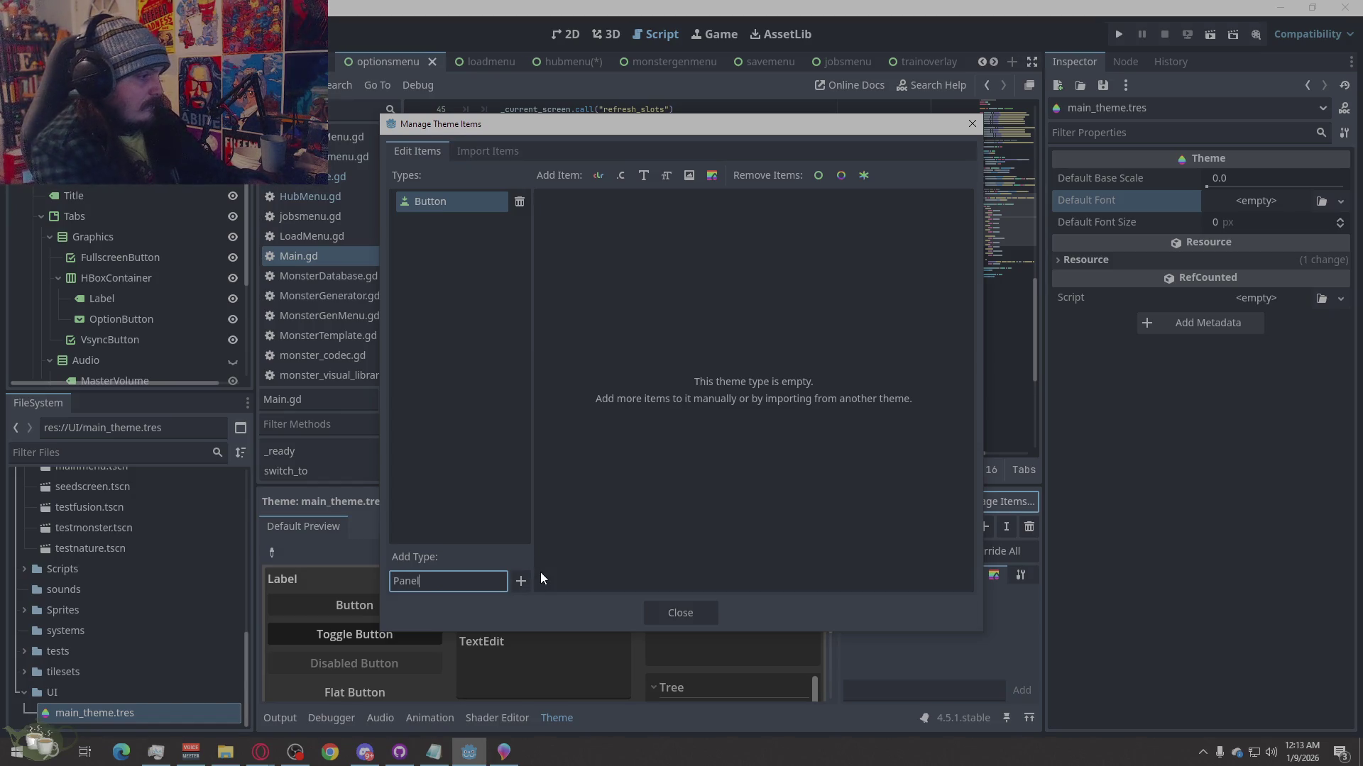
{"action": "left_click", "coordinate": [521, 581]}
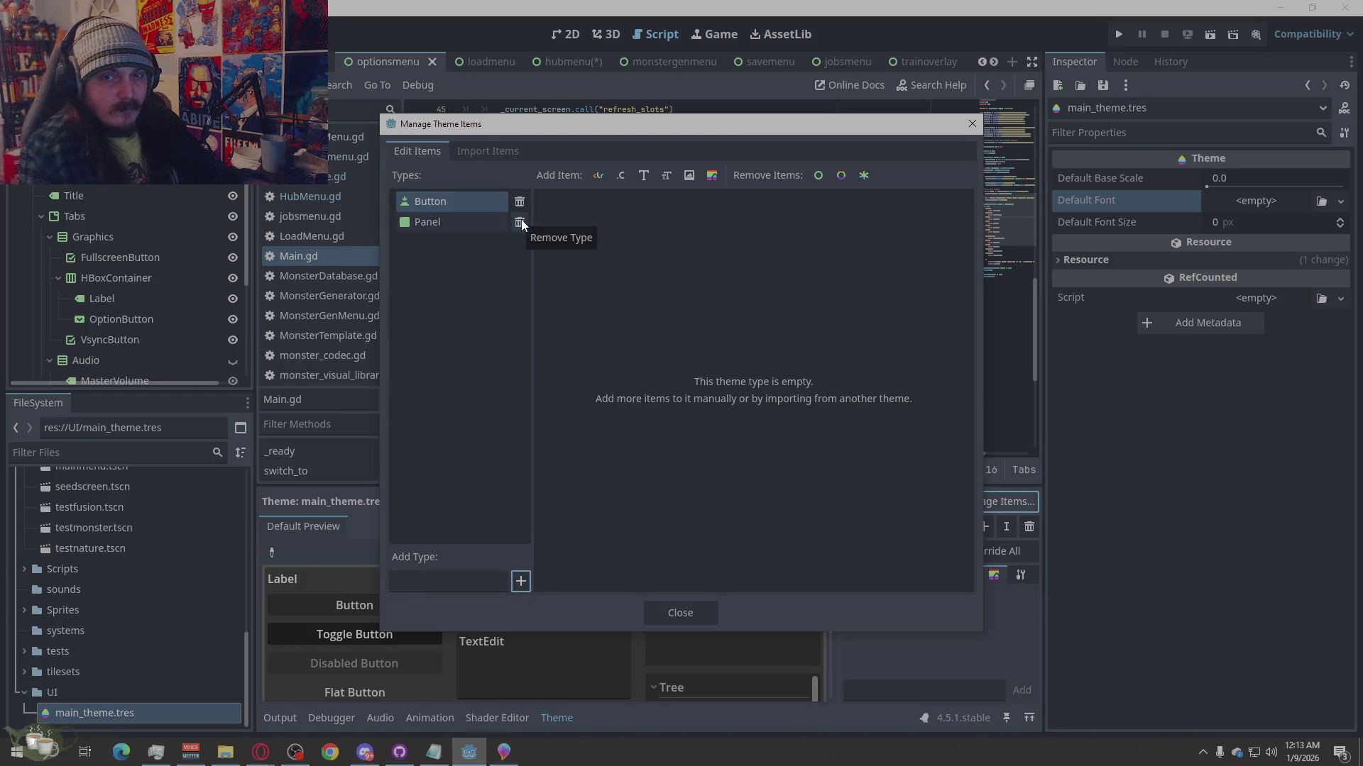
{"action": "left_click", "coordinate": [520, 582]}
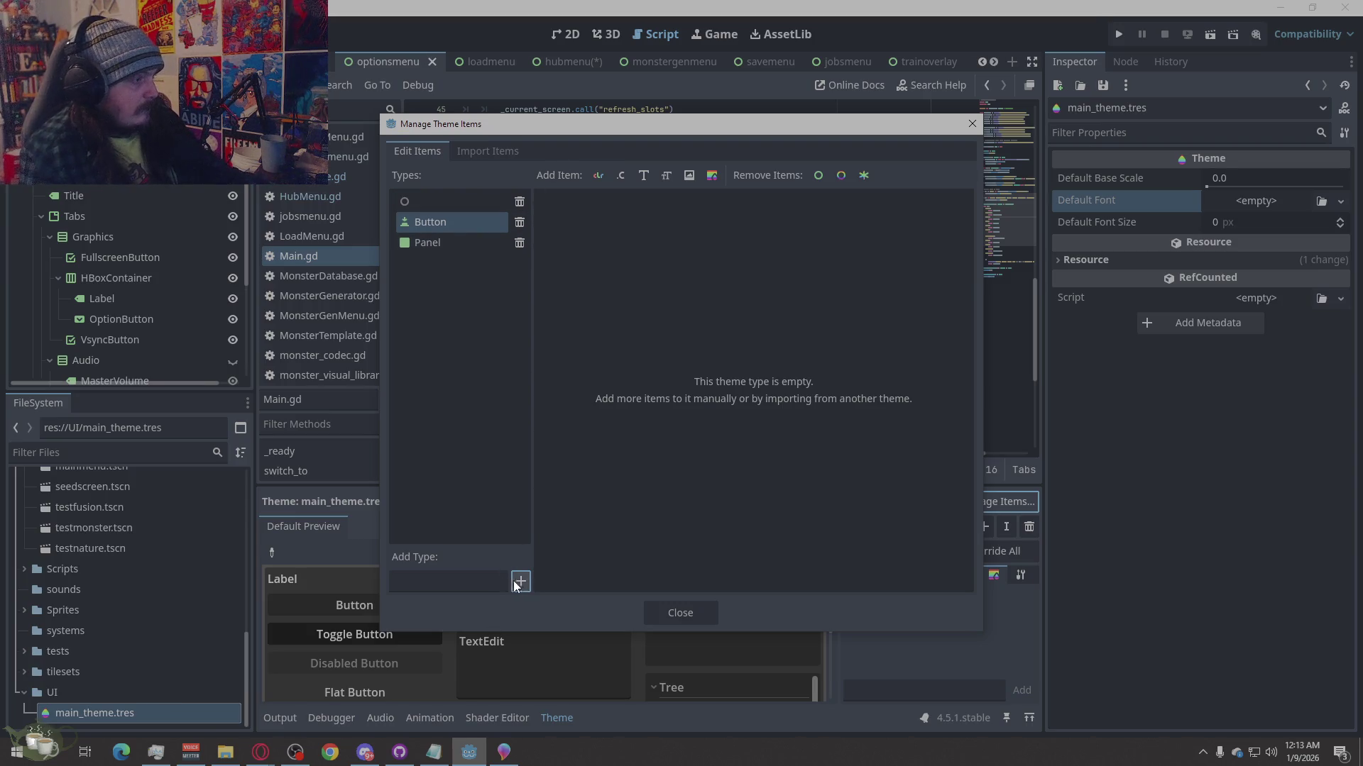
{"action": "left_click", "coordinate": [468, 579]}
{"action": "type", "text": "hrap"}
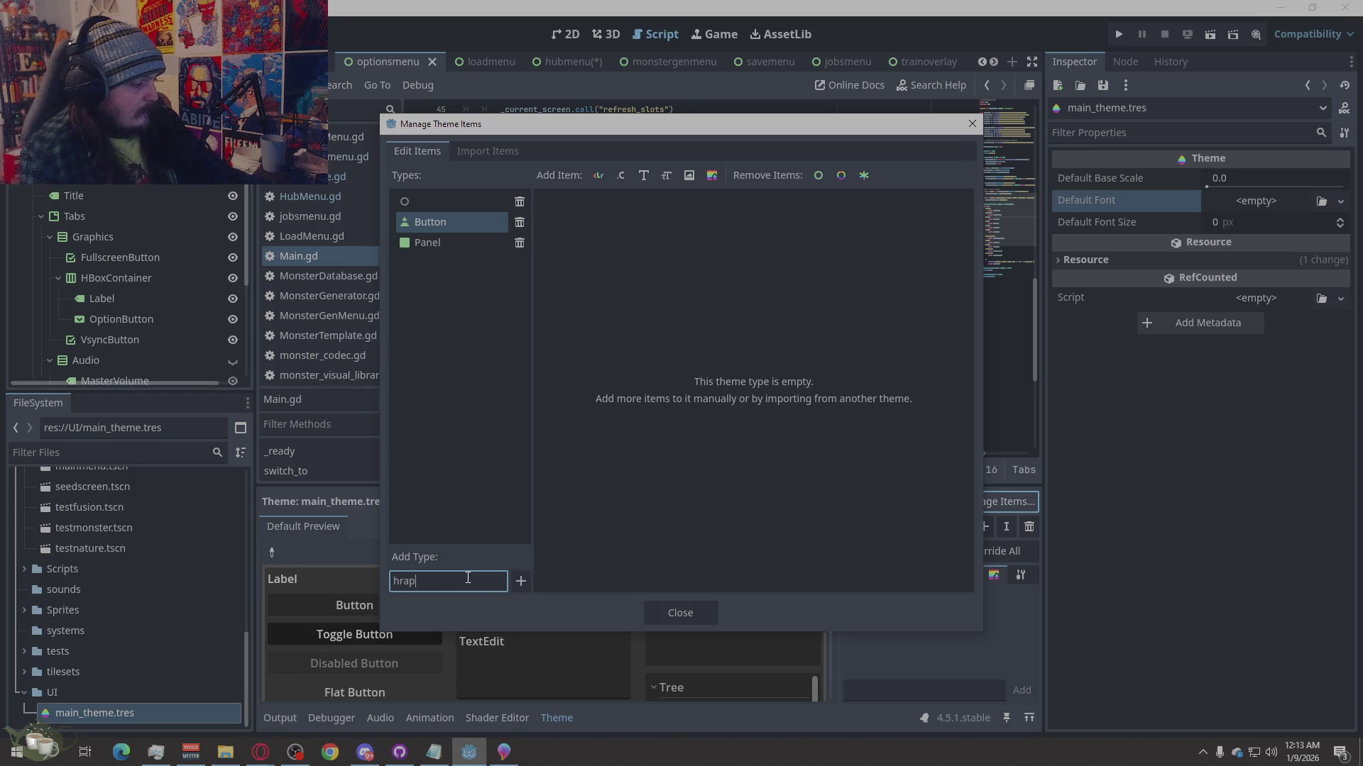
{"action": "key", "text": "BackSpace"}
{"action": "key", "text": "BackSpace"}
{"action": "key", "text": "BackSpace"}
{"action": "type", "text": "GraphE"}
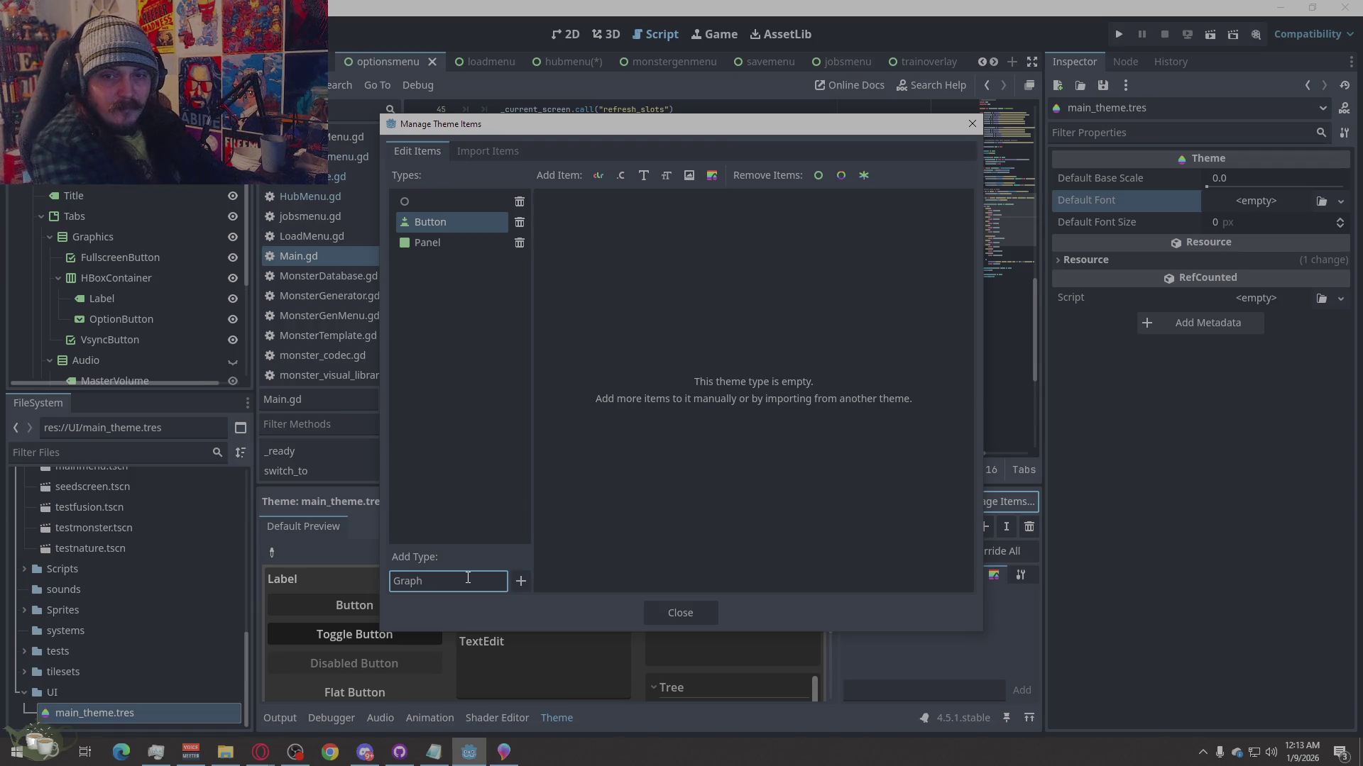
{"action": "type", "text": "dit"}
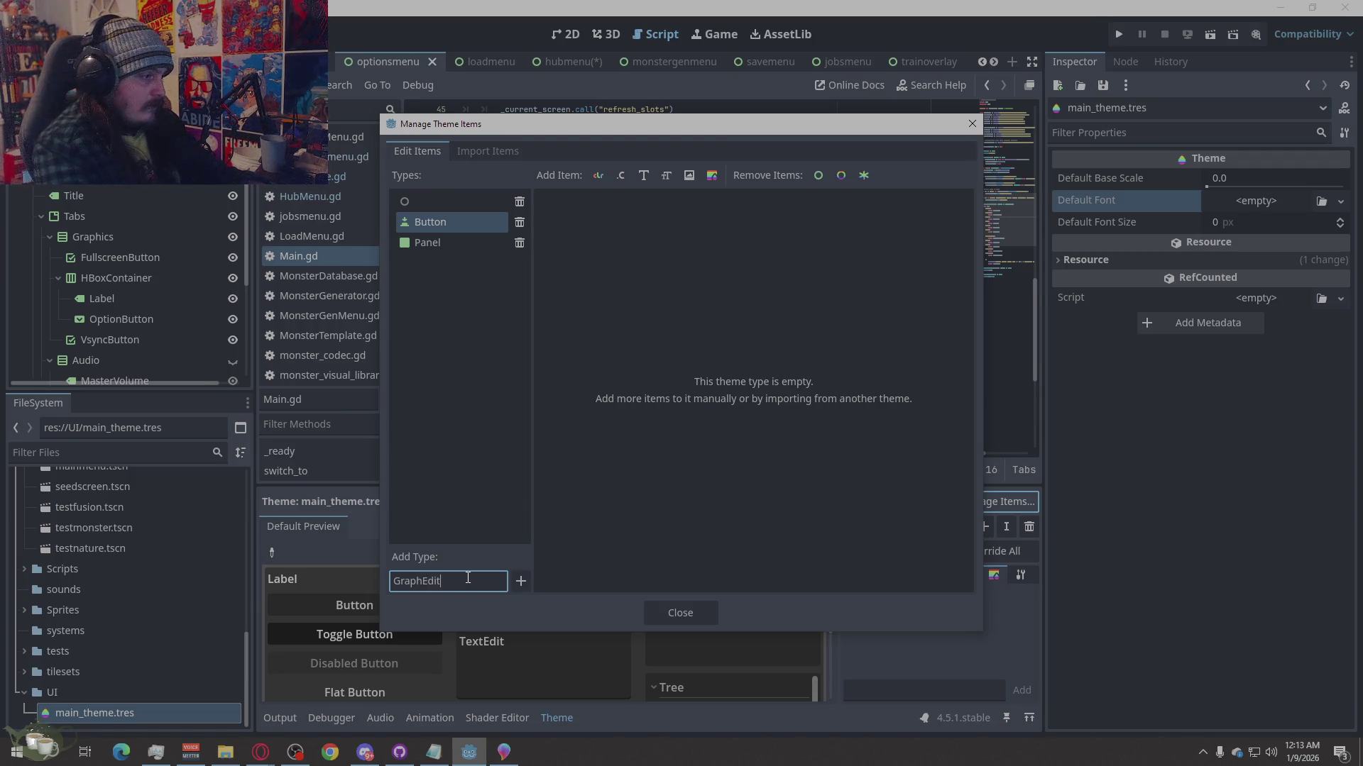
{"action": "key", "text": "Return"}
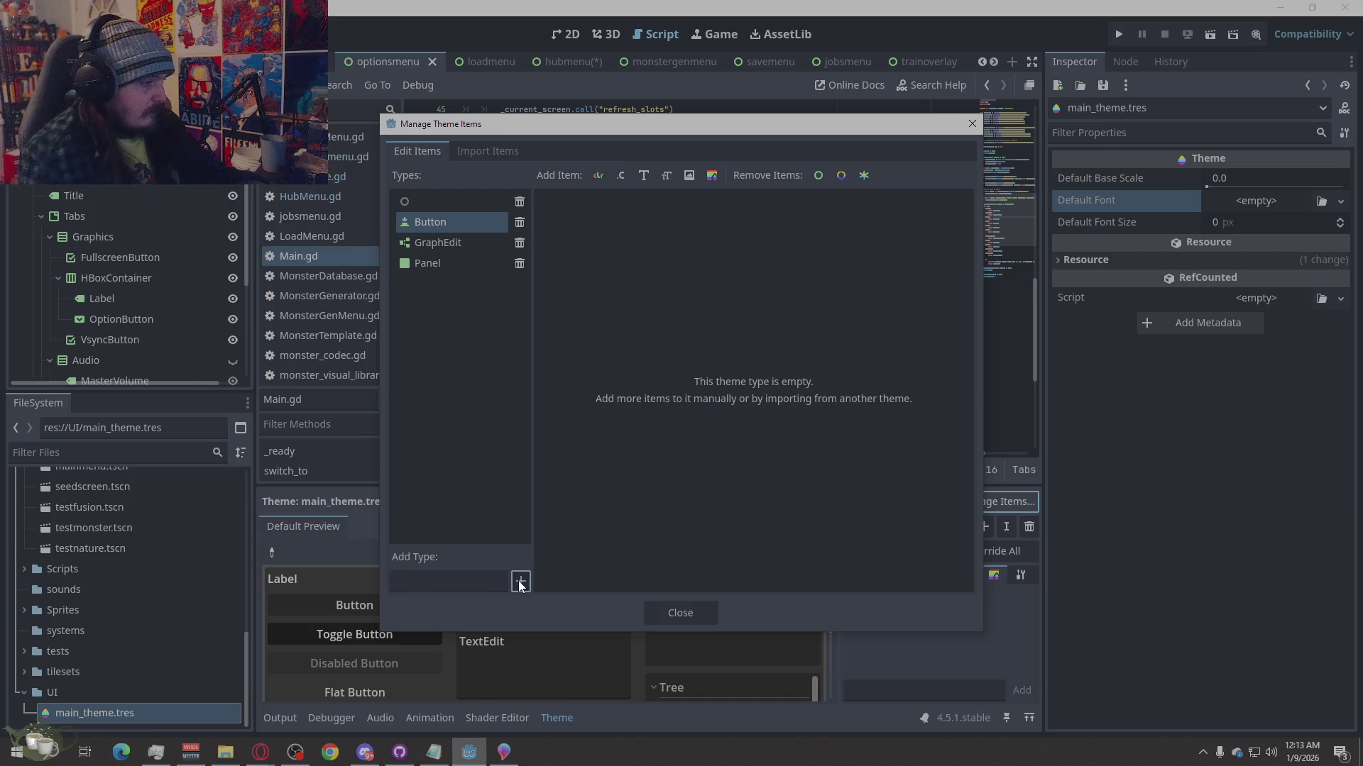
- Add the GraphNode and Label types to the theme
{"action": "left_click", "coordinate": [464, 582]}
{"action": "type", "text": "Graphic"}
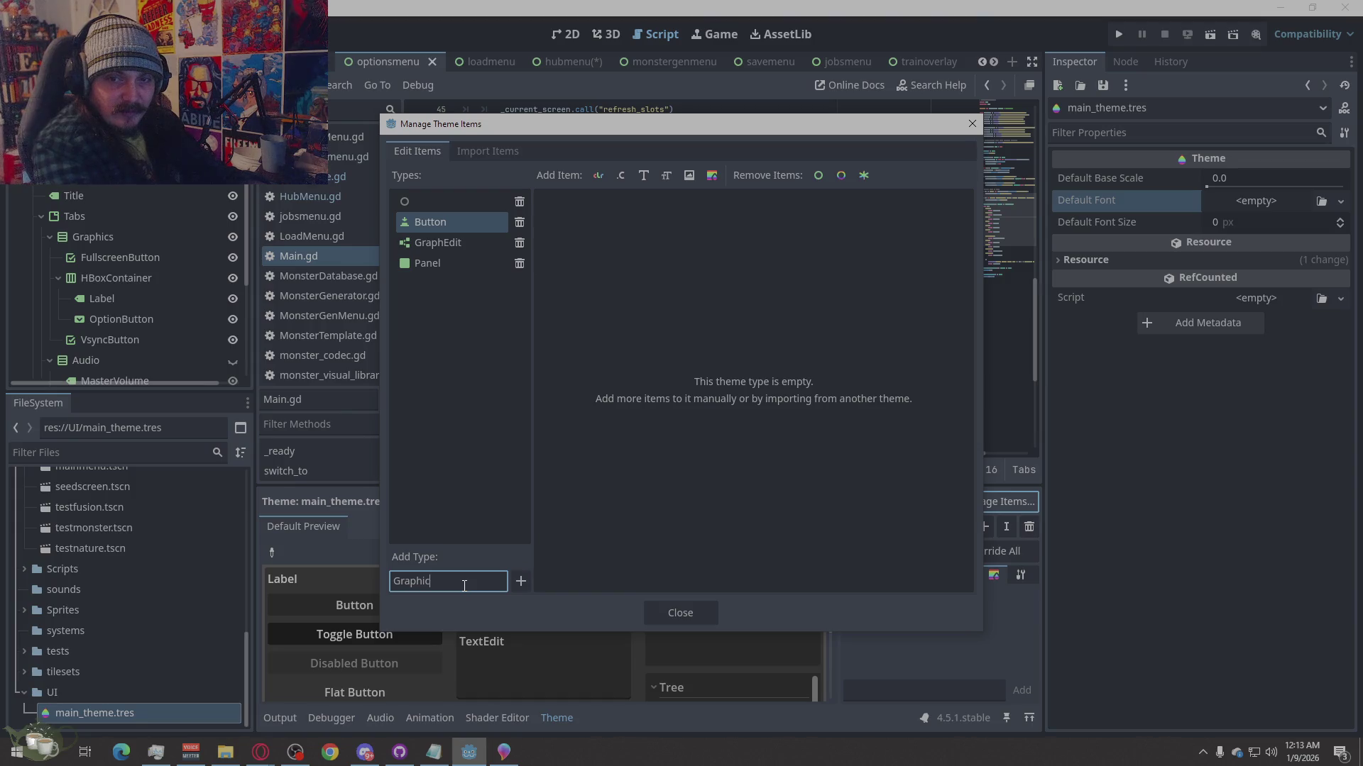
{"action": "type", "text": "Node"}
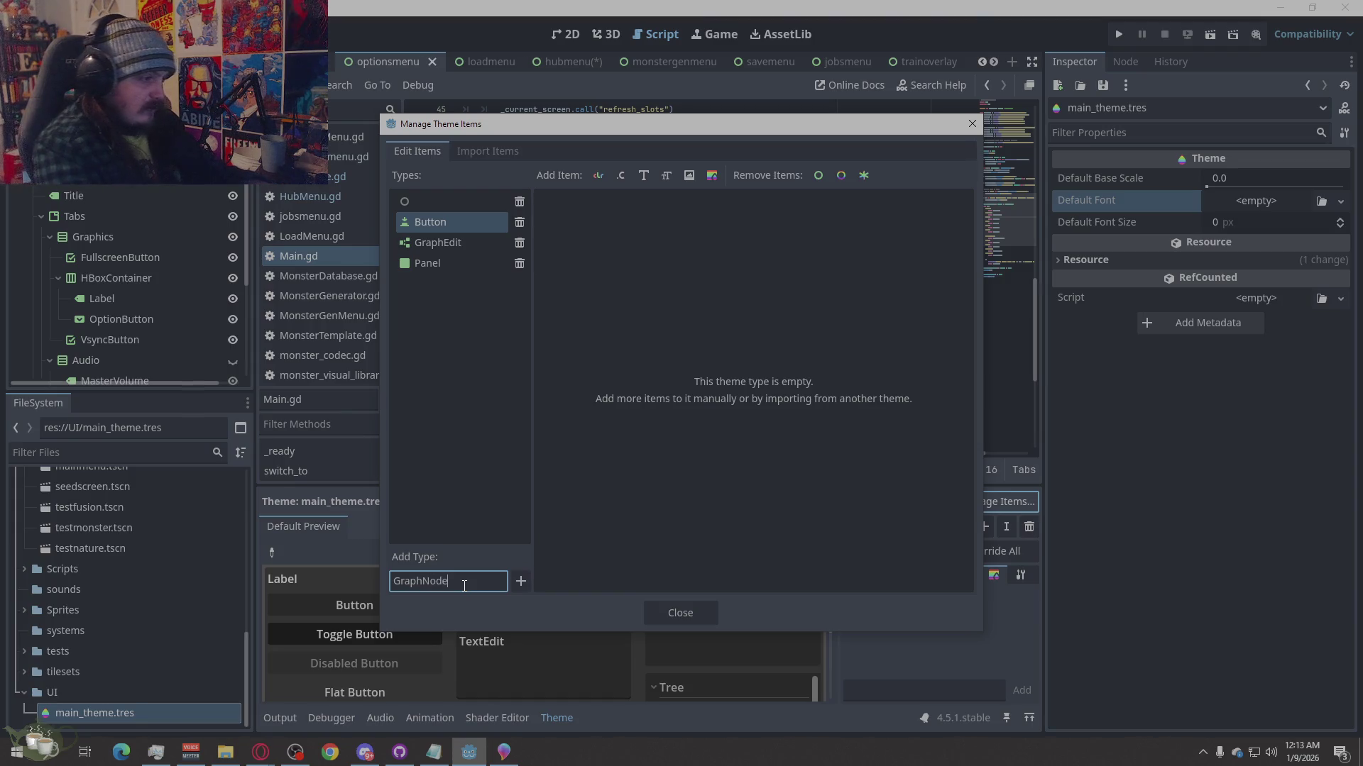
{"action": "left_click", "coordinate": [521, 581]}
{"action": "left_click", "coordinate": [470, 584]}
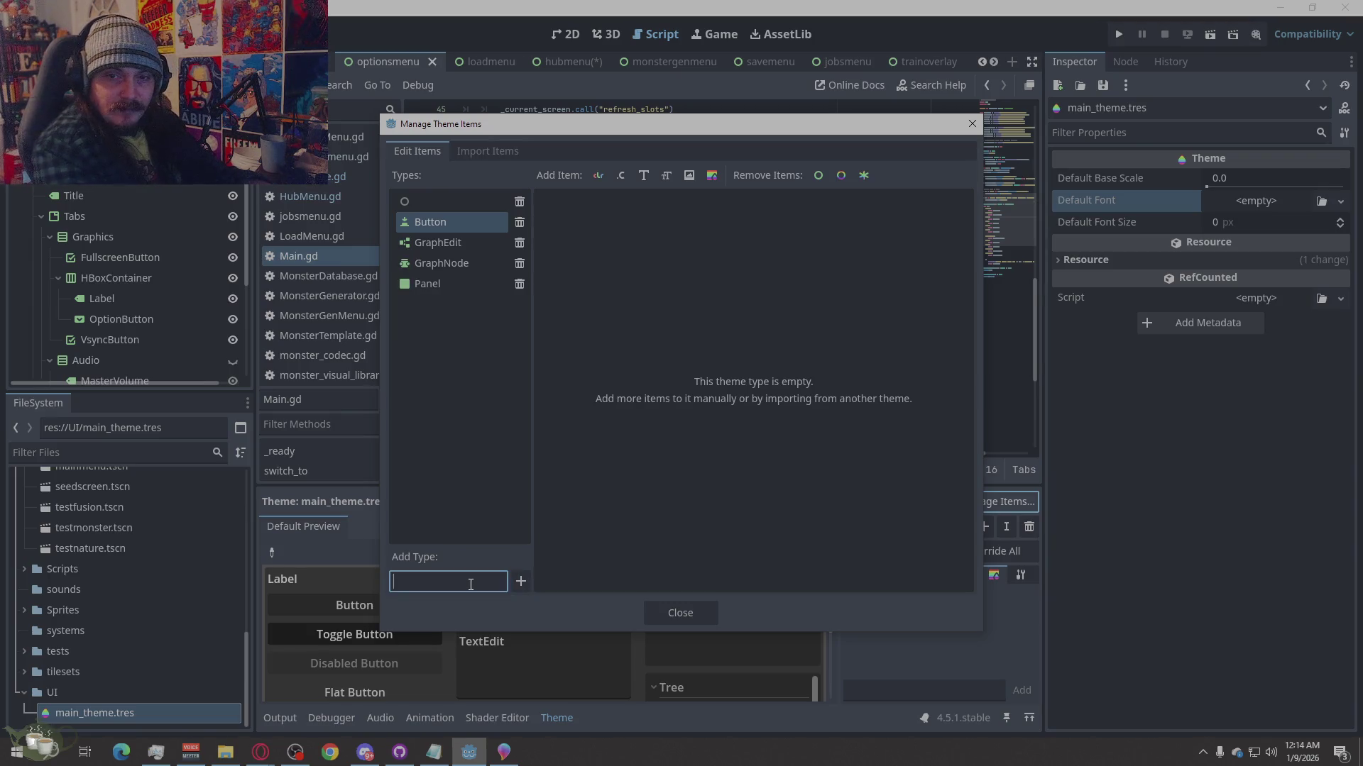
{"action": "type", "text": "Label"}
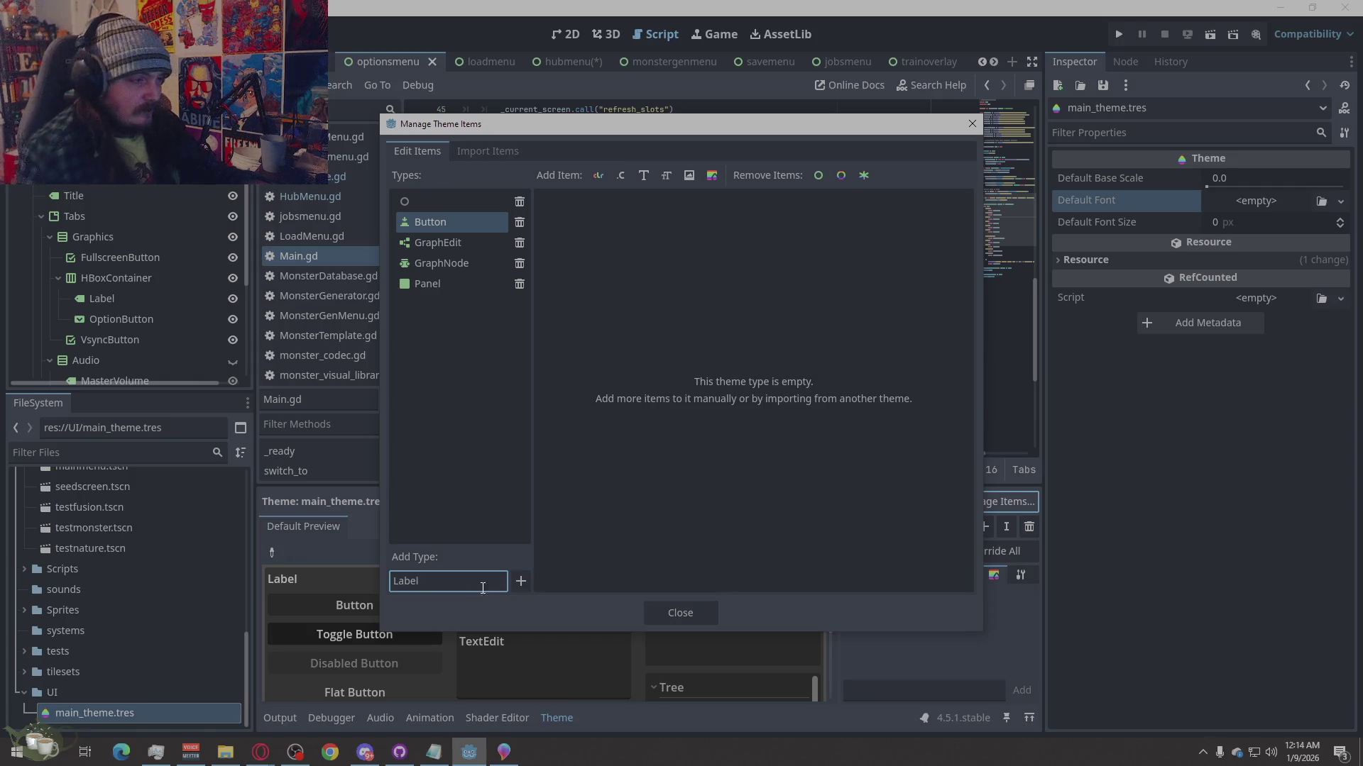
{"action": "left_click", "coordinate": [521, 582]}
- Add RichTextLabel with correct casing, removing the Richtextlabel and empty-named entries
{"action": "left_click", "coordinate": [494, 579]}
{"action": "type", "text": "Richtex"}
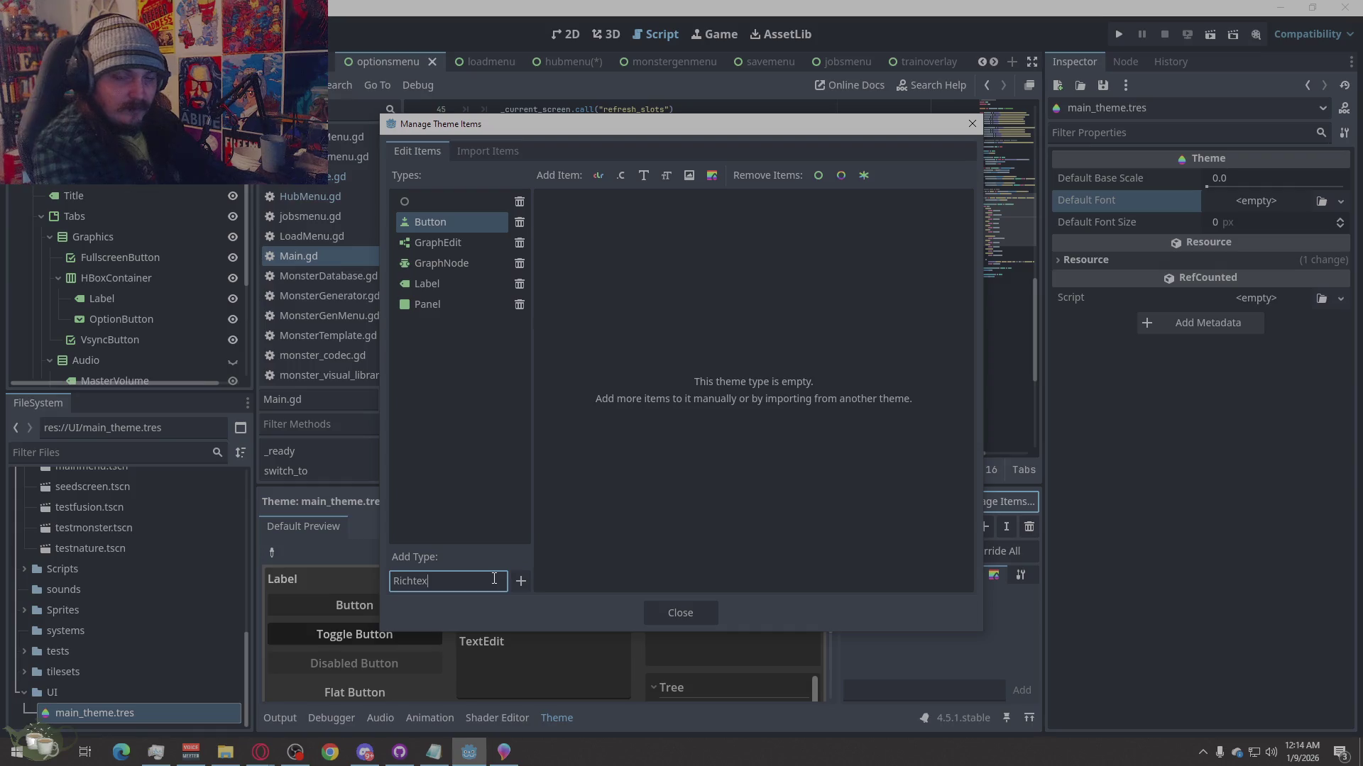
{"action": "type", "text": "tlabel"}
{"action": "key", "text": "Return"}
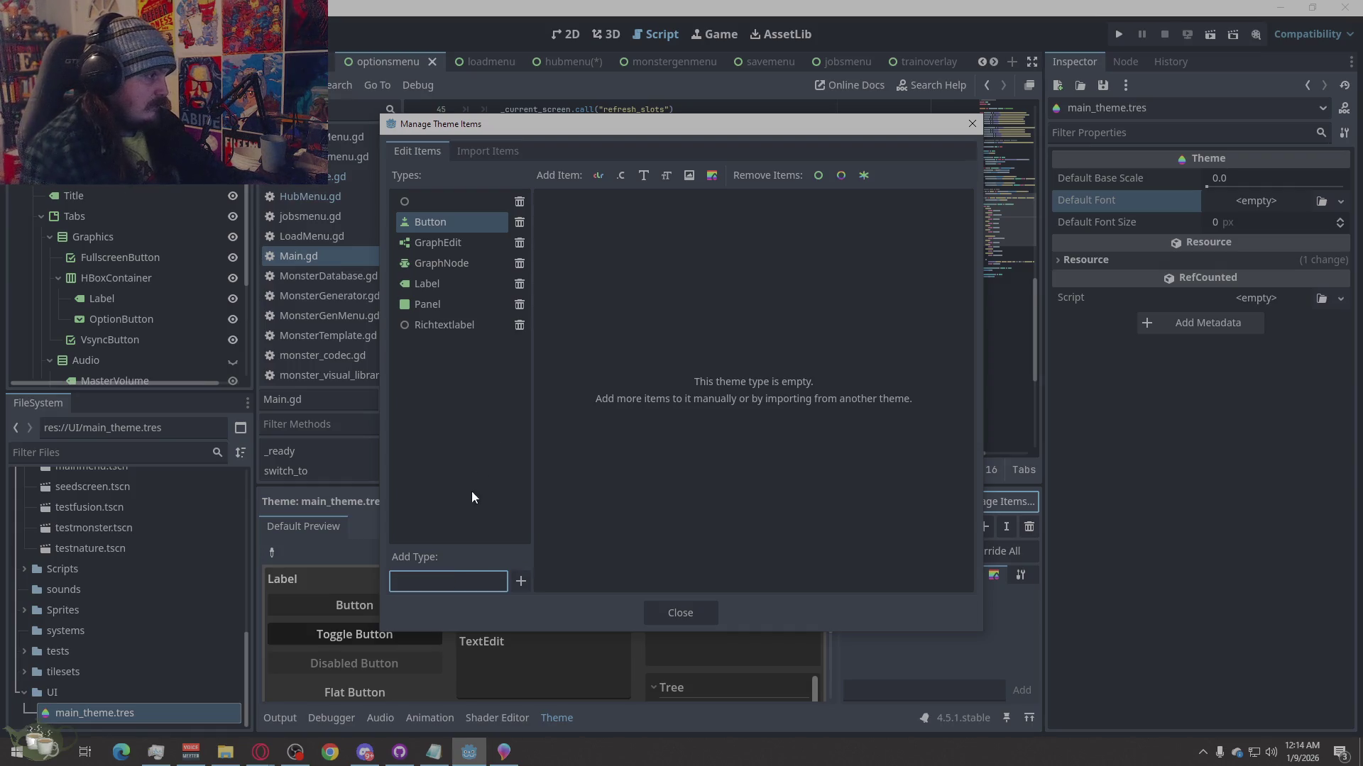
{"action": "left_click", "coordinate": [518, 325]}
{"action": "left_click", "coordinate": [473, 590]}
{"action": "type", "text": "RichTextLabel"}
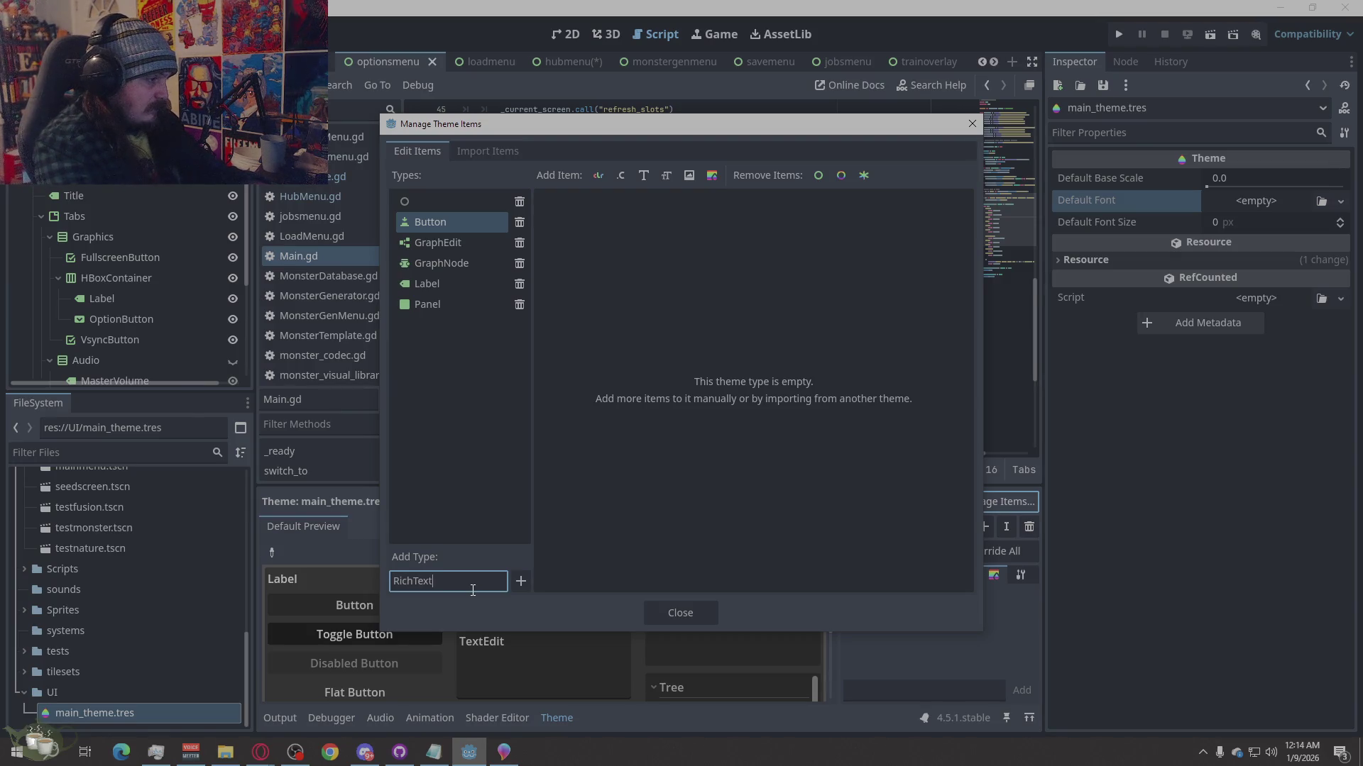
{"action": "key", "text": "Return"}
{"action": "key", "text": "Tab"}
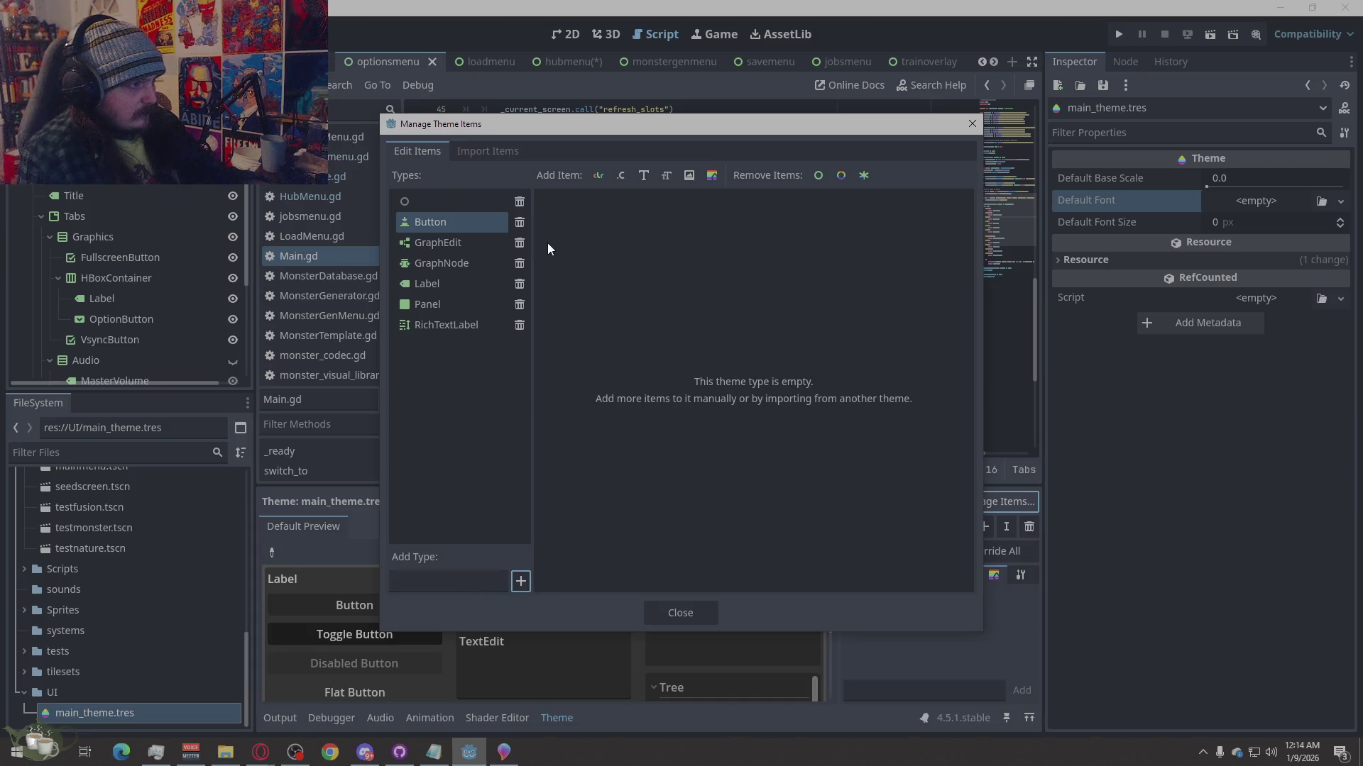
{"action": "left_click", "coordinate": [519, 201]}
- Add the ItemList type to the theme
{"action": "left_click", "coordinate": [455, 585]}
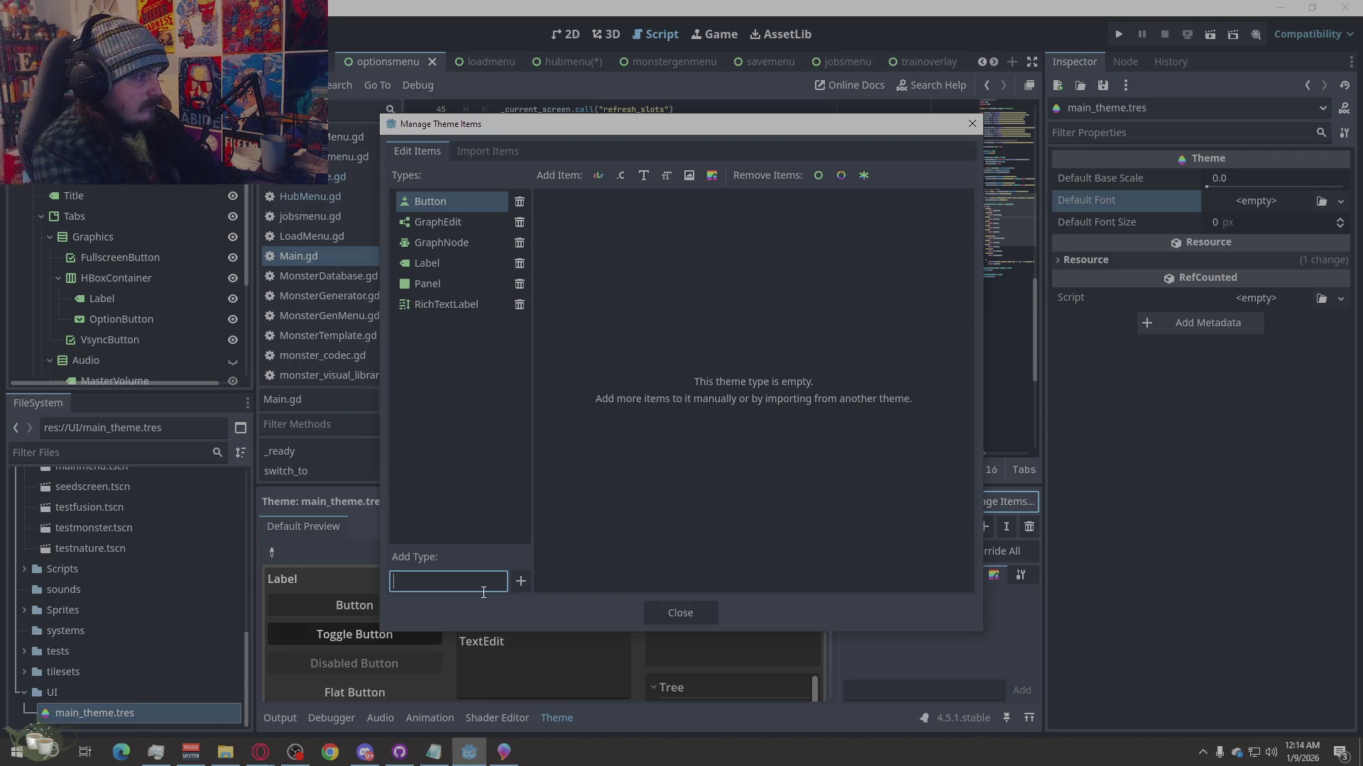
{"action": "type", "text": "Itemlist"}
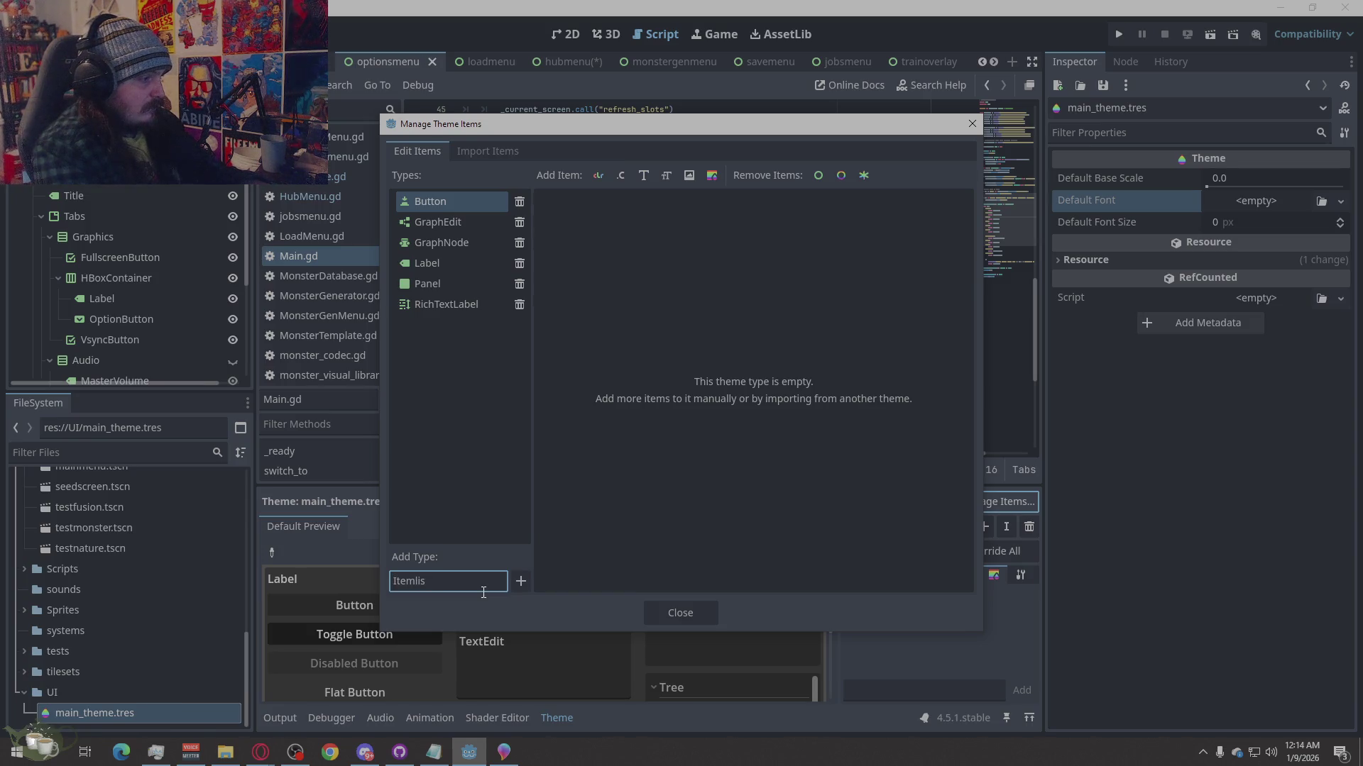
{"action": "type", "text": "ist"}
{"action": "key", "text": "Return"}
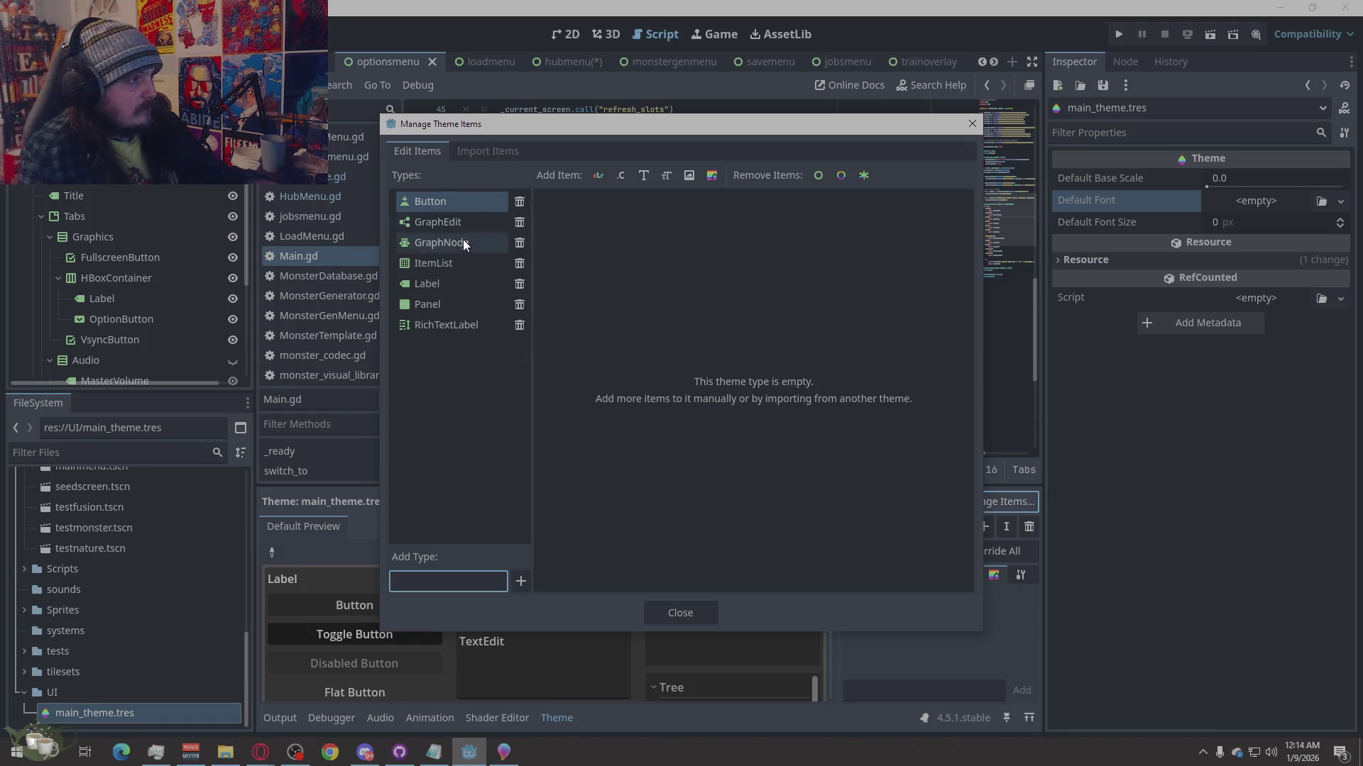
{"action": "double_click", "coordinate": [436, 304]}
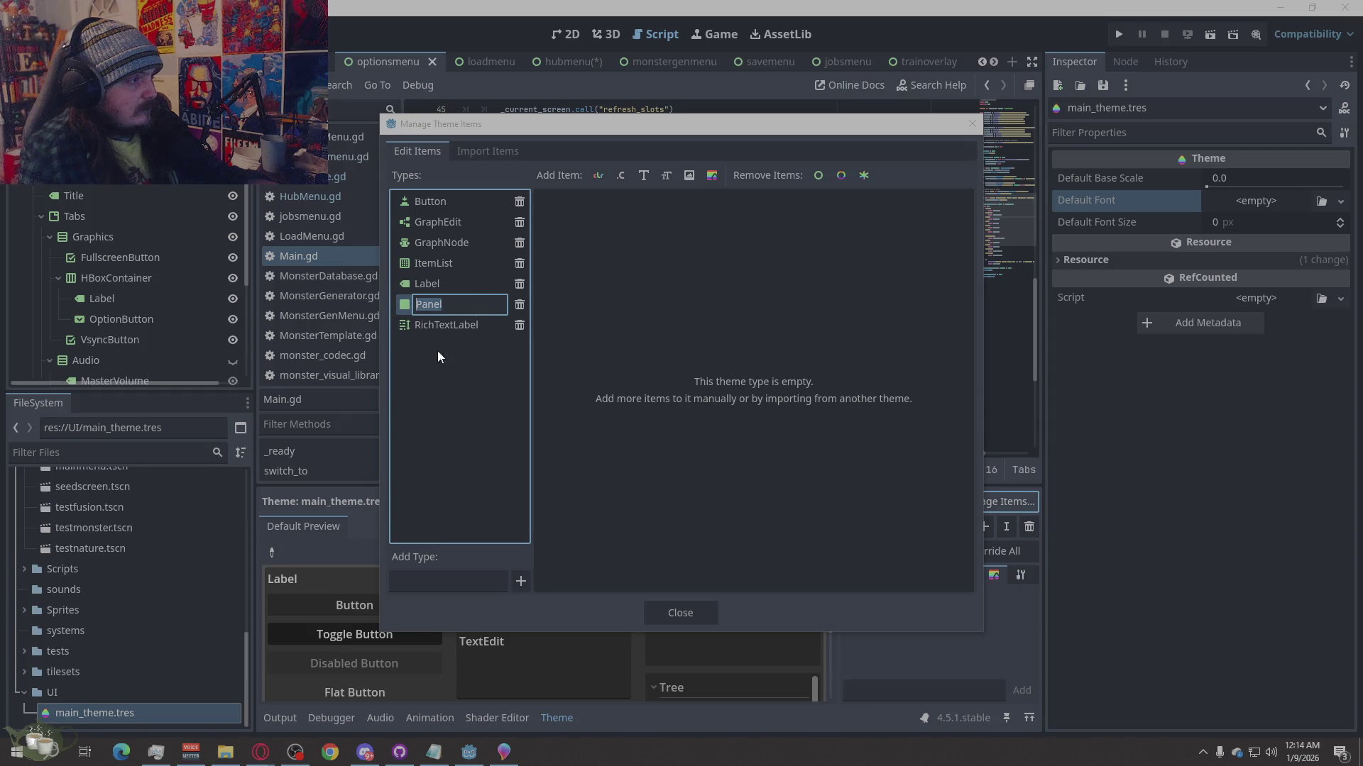
- Add a color item named main_background to the Panel type
{"action": "left_click", "coordinate": [437, 350]}
{"action": "left_click", "coordinate": [471, 301]}
{"action": "left_click", "coordinate": [407, 301]}
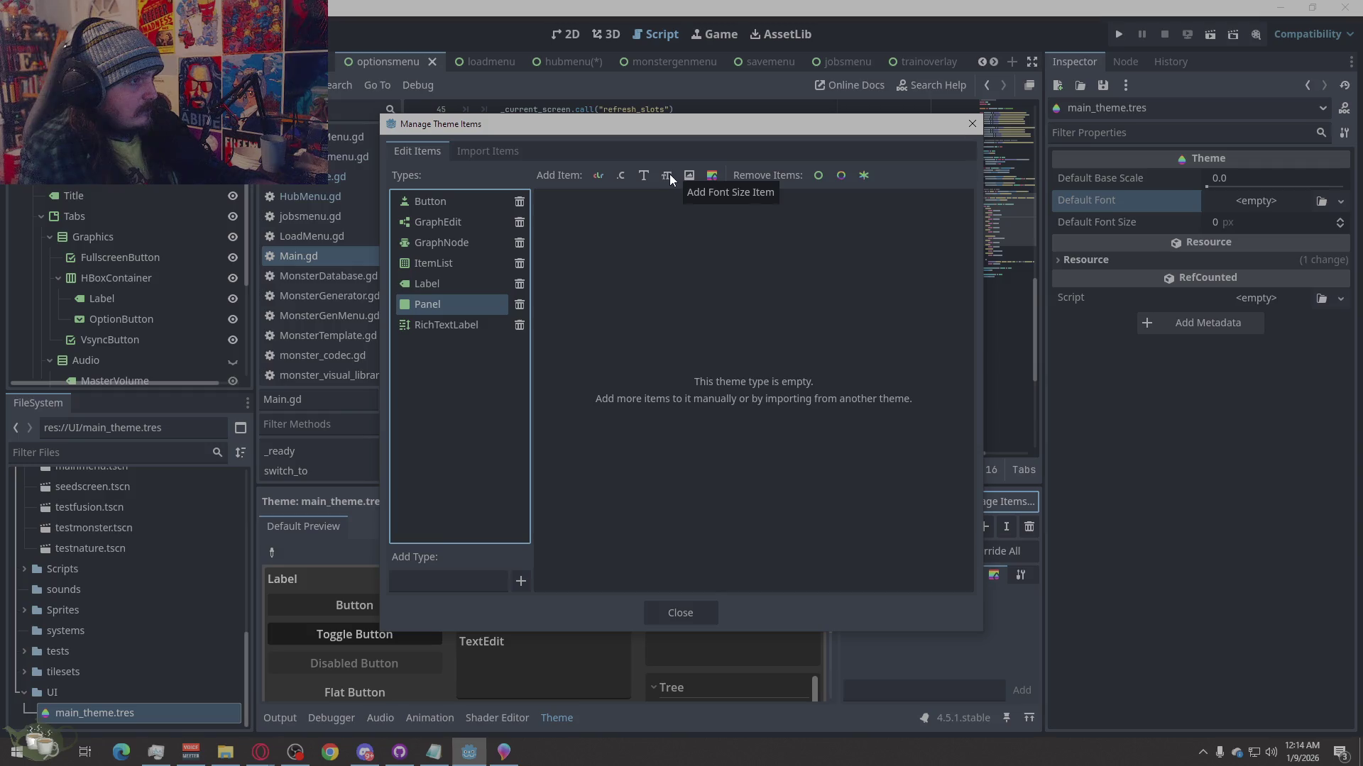
{"action": "left_click", "coordinate": [605, 172]}
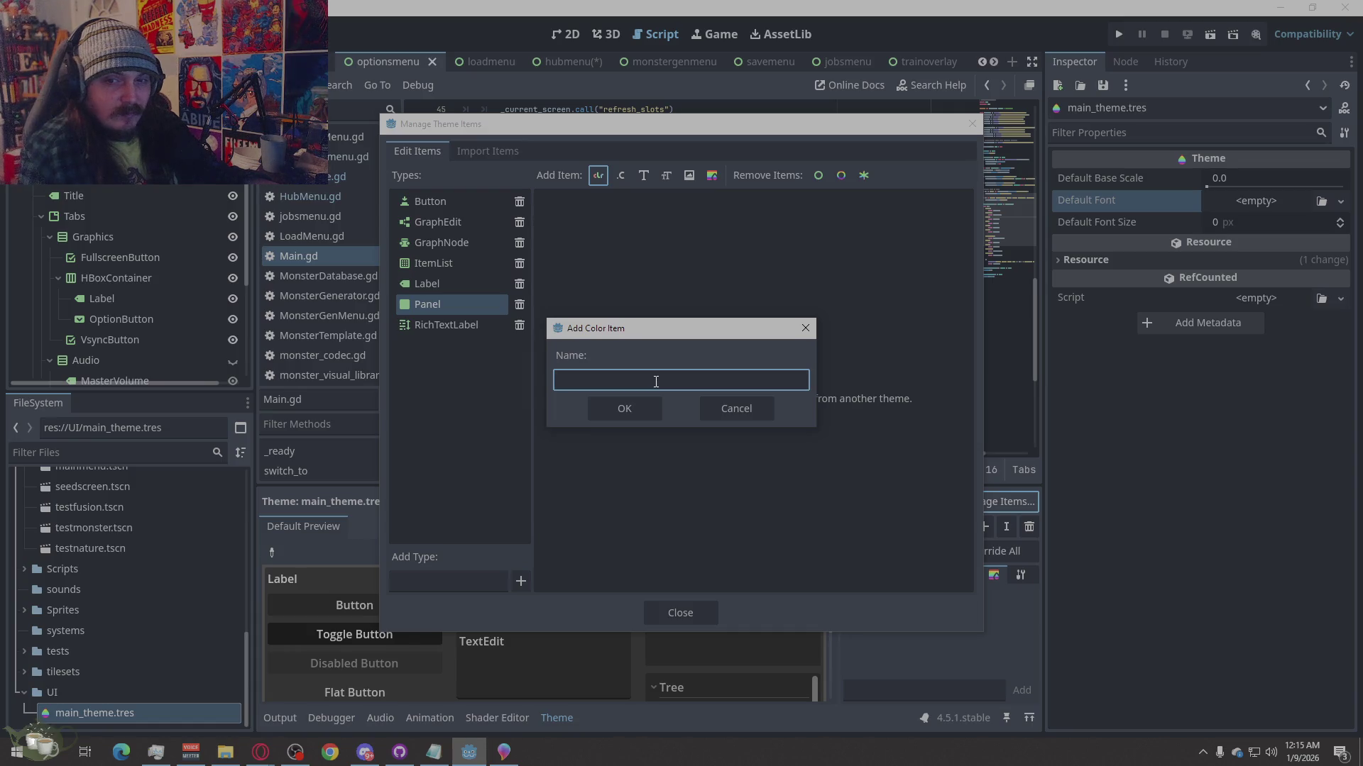
{"action": "left_click", "coordinate": [751, 408]}
{"action": "left_click", "coordinate": [599, 174]}
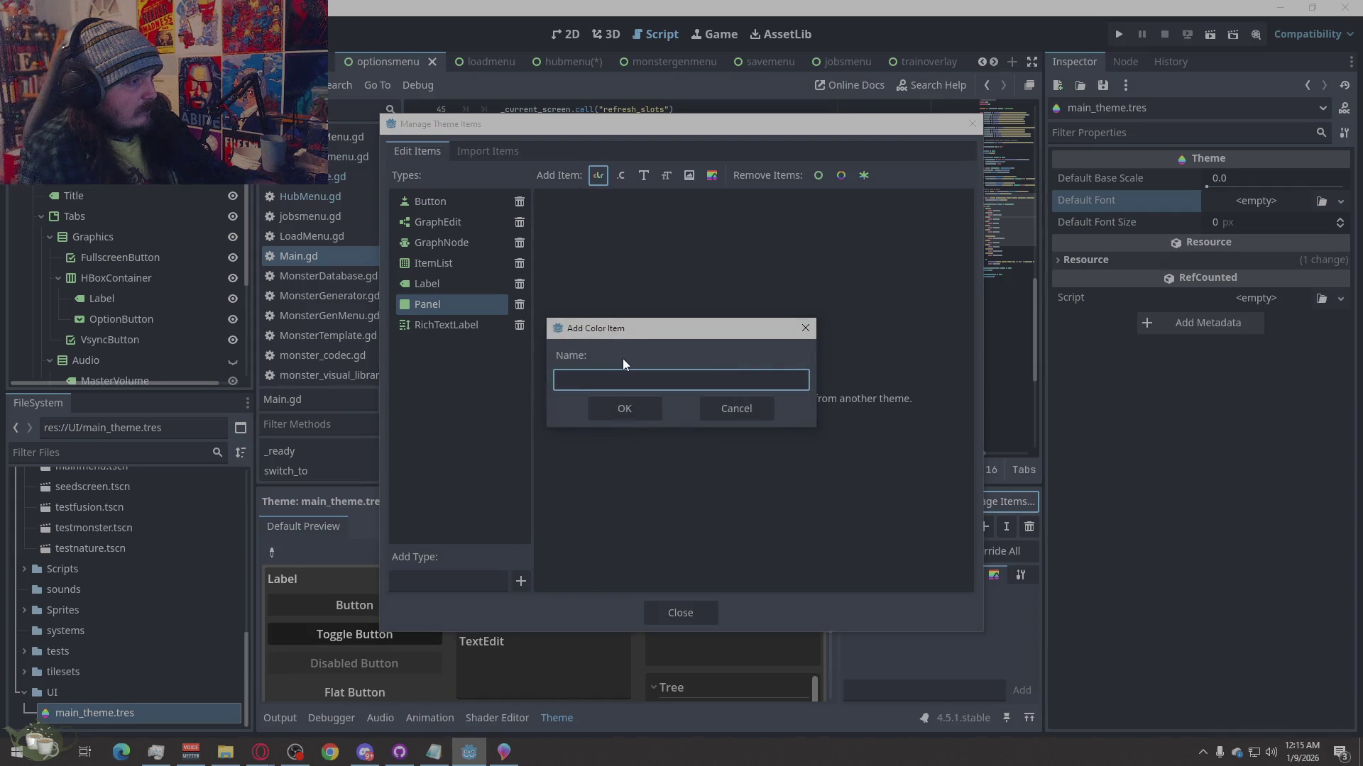
{"action": "type", "text": "Ma"}
{"action": "key", "text": "BackSpace"}
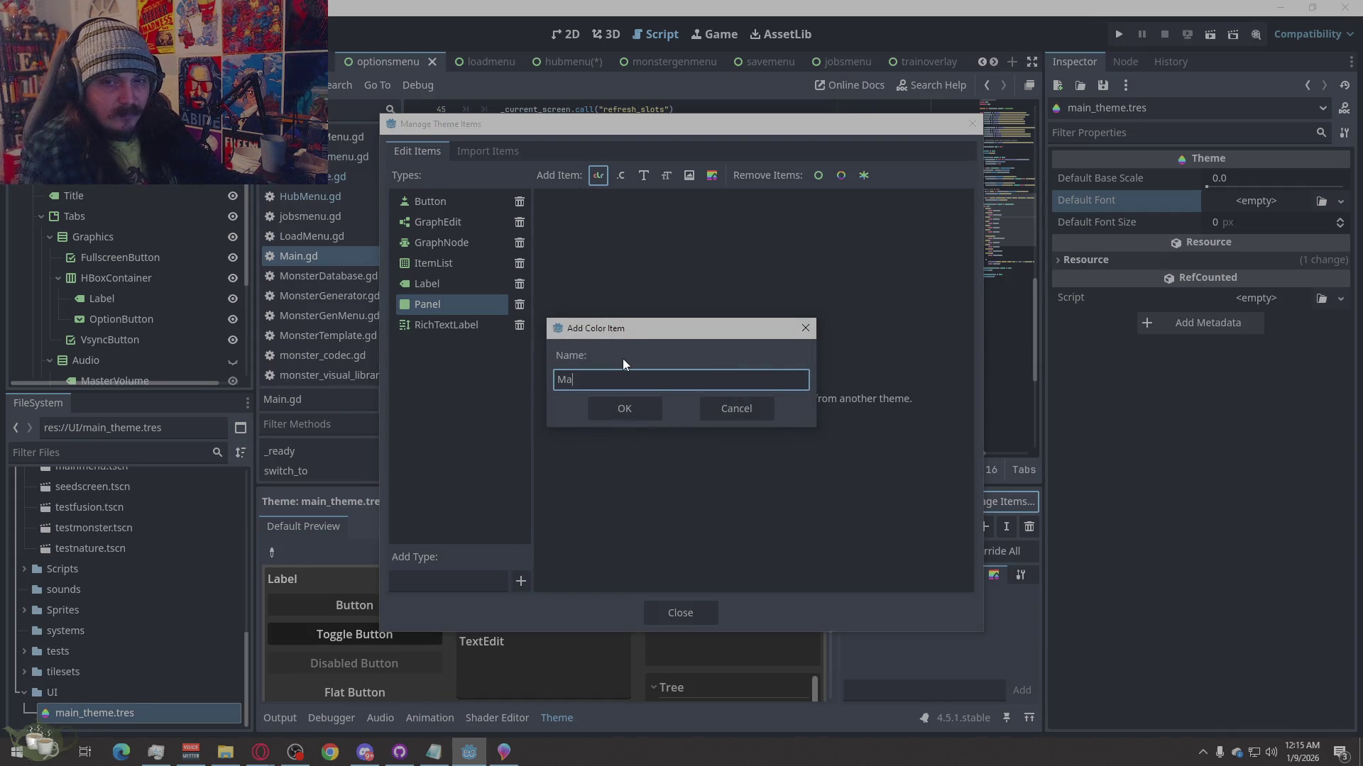
{"action": "key", "text": "BackSpace"}
{"action": "type", "text": "main back"}
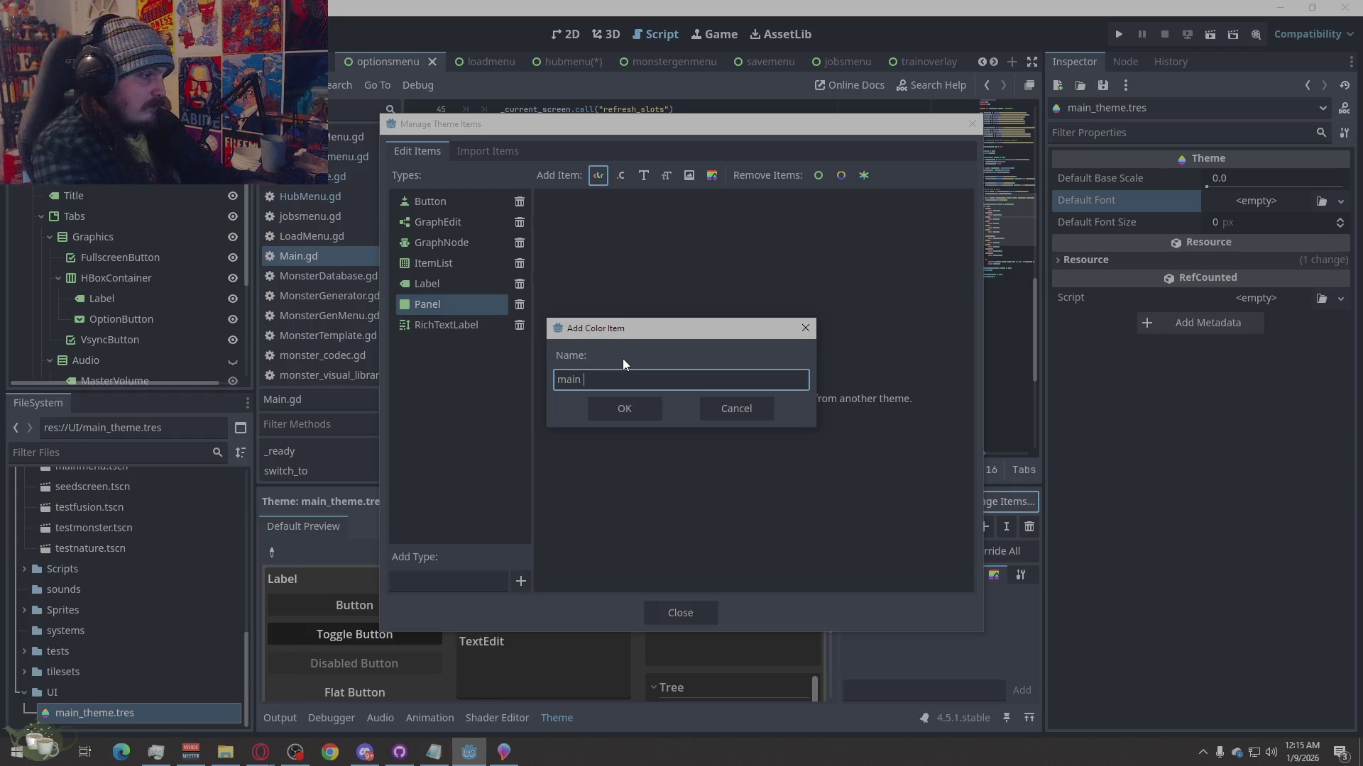
{"action": "type", "text": "und"}
{"action": "left_click", "coordinate": [624, 412]}
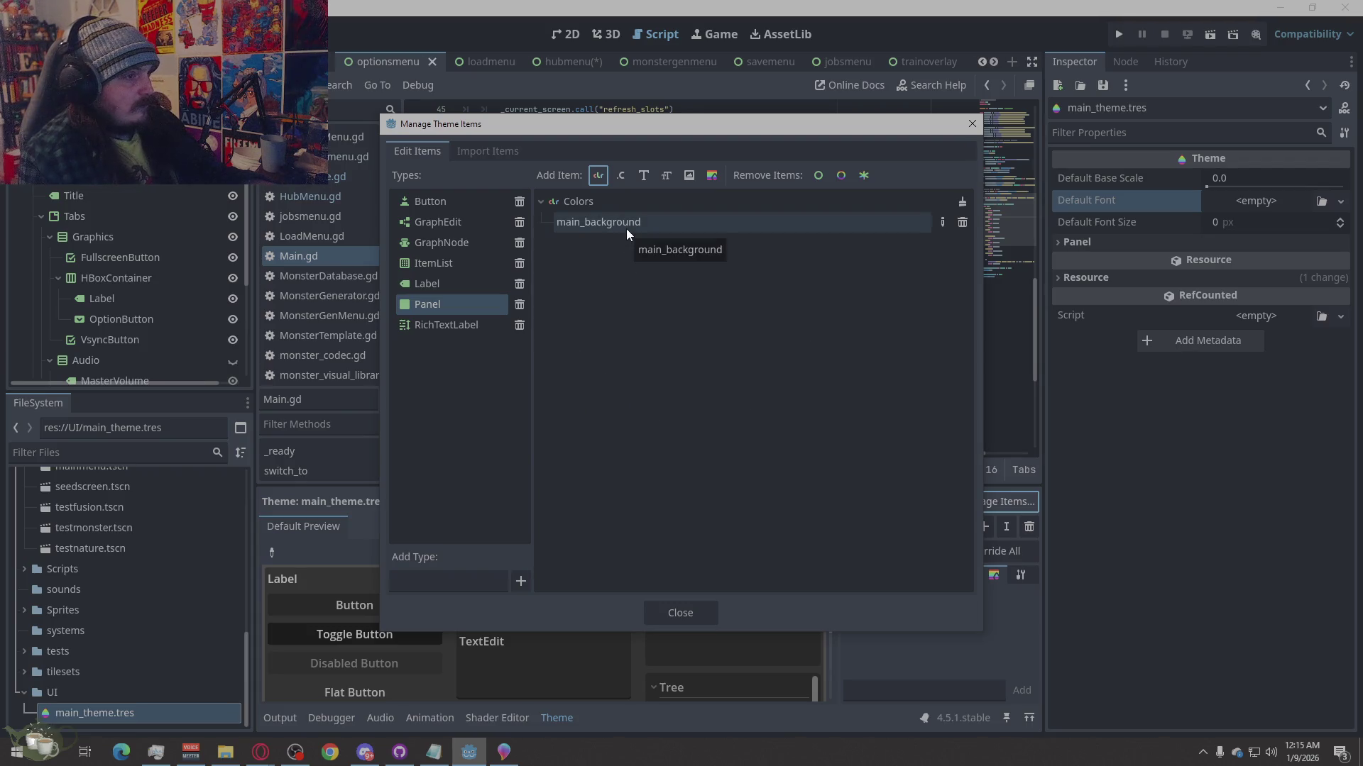
- Review Panel's main_background item and close the Manage Theme Items dialog
{"action": "left_click", "coordinate": [627, 222]}
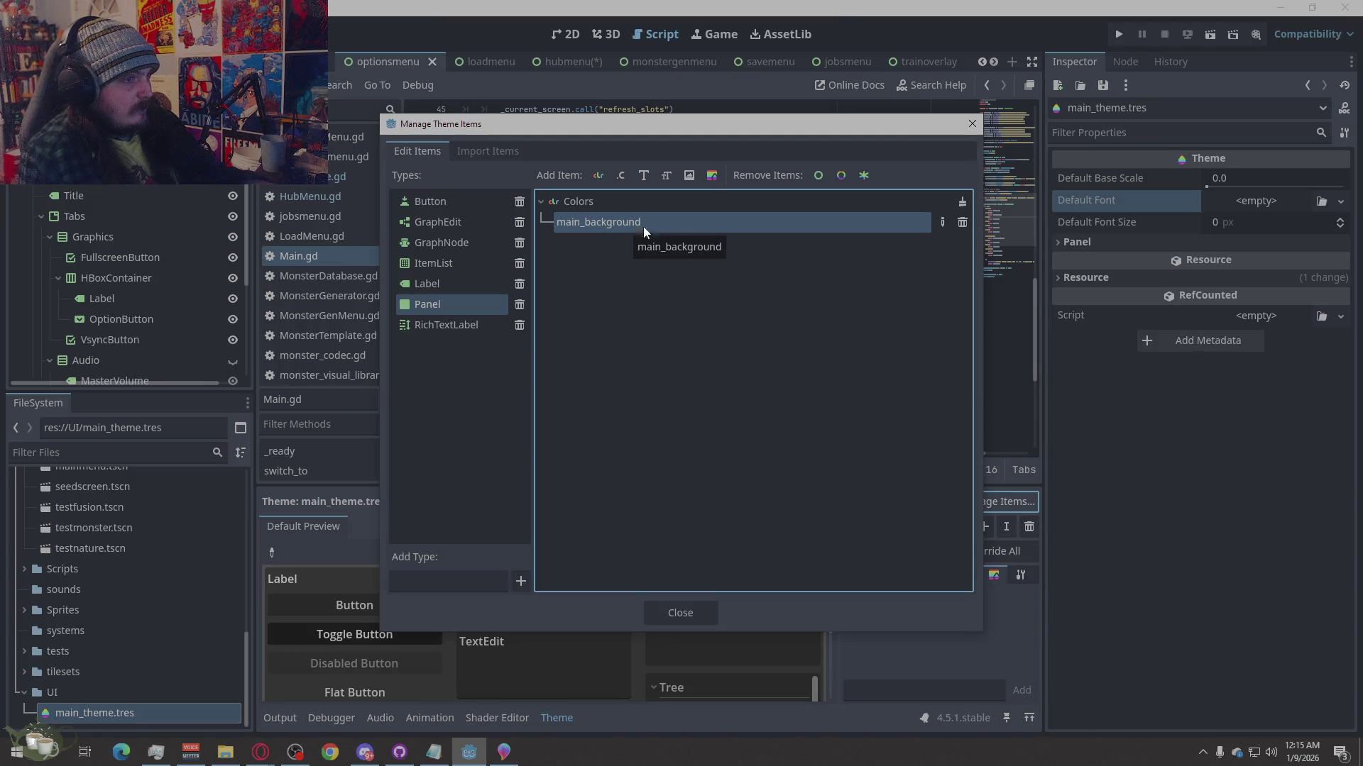
{"action": "left_click", "coordinate": [942, 223]}
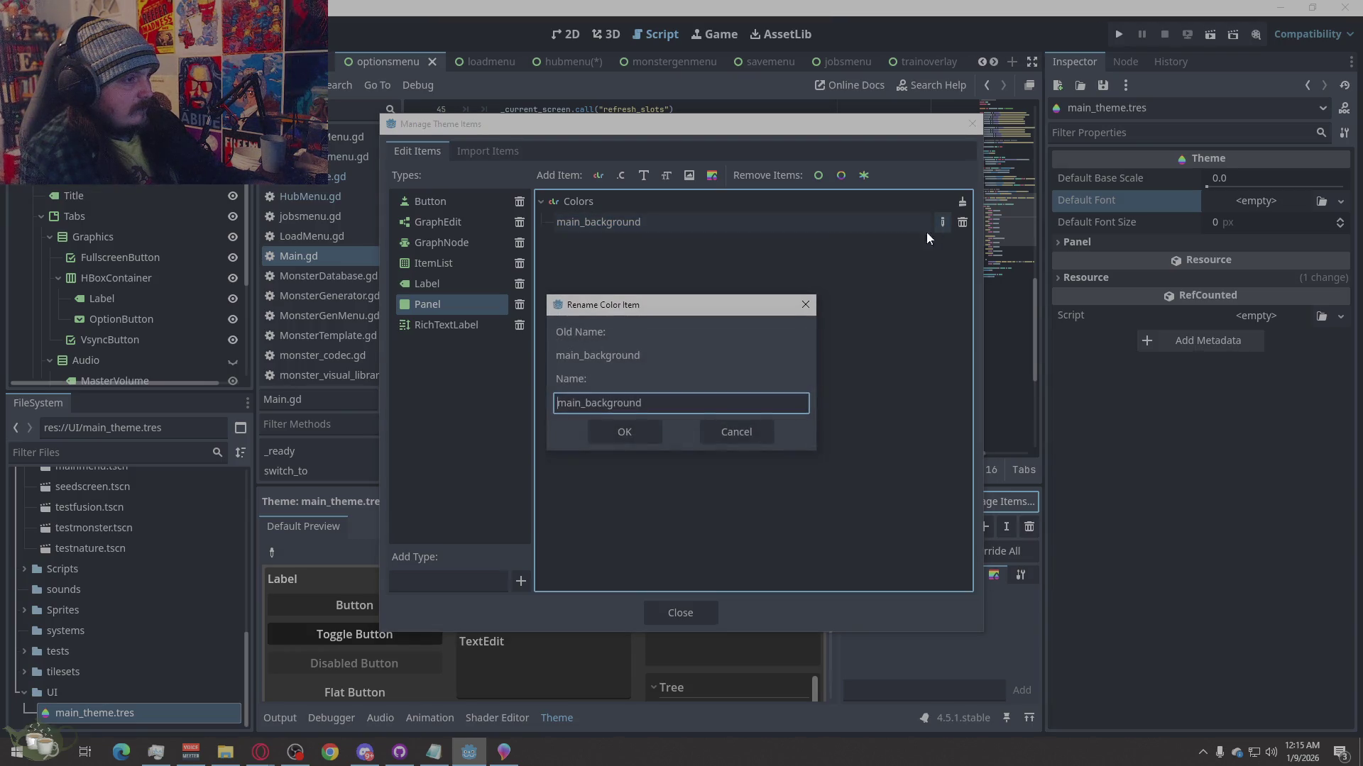
{"action": "left_click", "coordinate": [763, 432]}
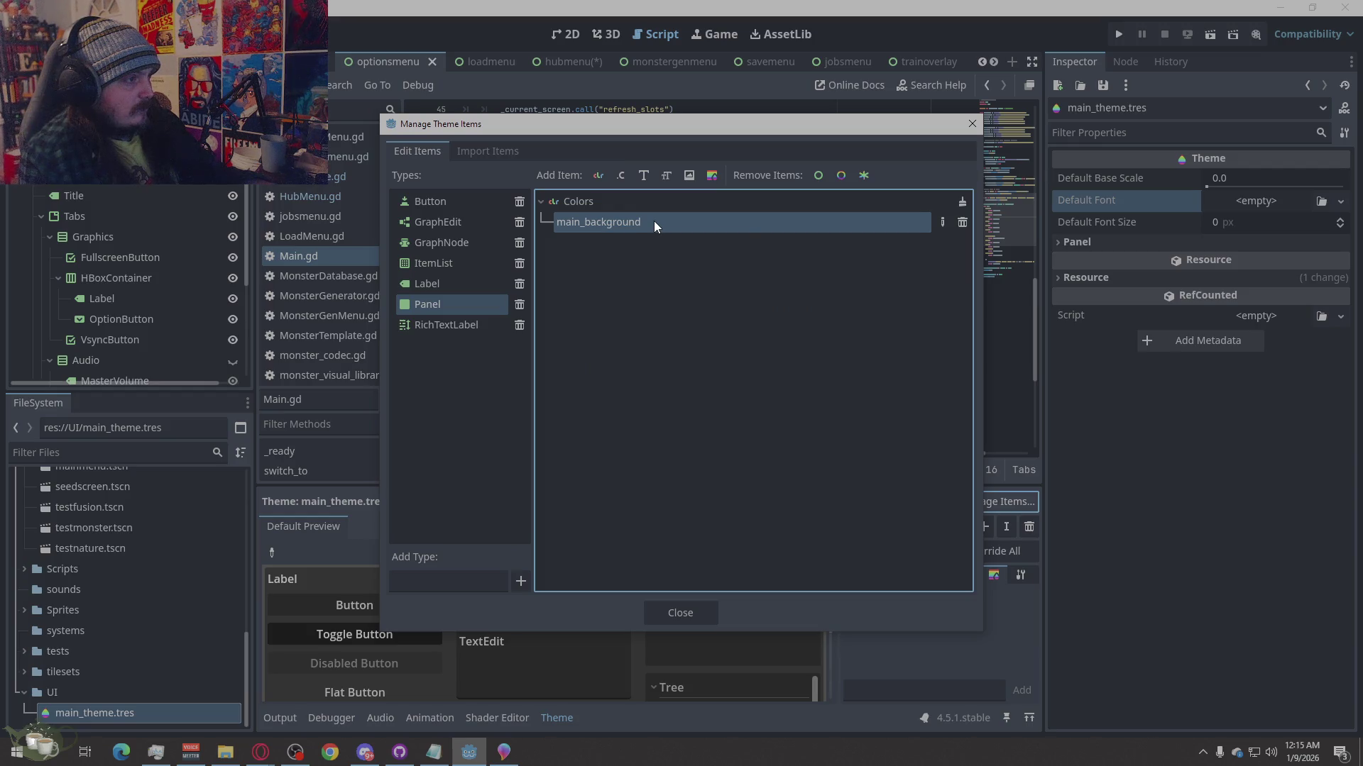
{"action": "left_click", "coordinate": [404, 284]}
{"action": "left_click", "coordinate": [402, 301]}
{"action": "left_click", "coordinate": [565, 203]}
{"action": "left_click", "coordinate": [575, 223]}
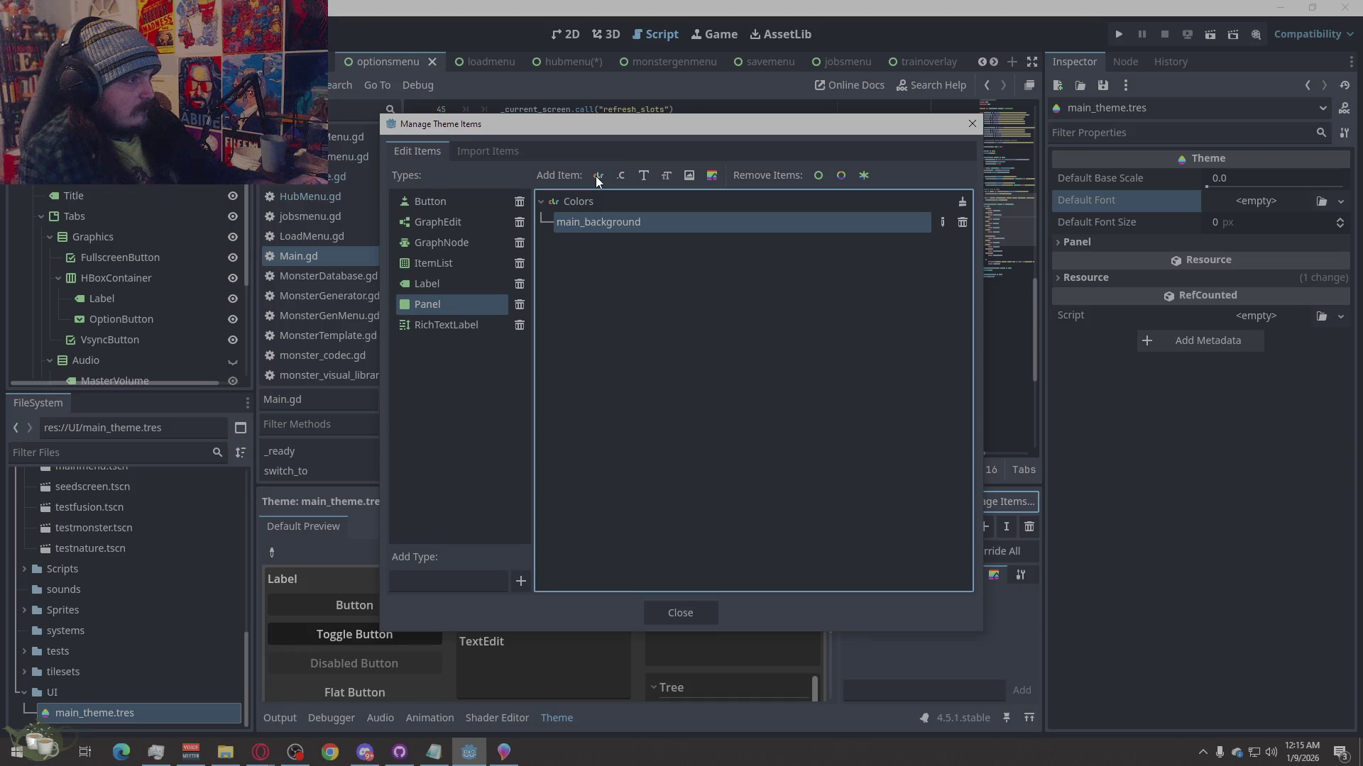
{"action": "left_click", "coordinate": [1230, 474]}
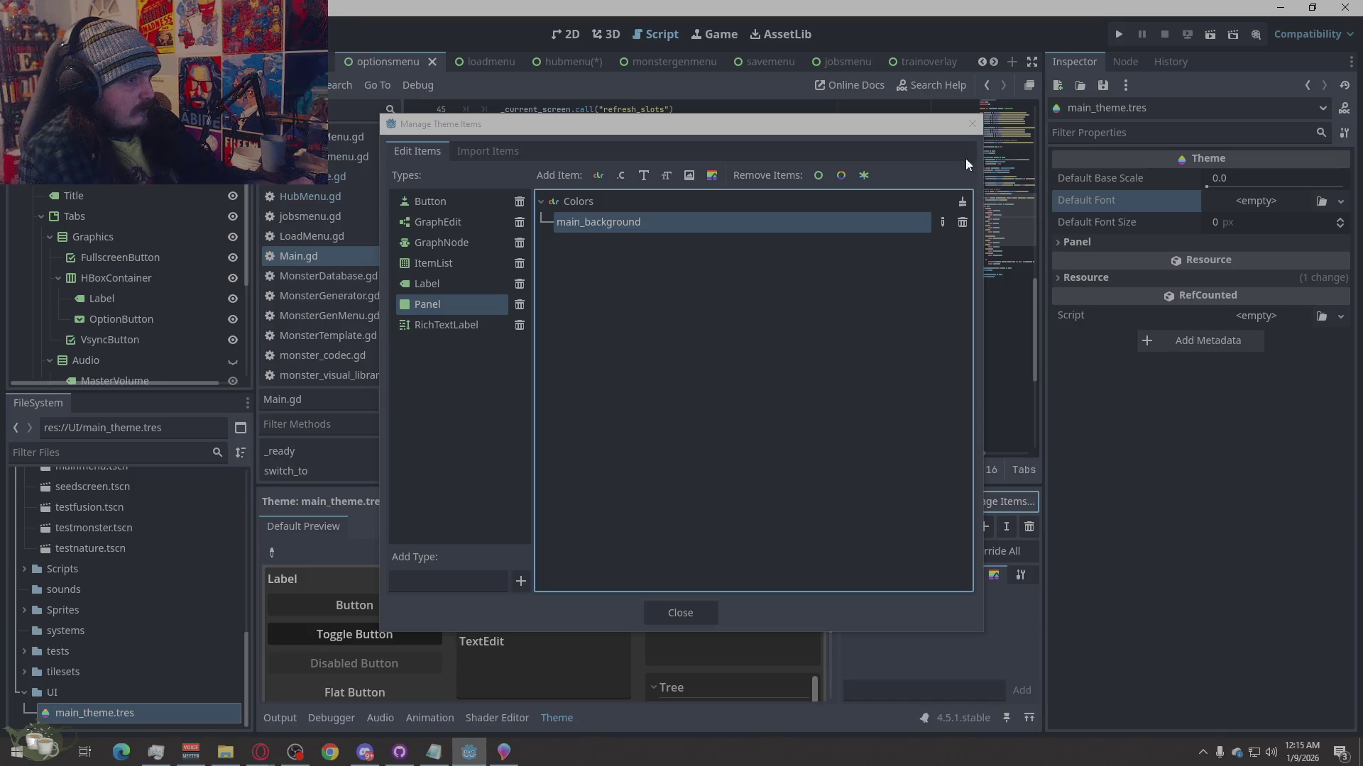
{"action": "left_click", "coordinate": [677, 609]}
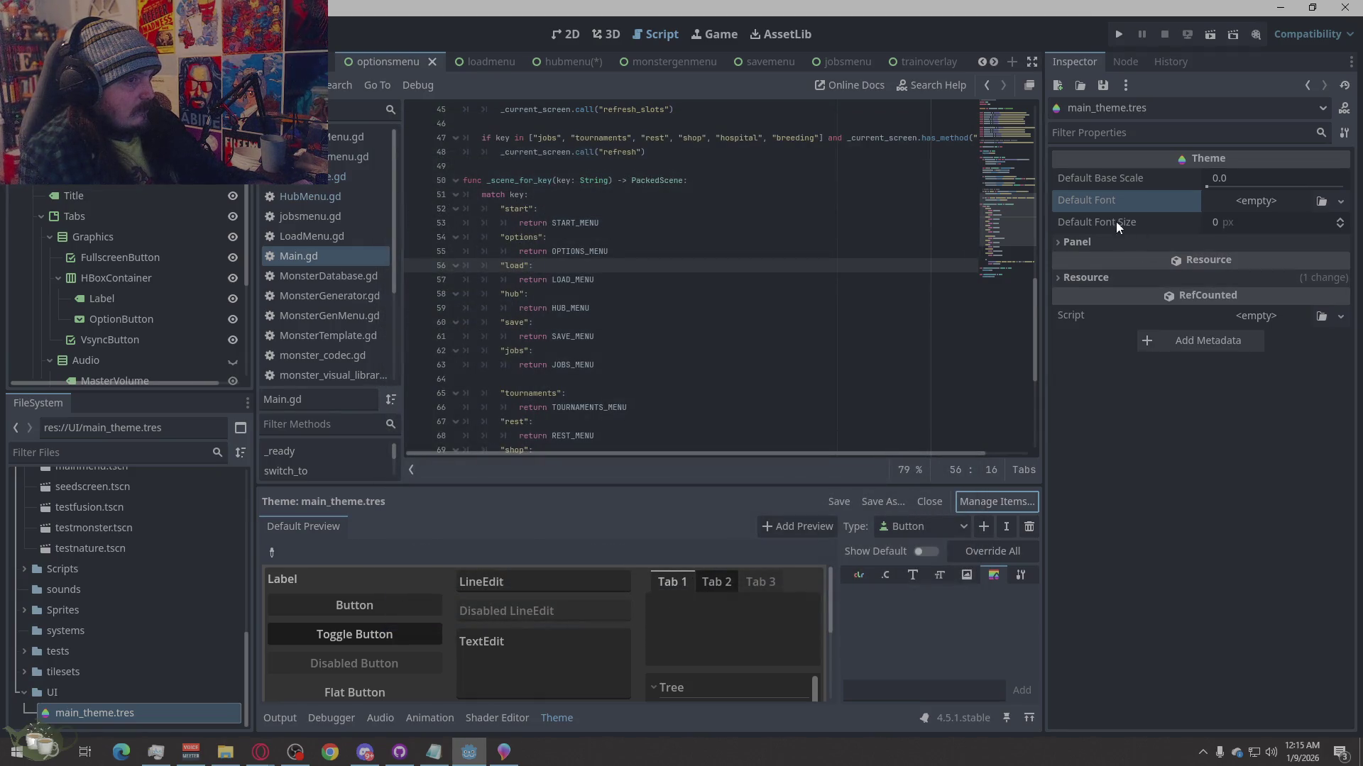
- Set the Panel's Main Background colour to hex 1E2F2A in the Inspector
{"action": "left_click", "coordinate": [1097, 243]}
{"action": "left_click", "coordinate": [1090, 261]}
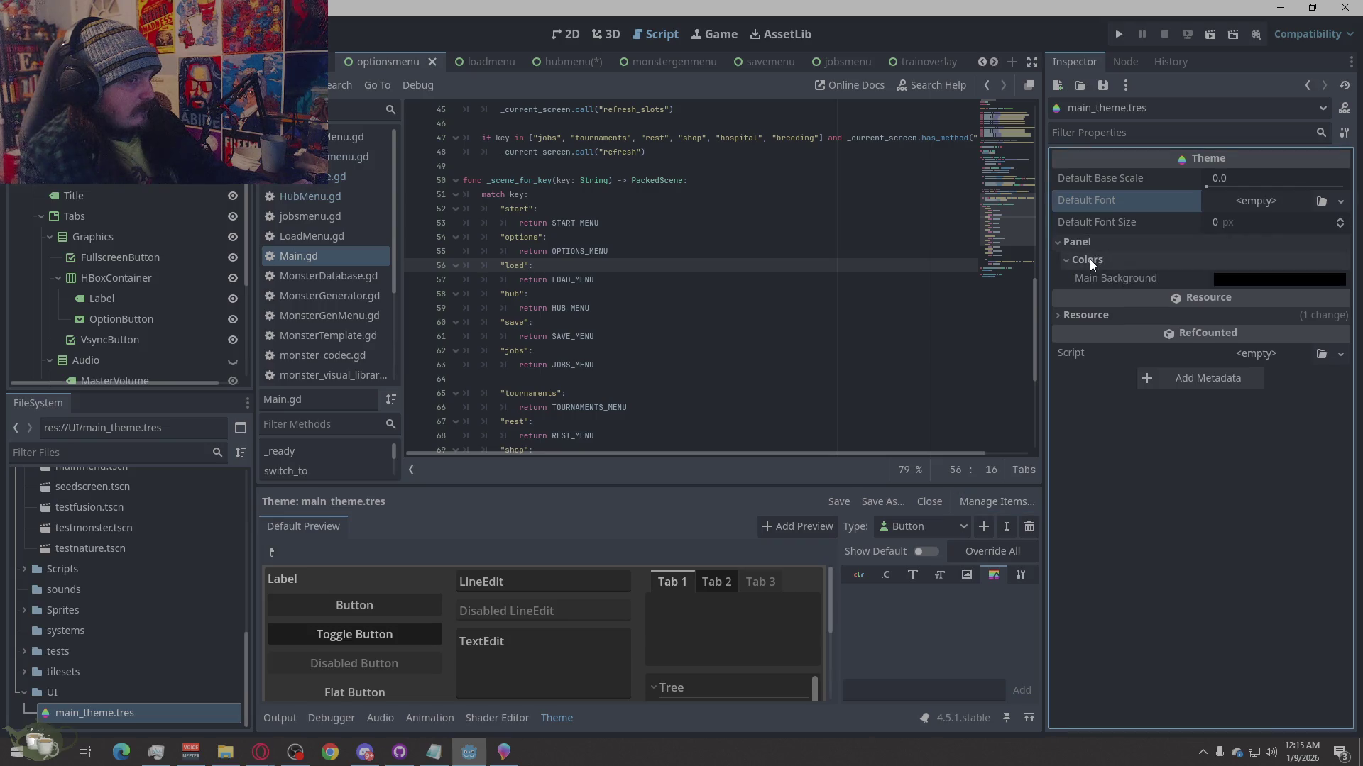
{"action": "left_click", "coordinate": [1283, 278]}
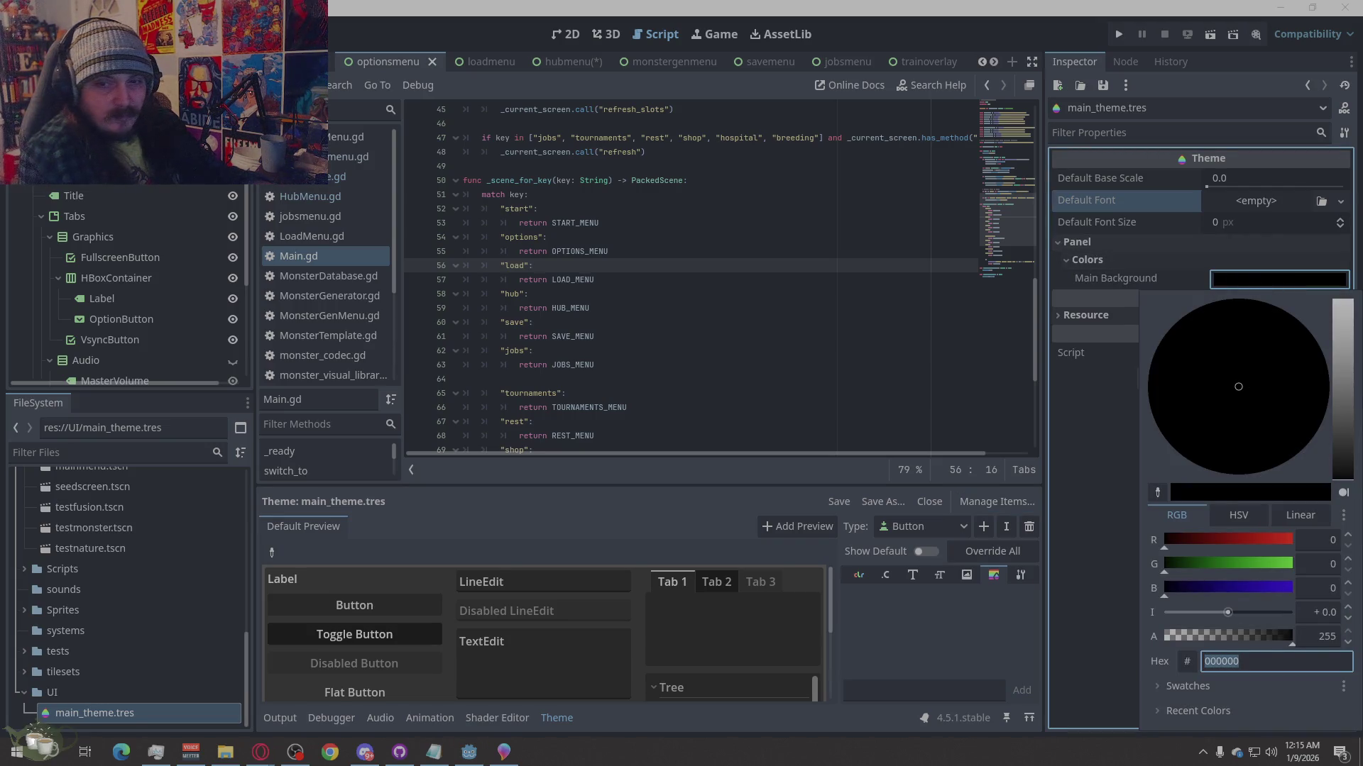
{"action": "key", "text": "Escape"}
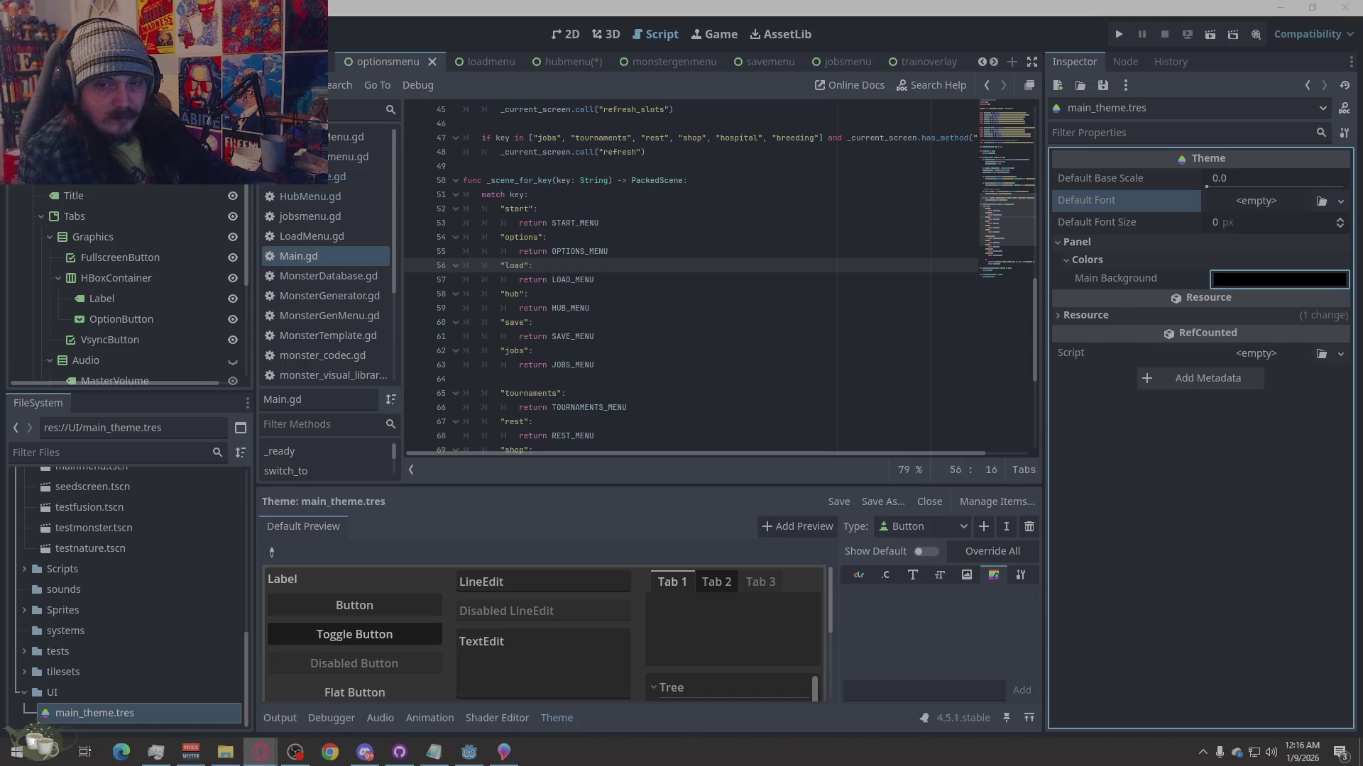
{"action": "left_click", "coordinate": [1277, 278]}
{"action": "type", "text": "#1E2F2A"}
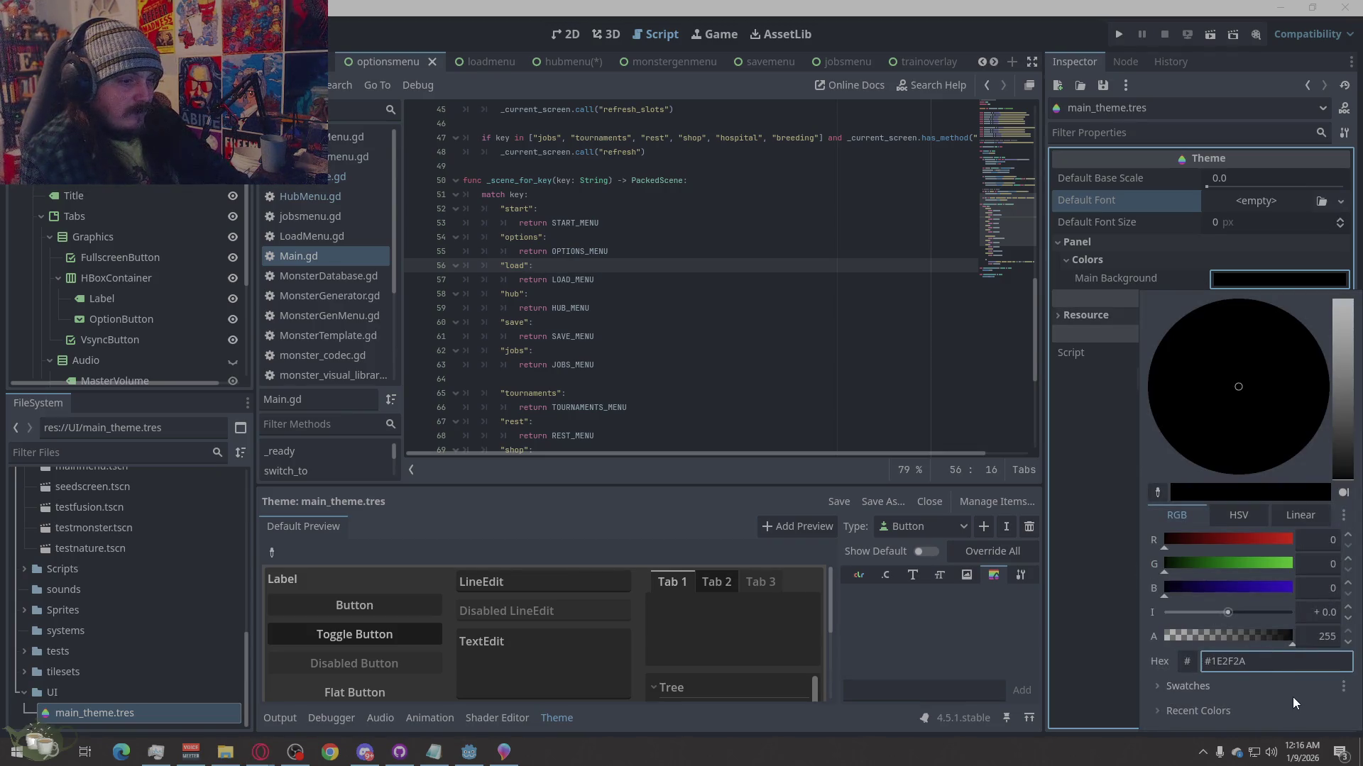
{"action": "key", "text": "Return"}
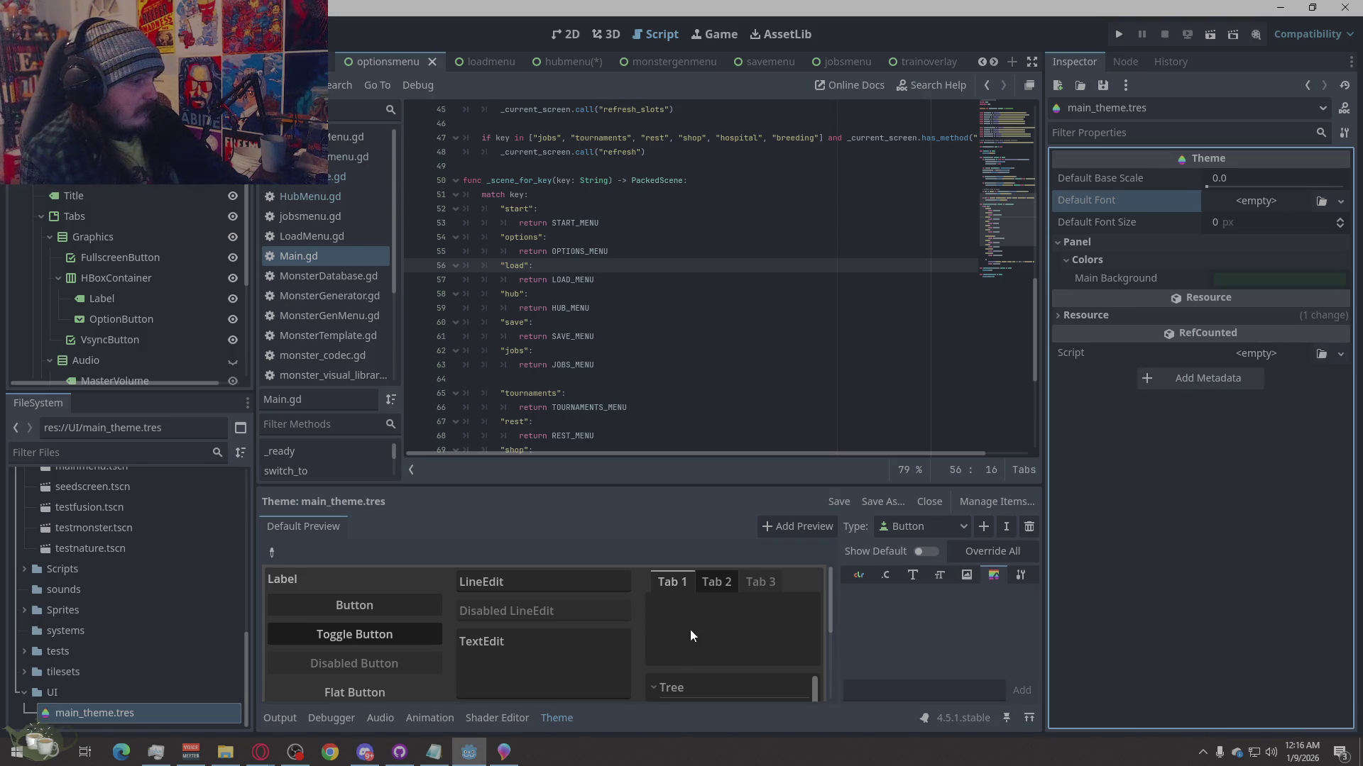
- Preview the Panel type in the theme editor, then return to the 2D view
{"action": "scroll", "coordinate": [690, 629], "scroll_direction": "down", "scroll_amount": 3}
{"action": "scroll", "coordinate": [671, 596], "scroll_direction": "down", "scroll_amount": 2}
{"action": "scroll", "coordinate": [576, 698], "scroll_direction": "up", "scroll_amount": 2}
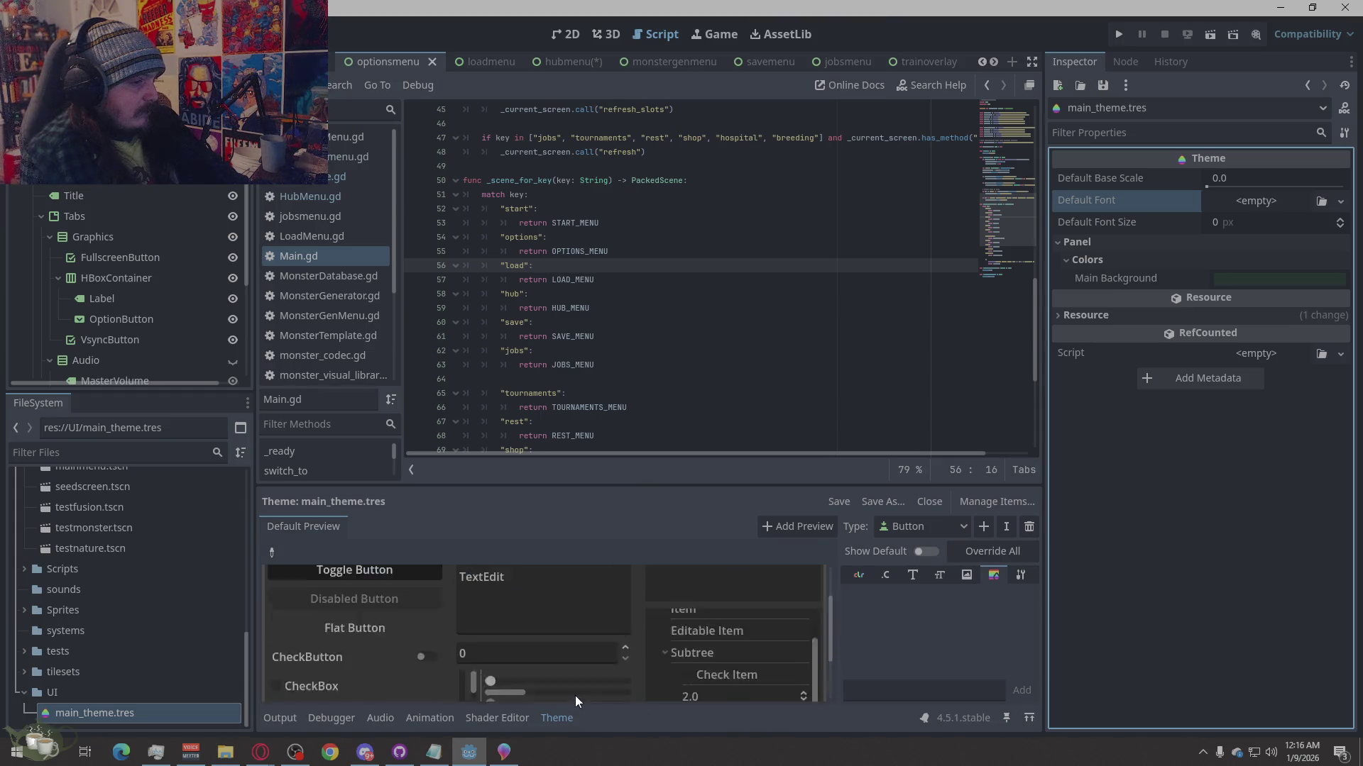
{"action": "scroll", "coordinate": [589, 692], "scroll_direction": "up", "scroll_amount": 2}
{"action": "left_click", "coordinate": [952, 527]}
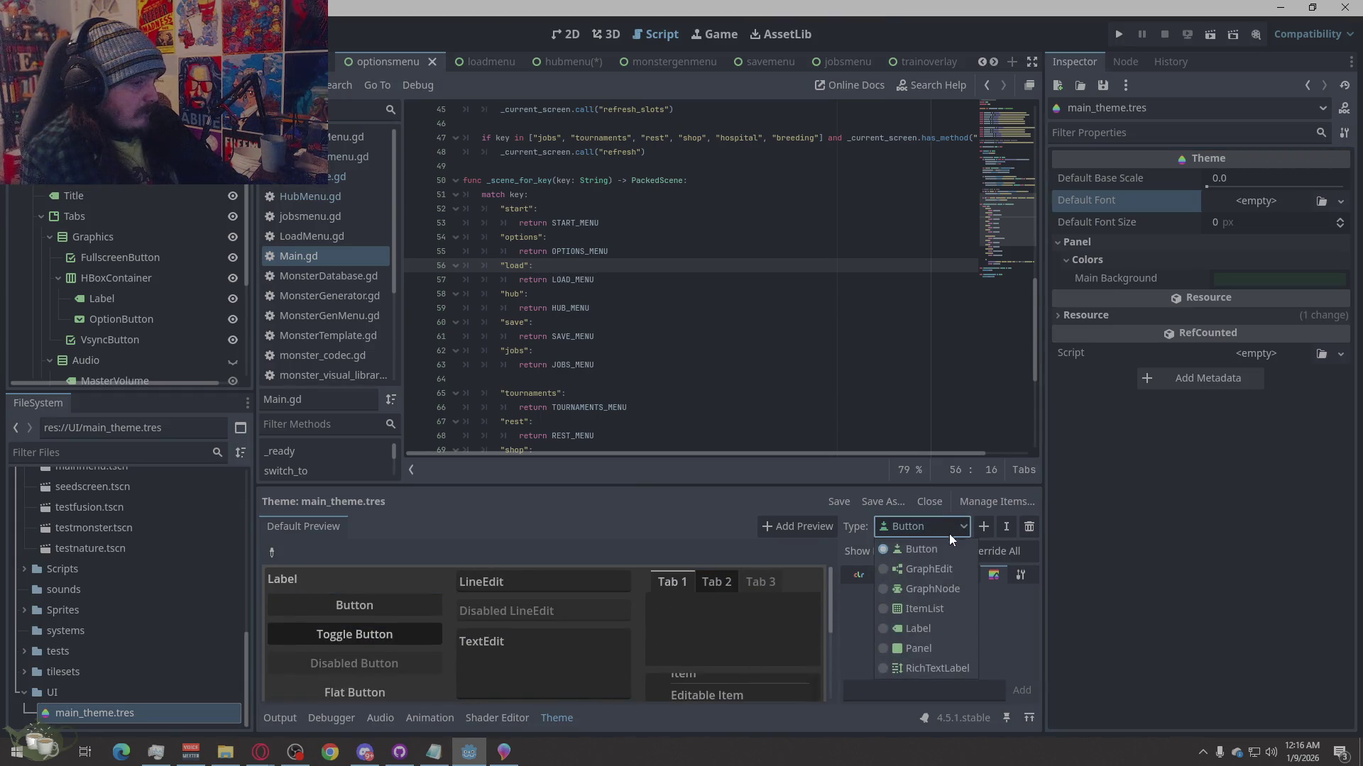
{"action": "left_click", "coordinate": [939, 648]}
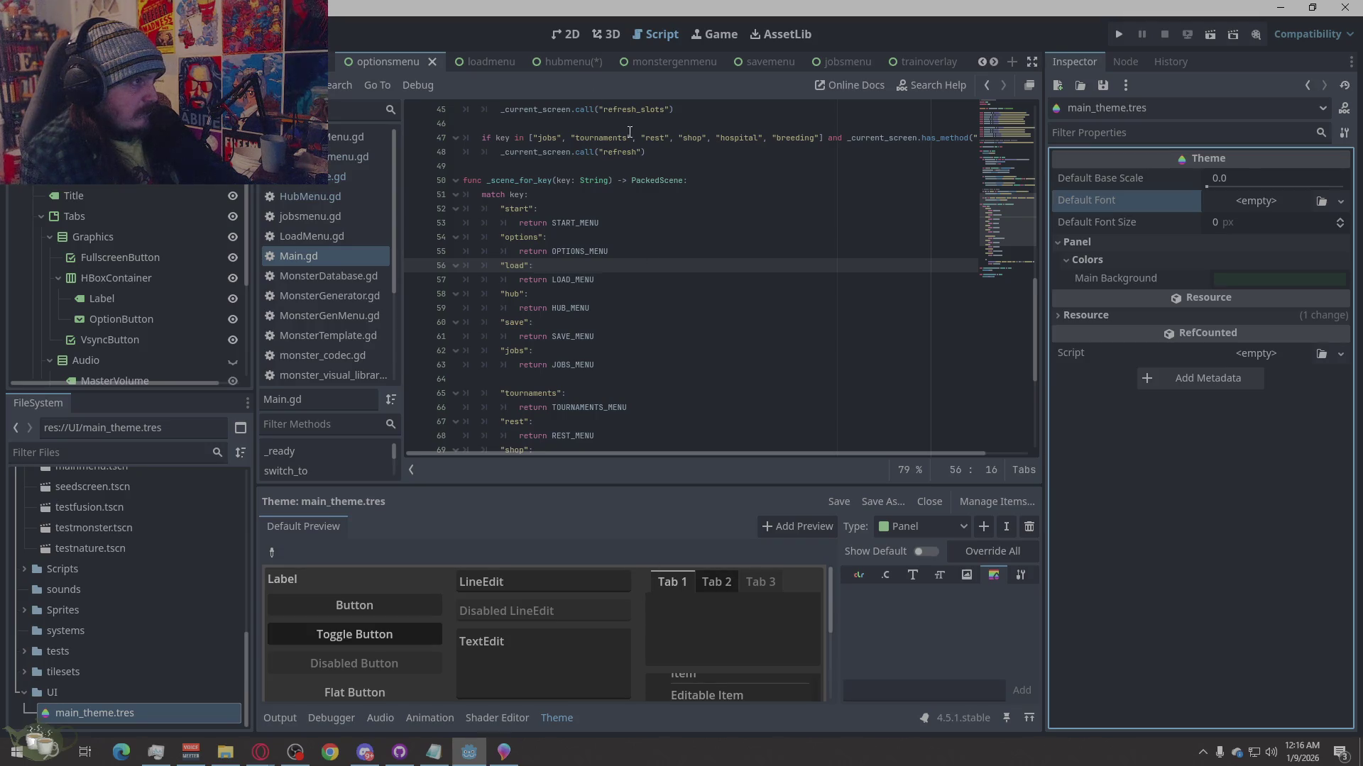
{"action": "left_click", "coordinate": [565, 34]}
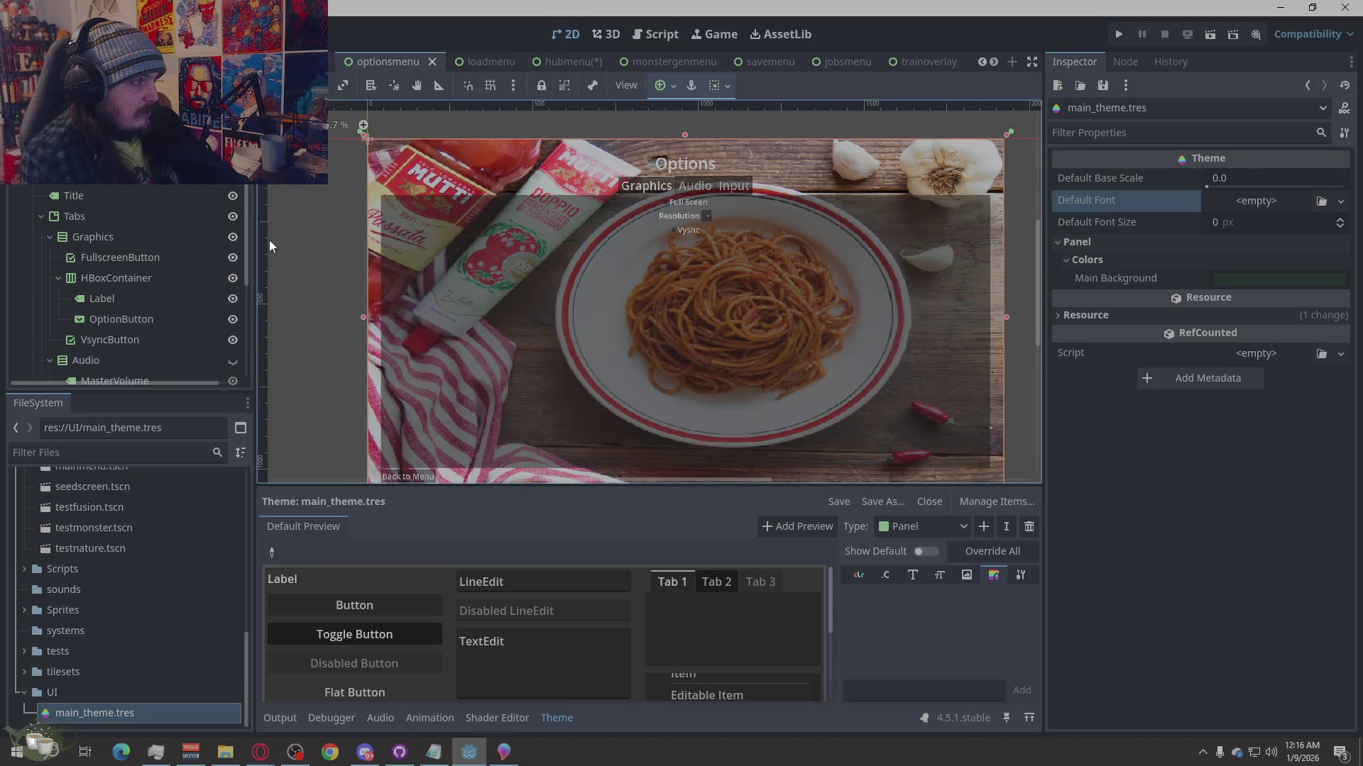
- Switch to the hubmenu scene and select main_theme.tres in the FileSystem dock
{"action": "left_click", "coordinate": [547, 61]}
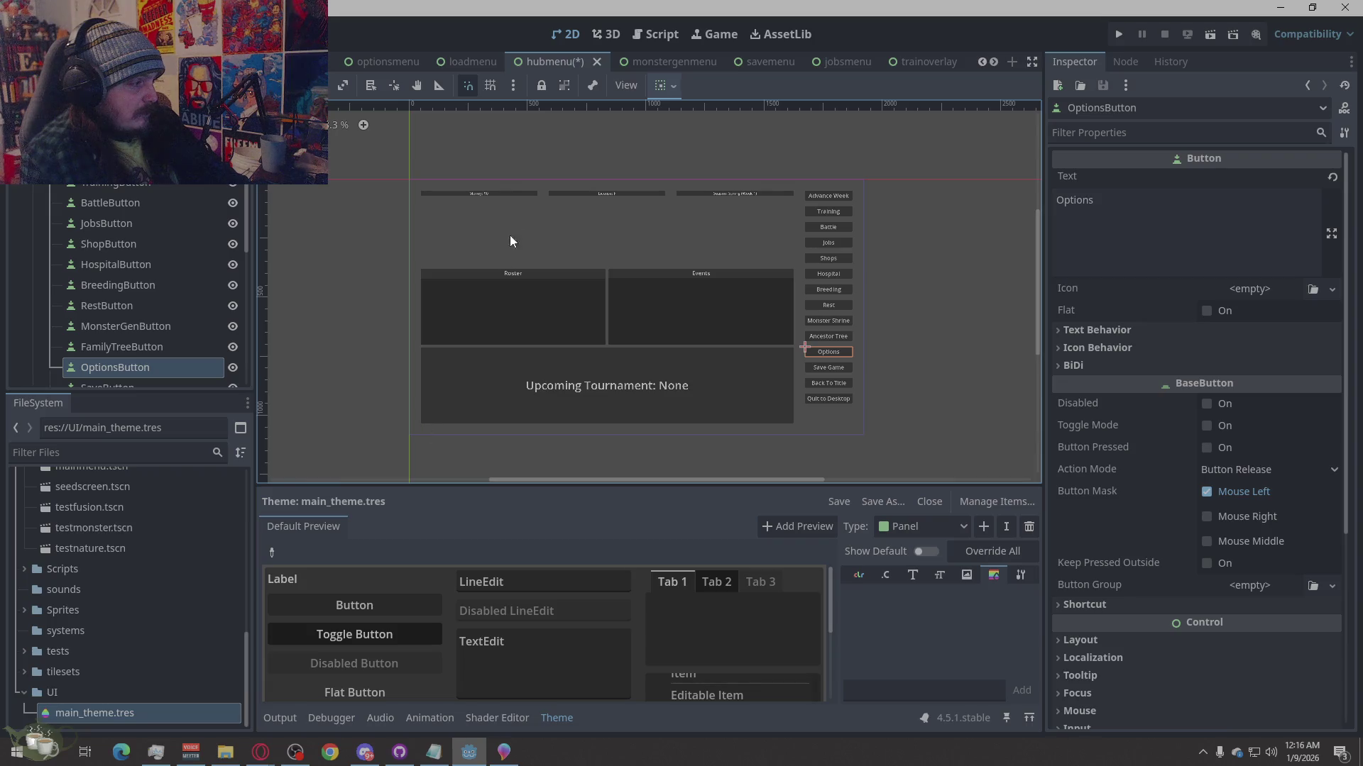
{"action": "left_click", "coordinate": [99, 709]}
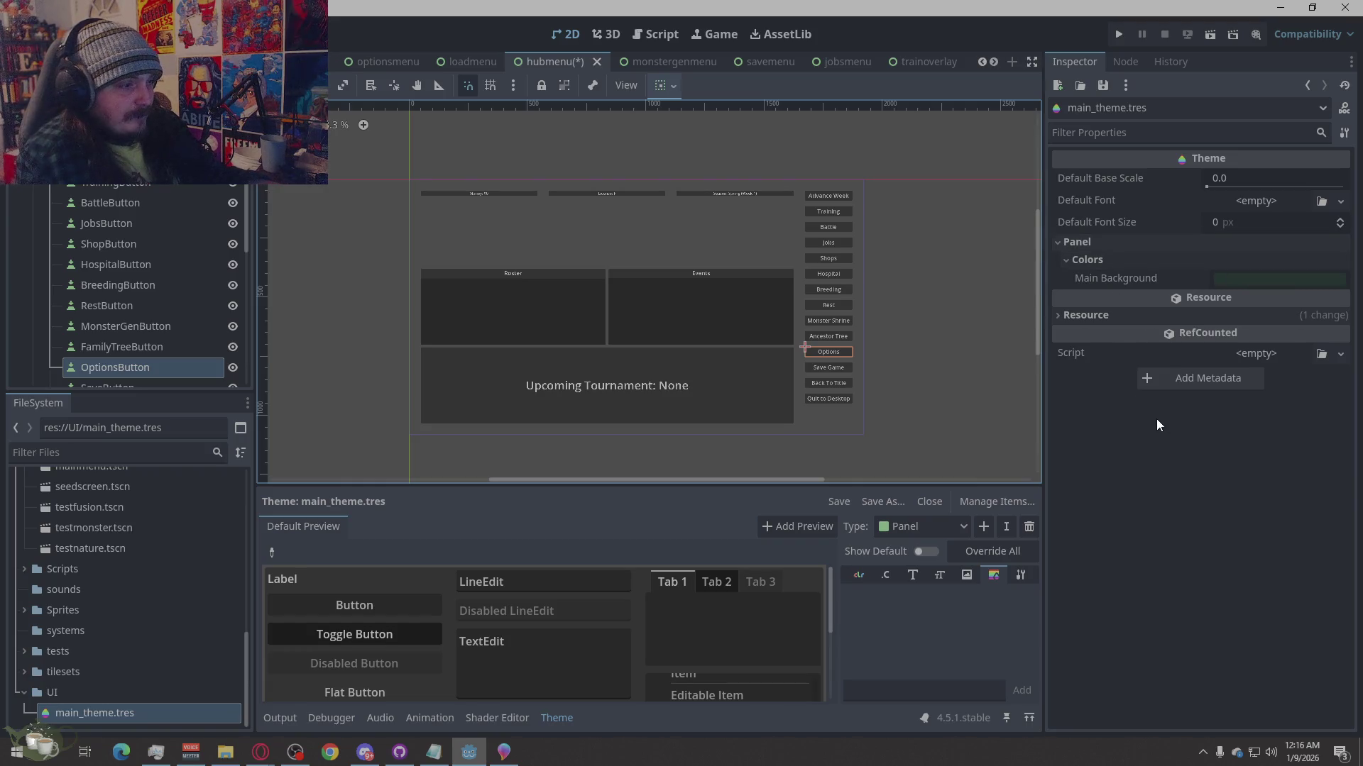
{"action": "scroll", "coordinate": [623, 347], "scroll_direction": "down", "scroll_amount": 3}
{"action": "scroll", "coordinate": [632, 334], "scroll_direction": "up", "scroll_amount": 3}
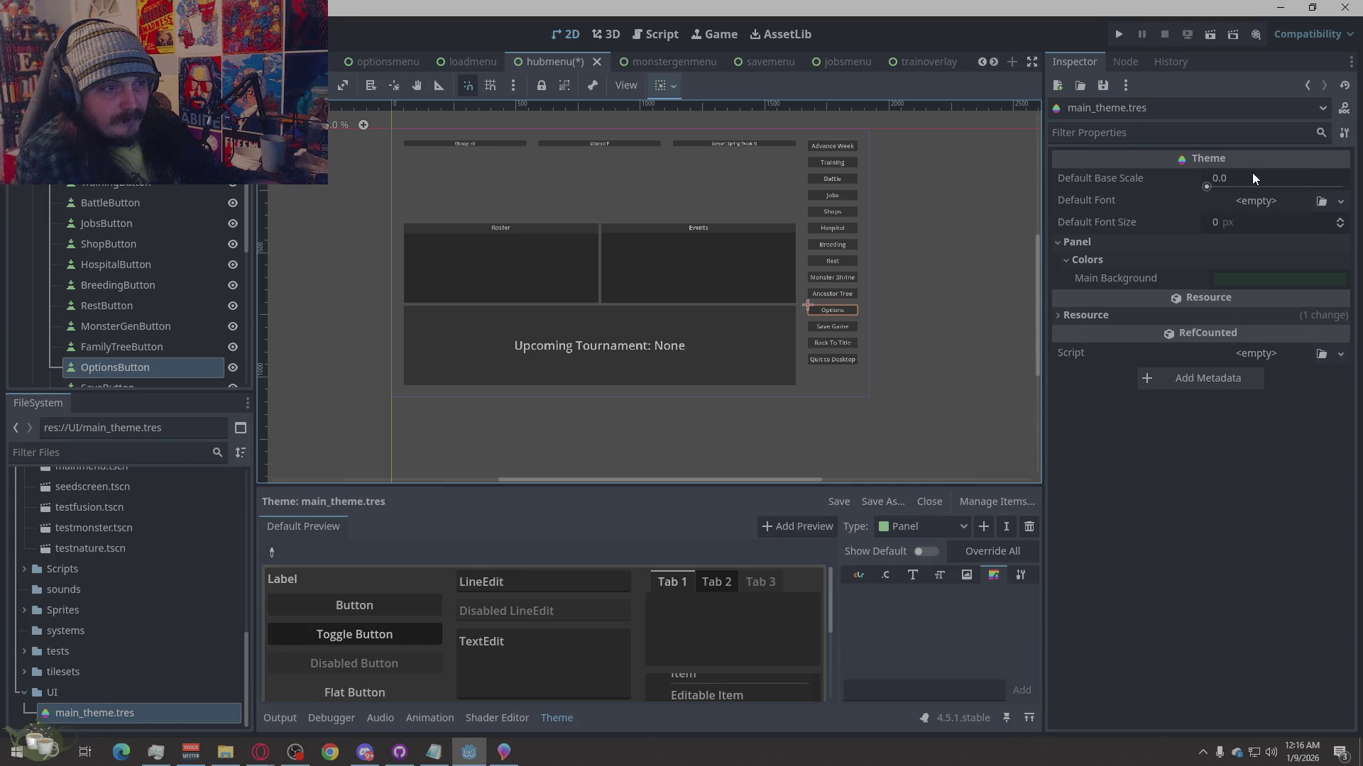
{"action": "right_click", "coordinate": [95, 715]}
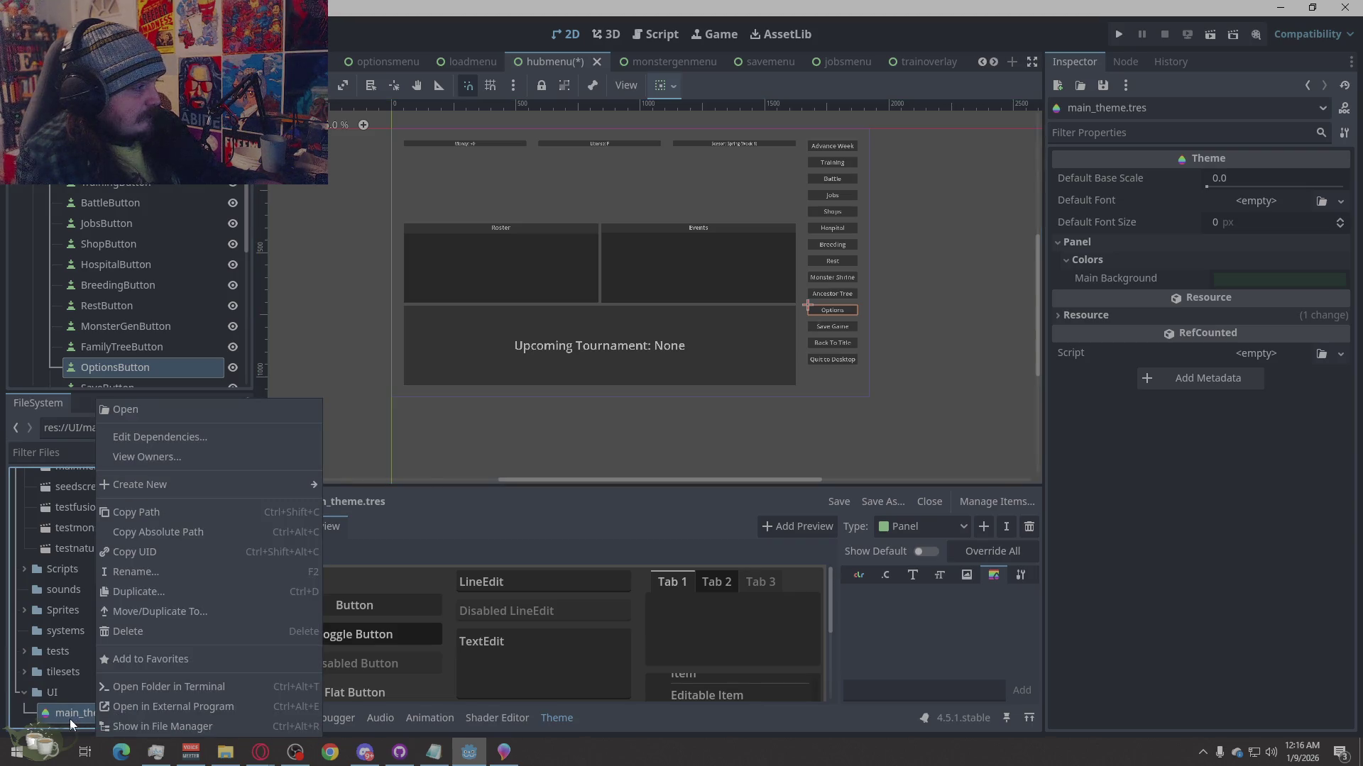
{"action": "left_click", "coordinate": [65, 718]}
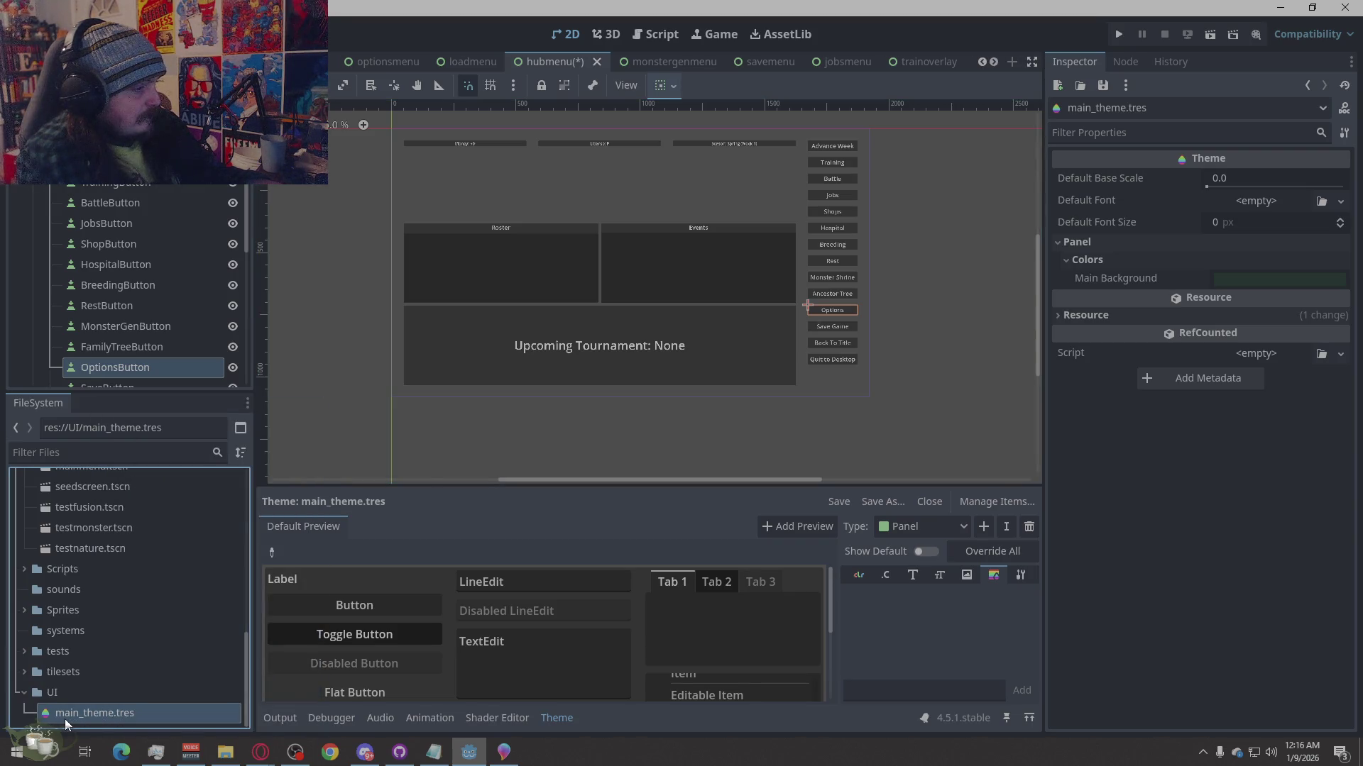
- Add a panel_background colour item to the Panel type and give it a muted green colour
{"action": "left_click", "coordinate": [998, 502]}
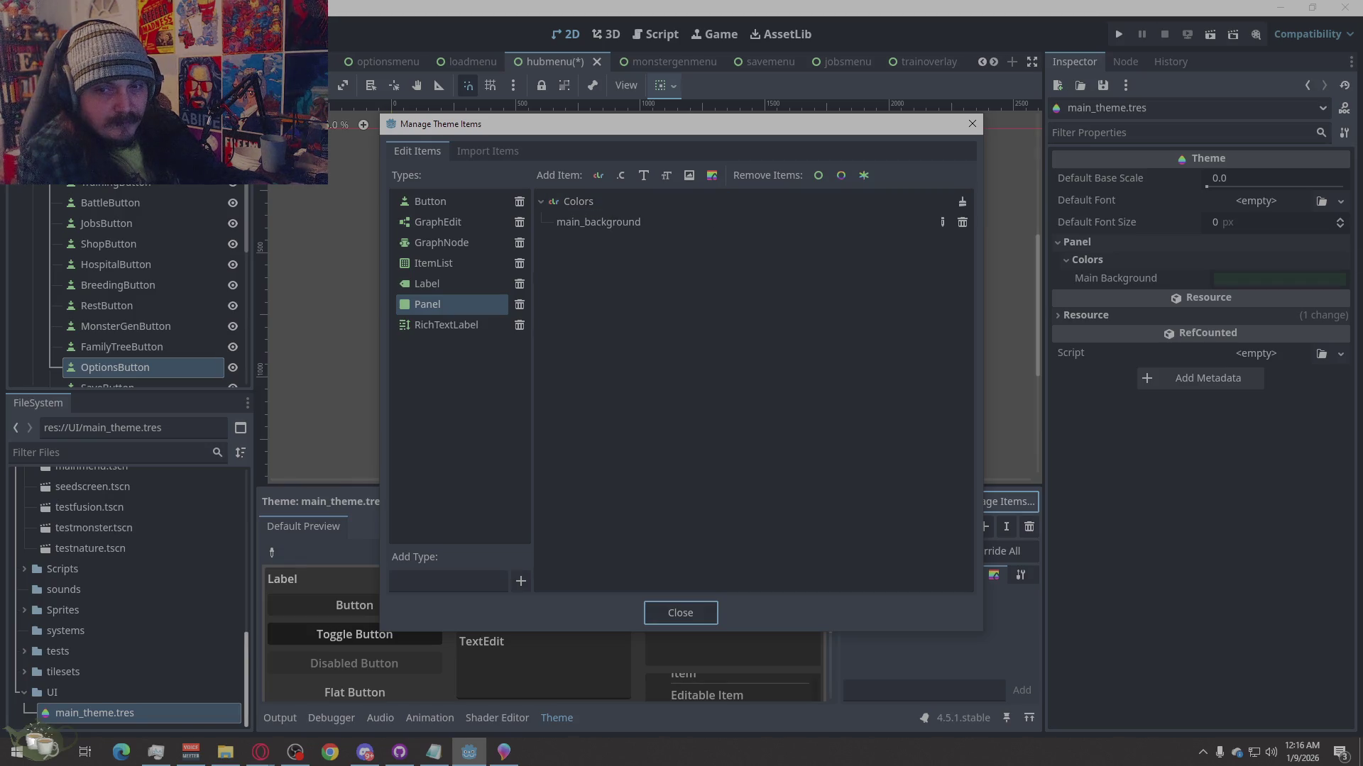
{"action": "key", "text": "alt+Tab"}
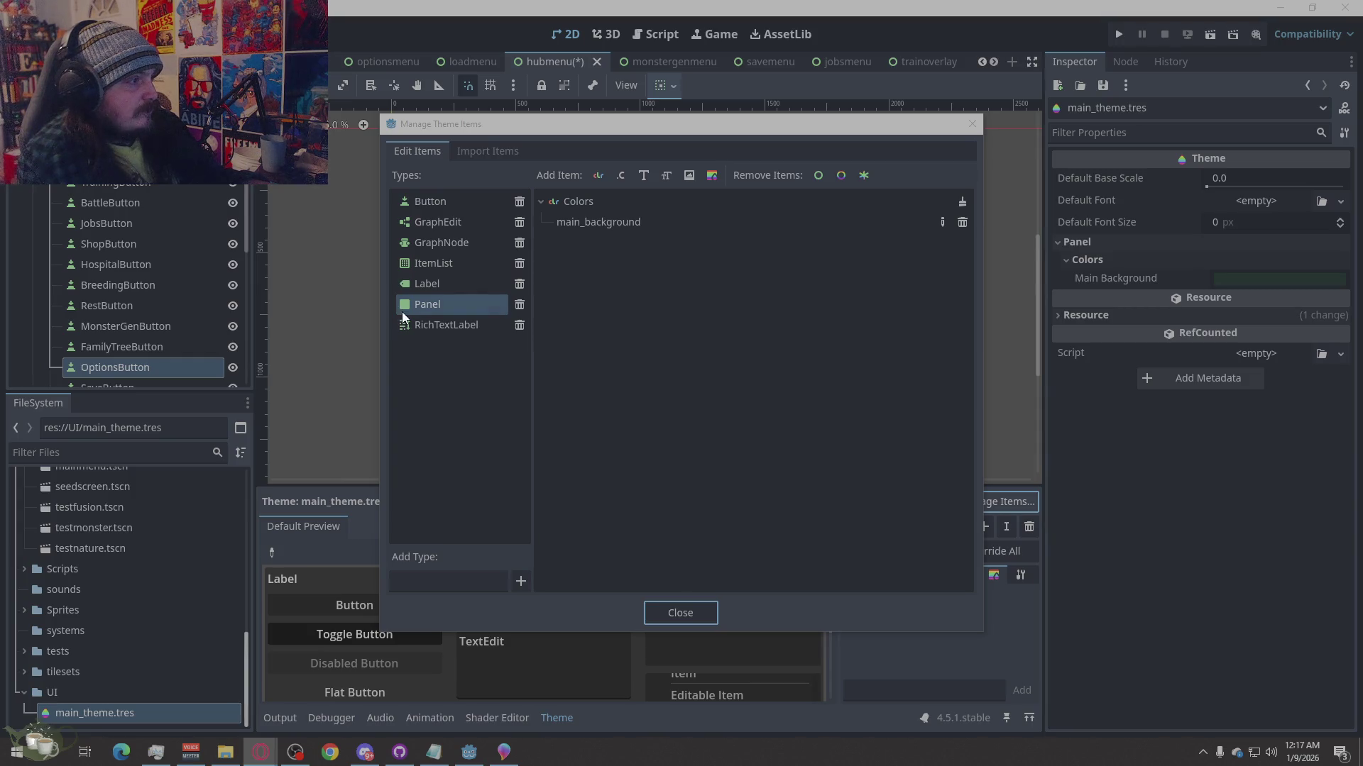
{"action": "left_click", "coordinate": [600, 175]}
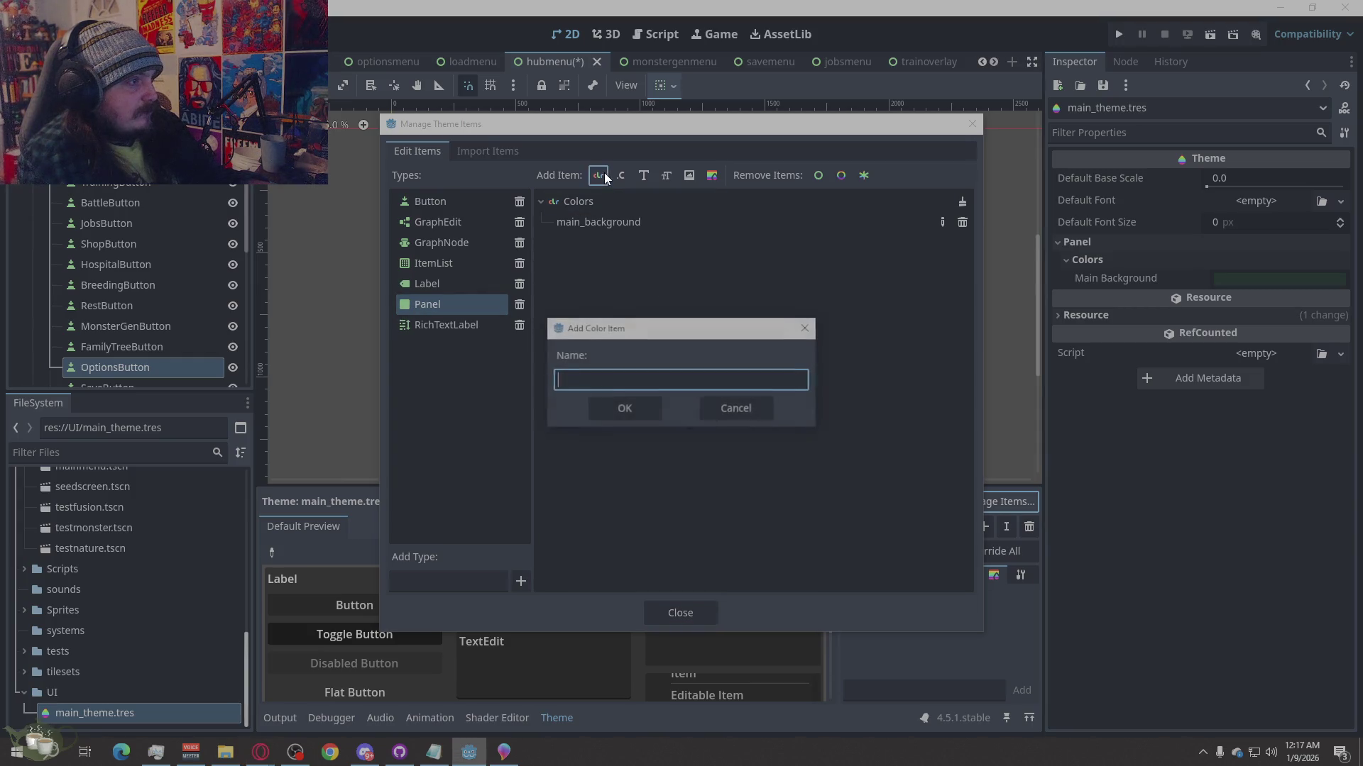
{"action": "type", "text": "panel_background"}
{"action": "left_click", "coordinate": [633, 414]}
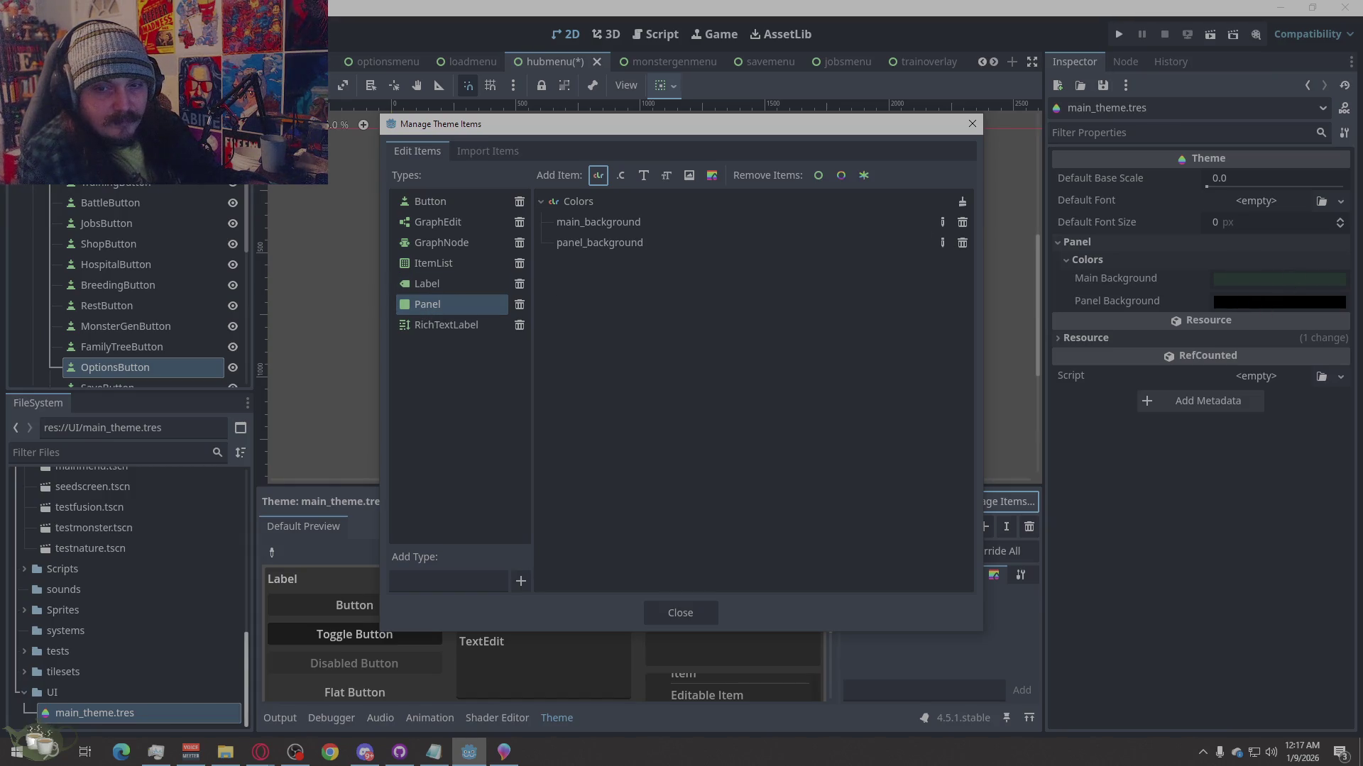
{"action": "left_click", "coordinate": [1279, 301]}
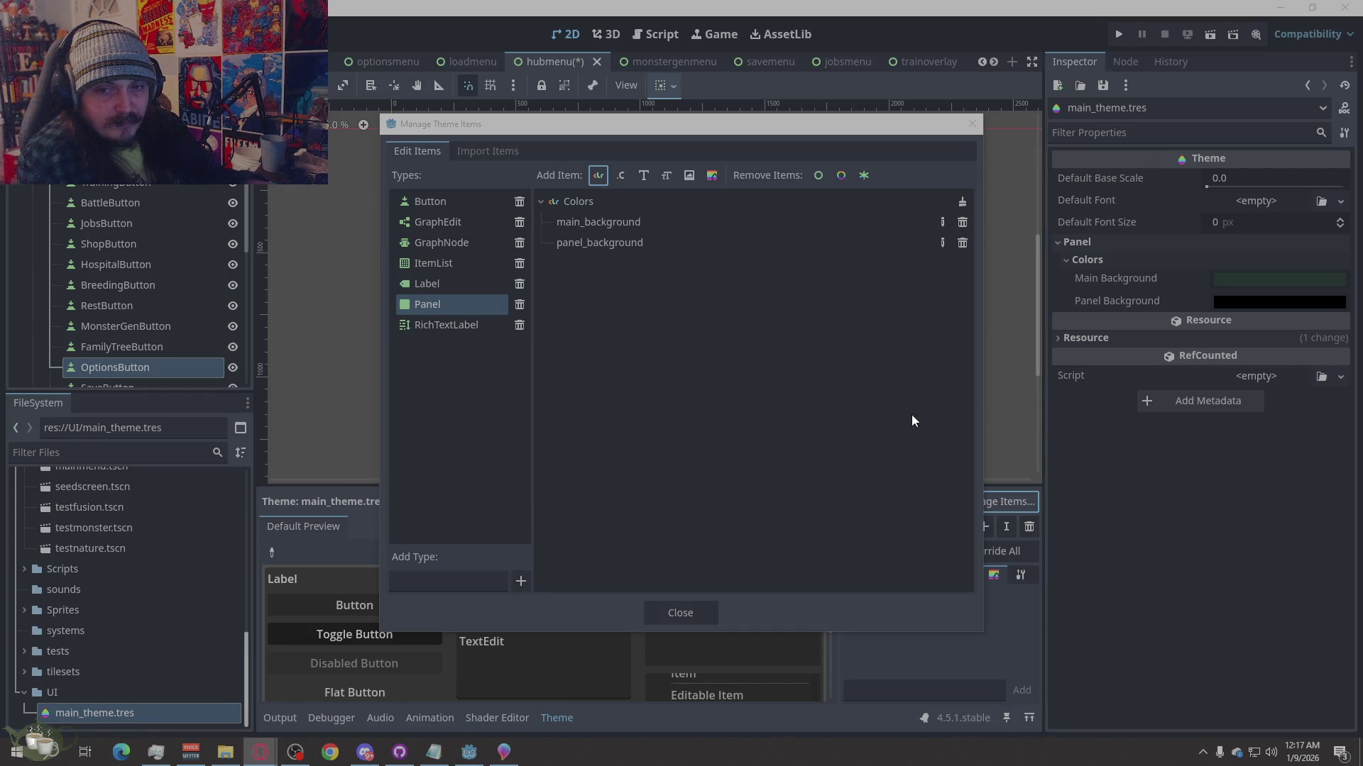
{"action": "left_click", "coordinate": [593, 239]}
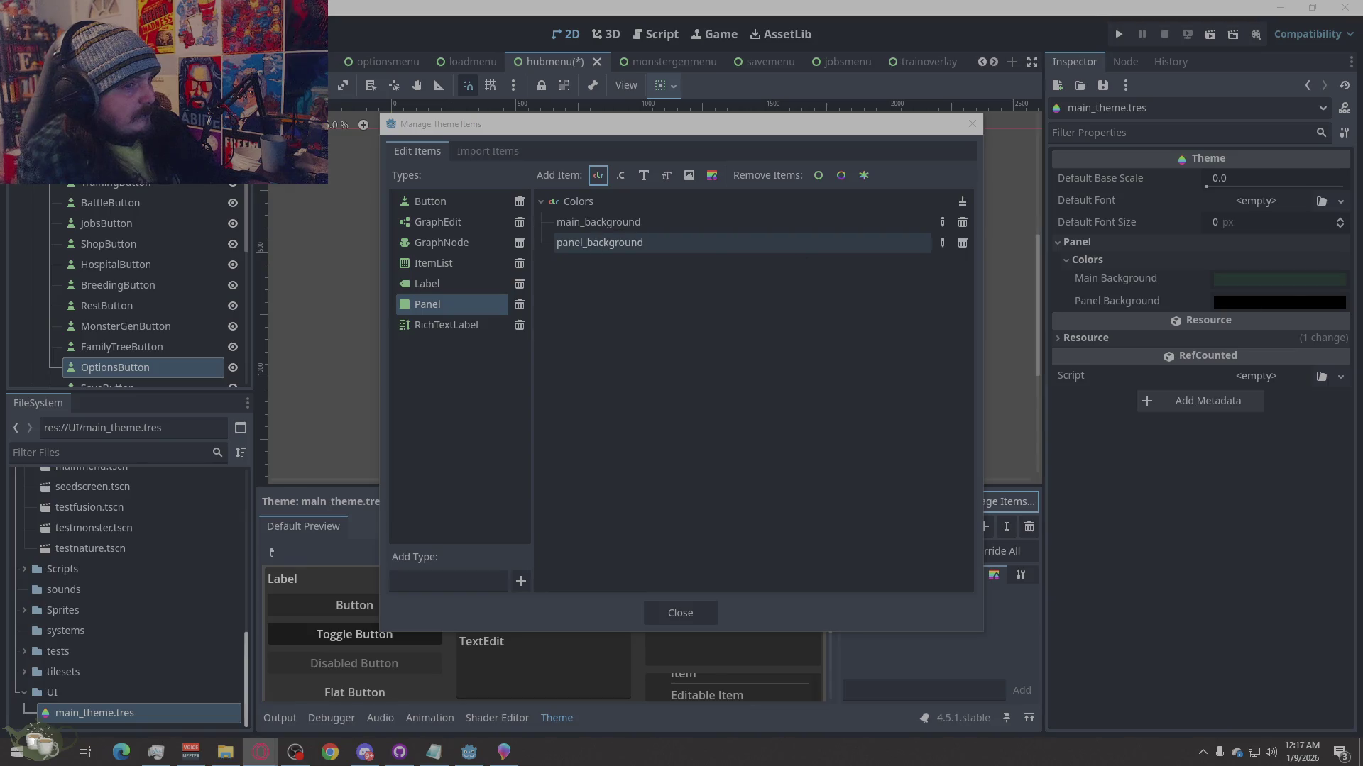
{"action": "left_click", "coordinate": [1137, 262]}
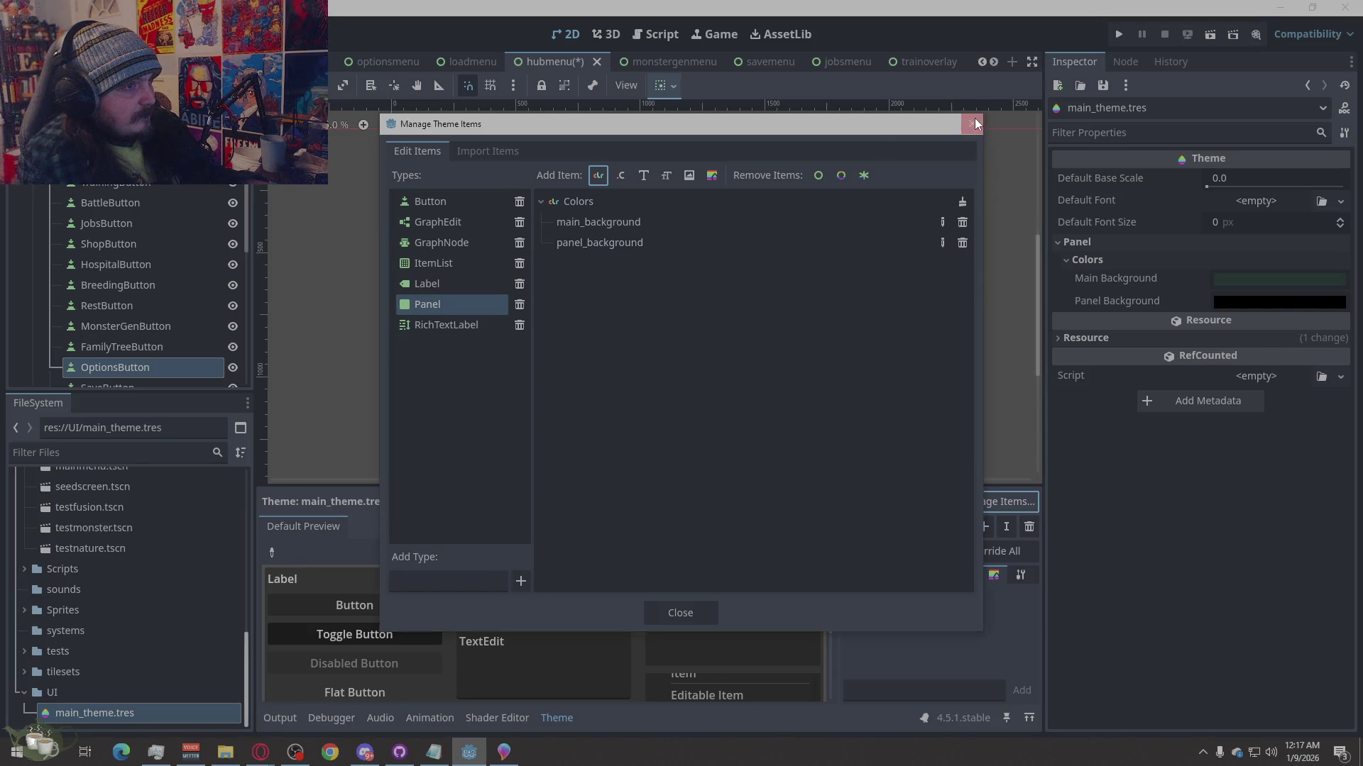
{"action": "left_click", "coordinate": [972, 123]}
{"action": "left_click", "coordinate": [1237, 301]}
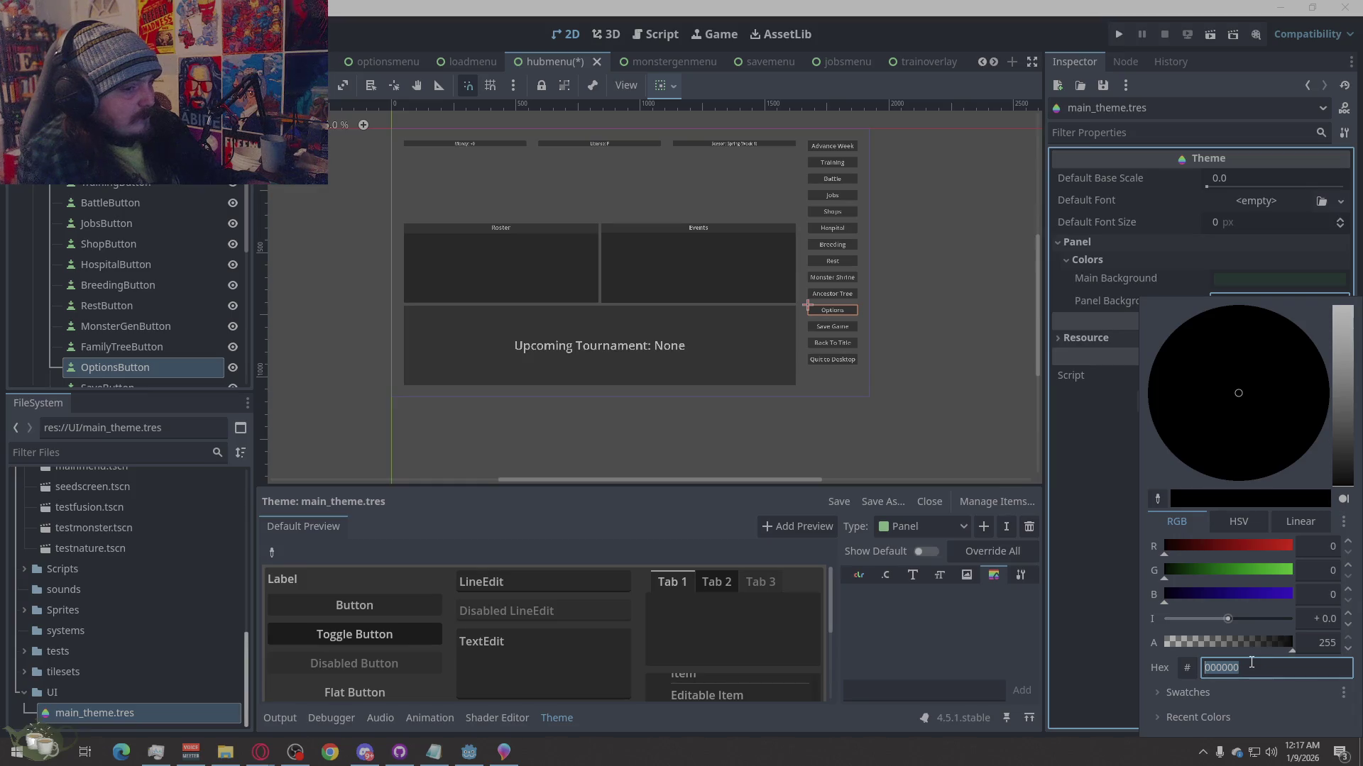
{"action": "key", "text": "Escape"}
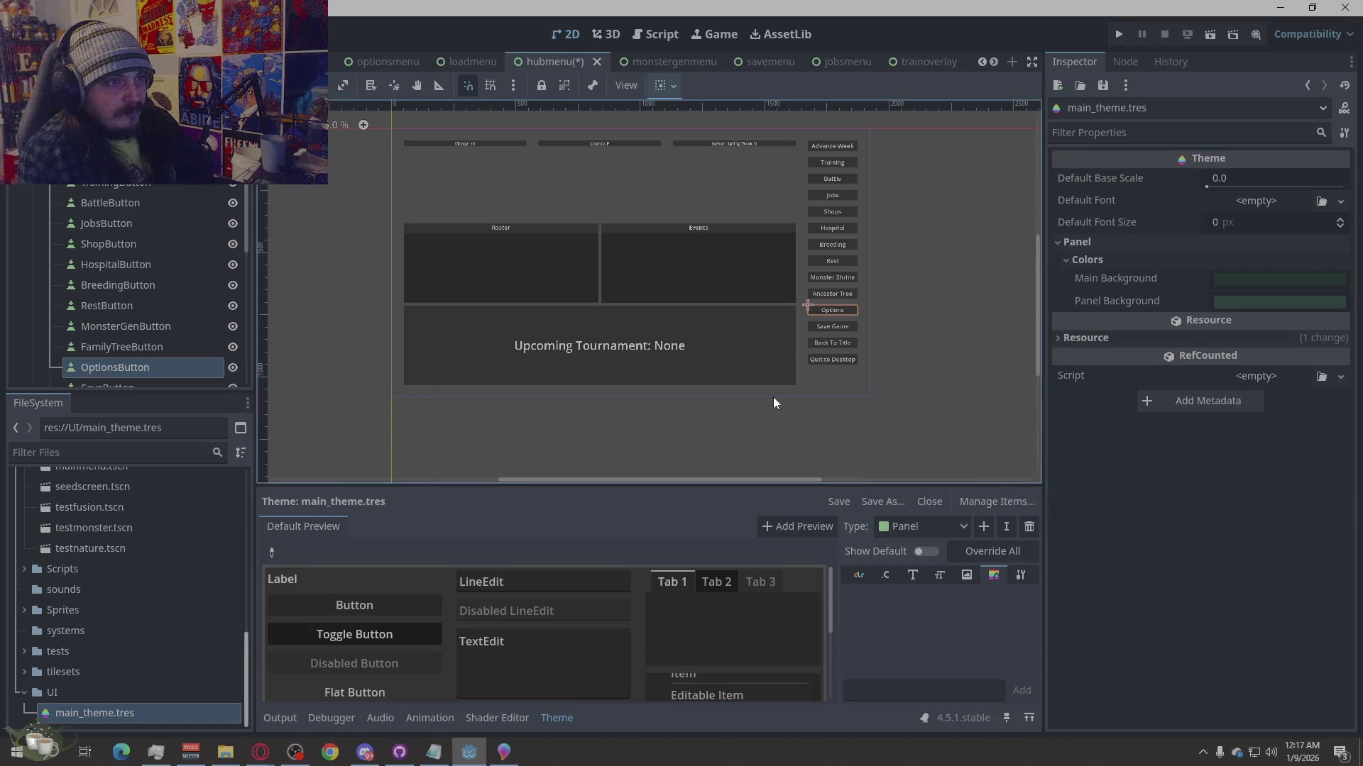
{"action": "left_click", "coordinate": [805, 284]}
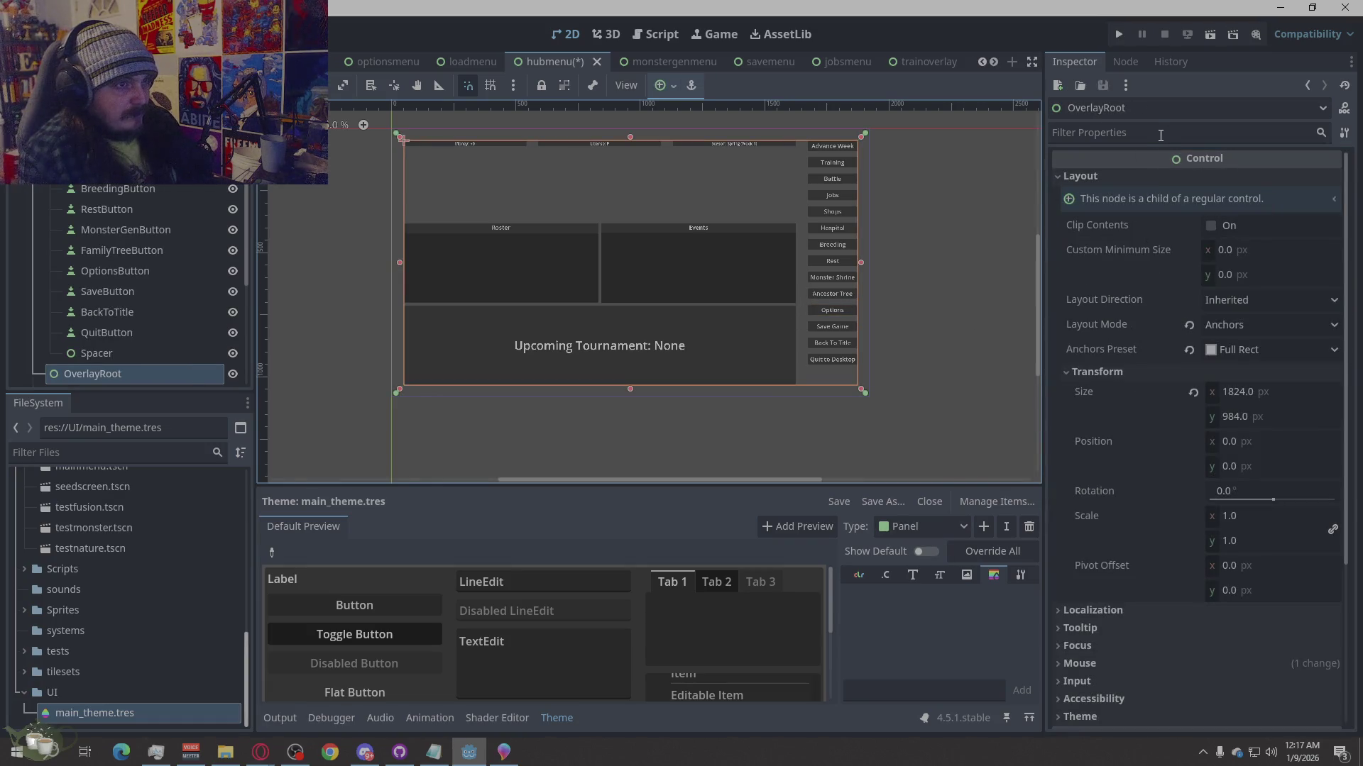
{"action": "scroll", "coordinate": [1090, 544], "scroll_direction": "down", "scroll_amount": 5}
{"action": "left_click", "coordinate": [1100, 487]}
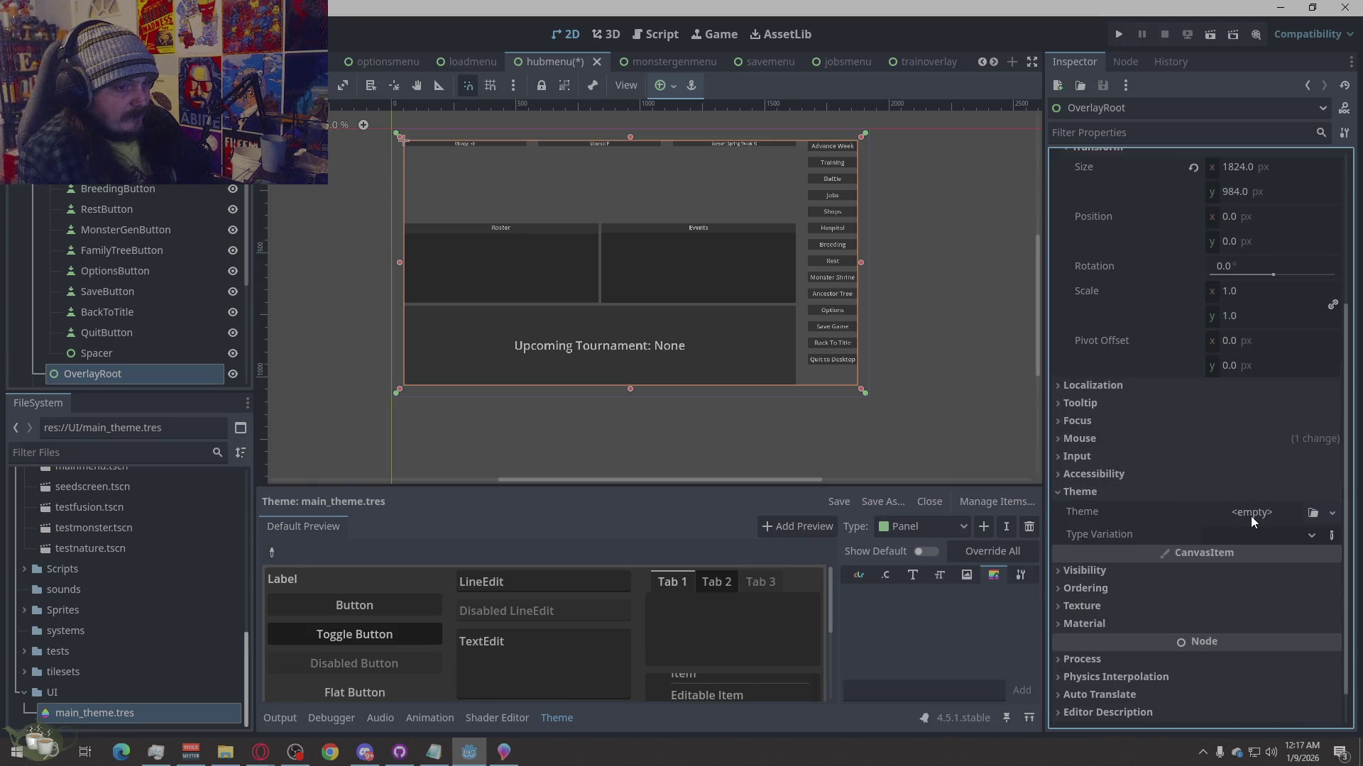
{"action": "left_click", "coordinate": [1254, 512]}
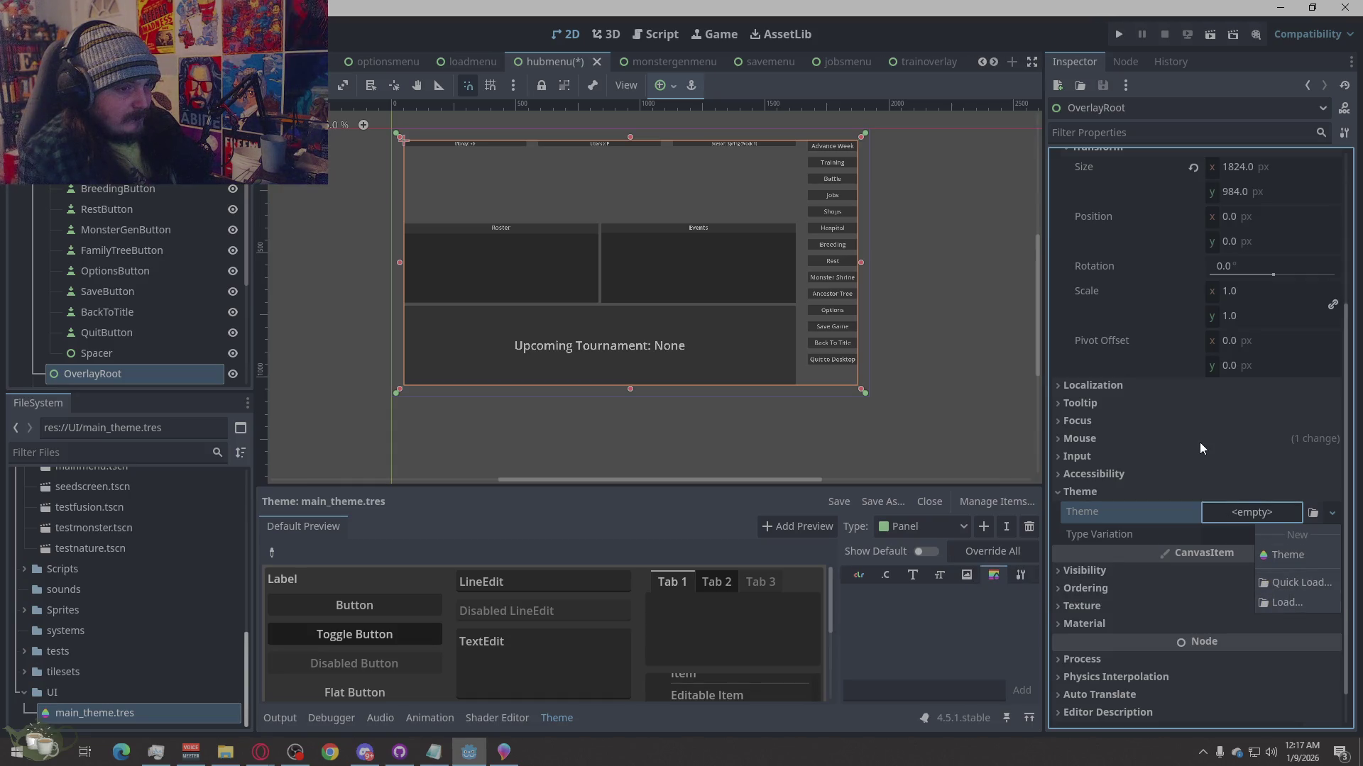
{"action": "key", "text": "Escape"}
{"action": "left_click", "coordinate": [866, 372]}
{"action": "left_click", "coordinate": [961, 336]}
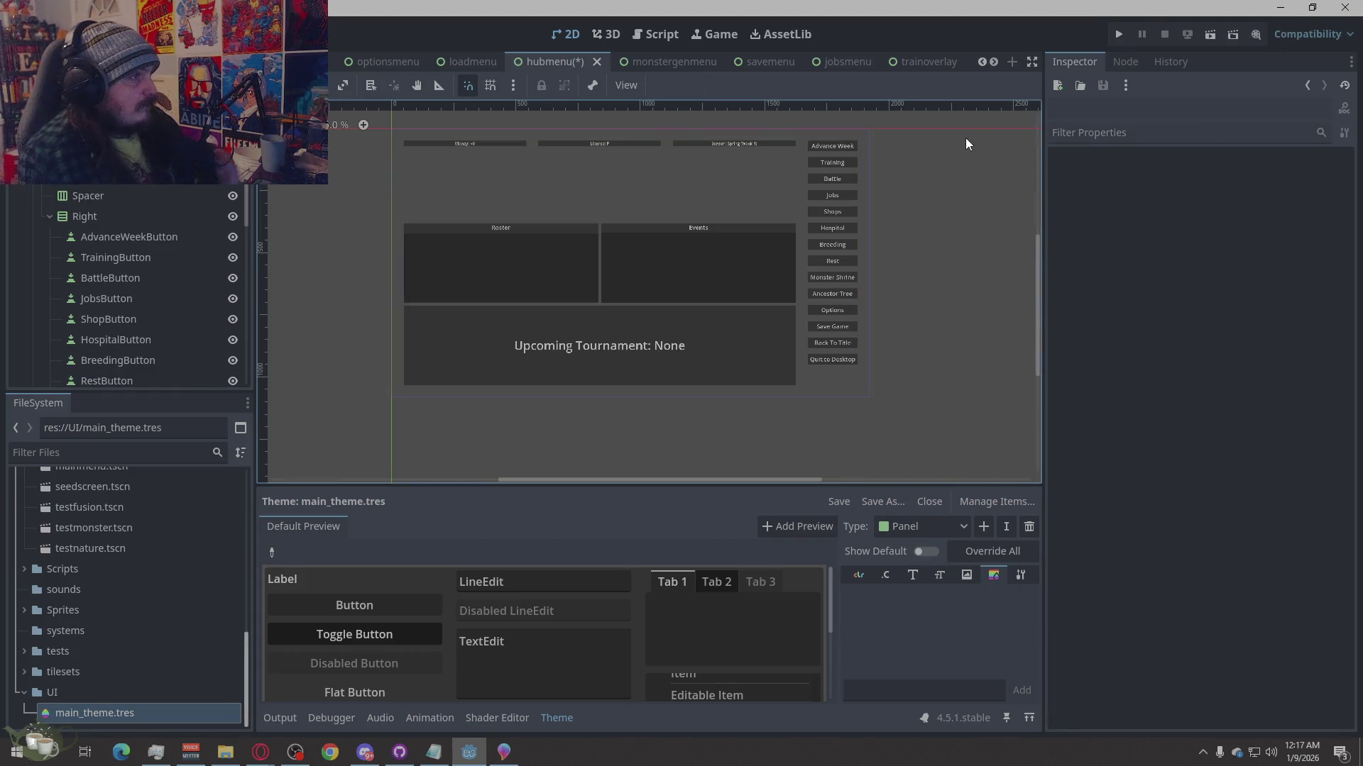
{"action": "key", "text": "ctrl+s"}
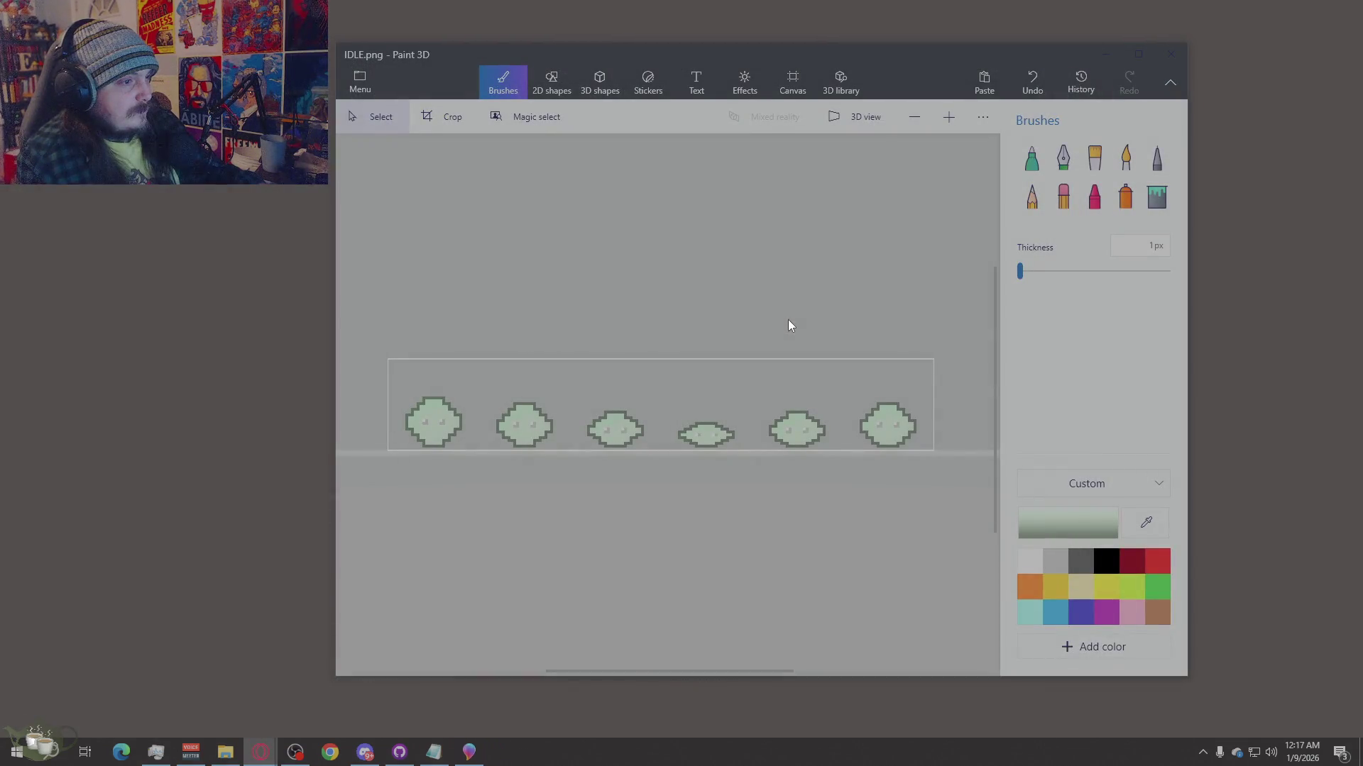
- Search Windows for 'godot' and launch Godot 4.5.1
{"action": "left_click", "coordinate": [74, 751]}
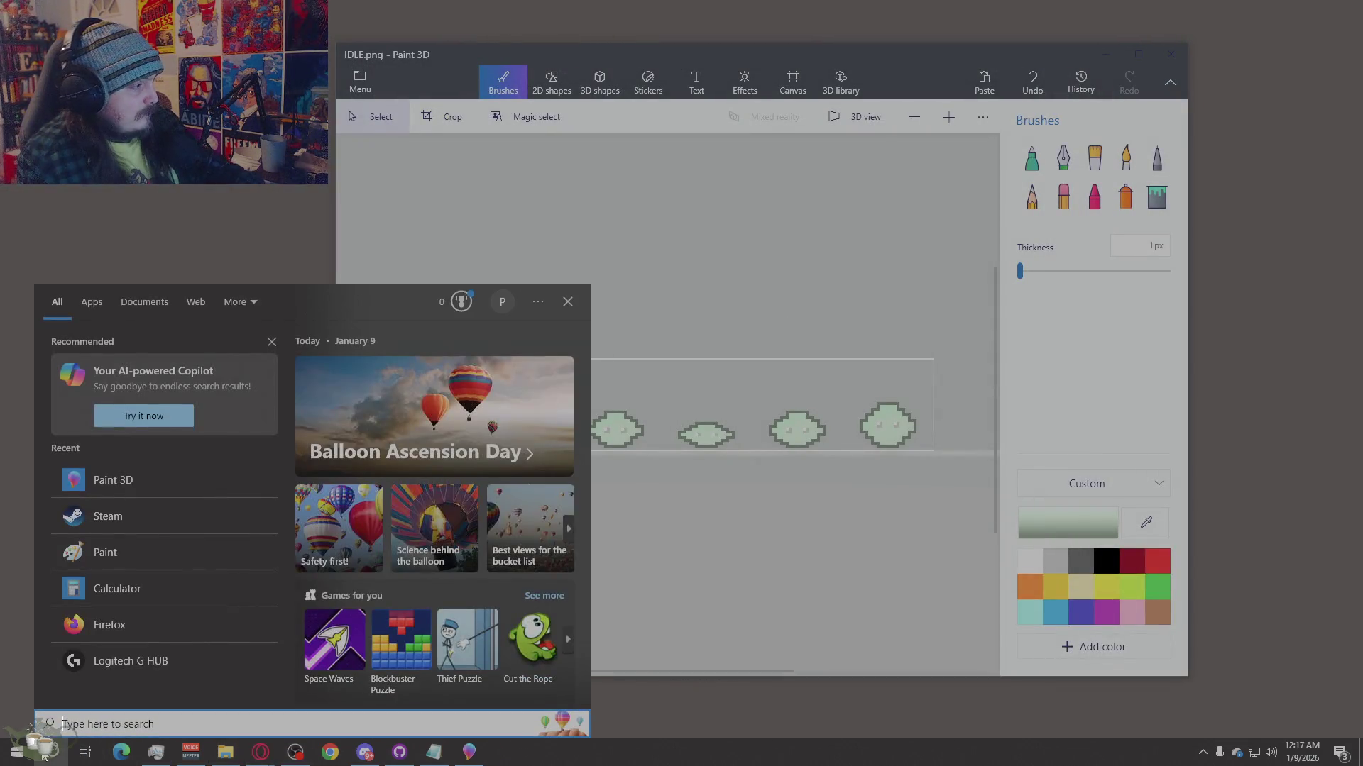
{"action": "type", "text": "godot"}
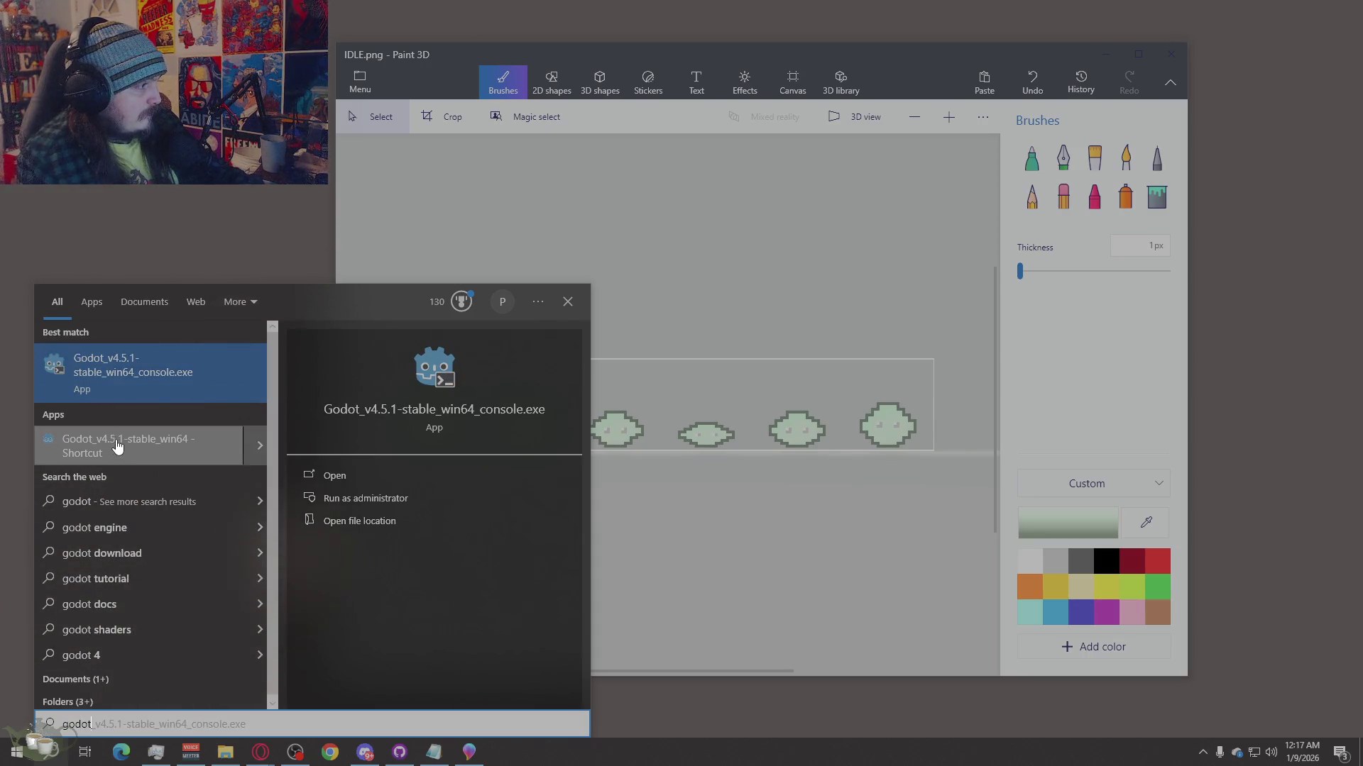
{"action": "left_click", "coordinate": [117, 447]}
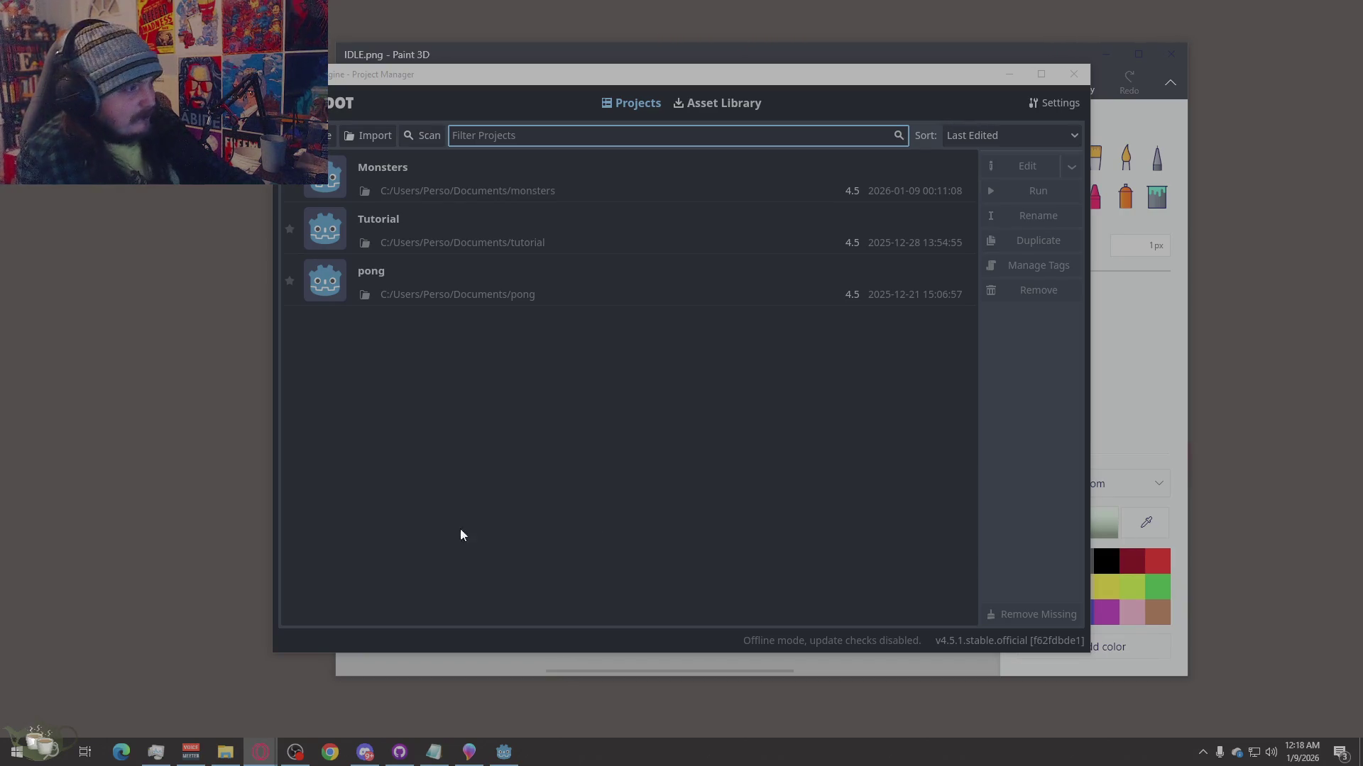
- Open the Monsters project, expand the HubMenu's Theme settings, and select main_theme.tres
{"action": "double_click", "coordinate": [505, 173]}
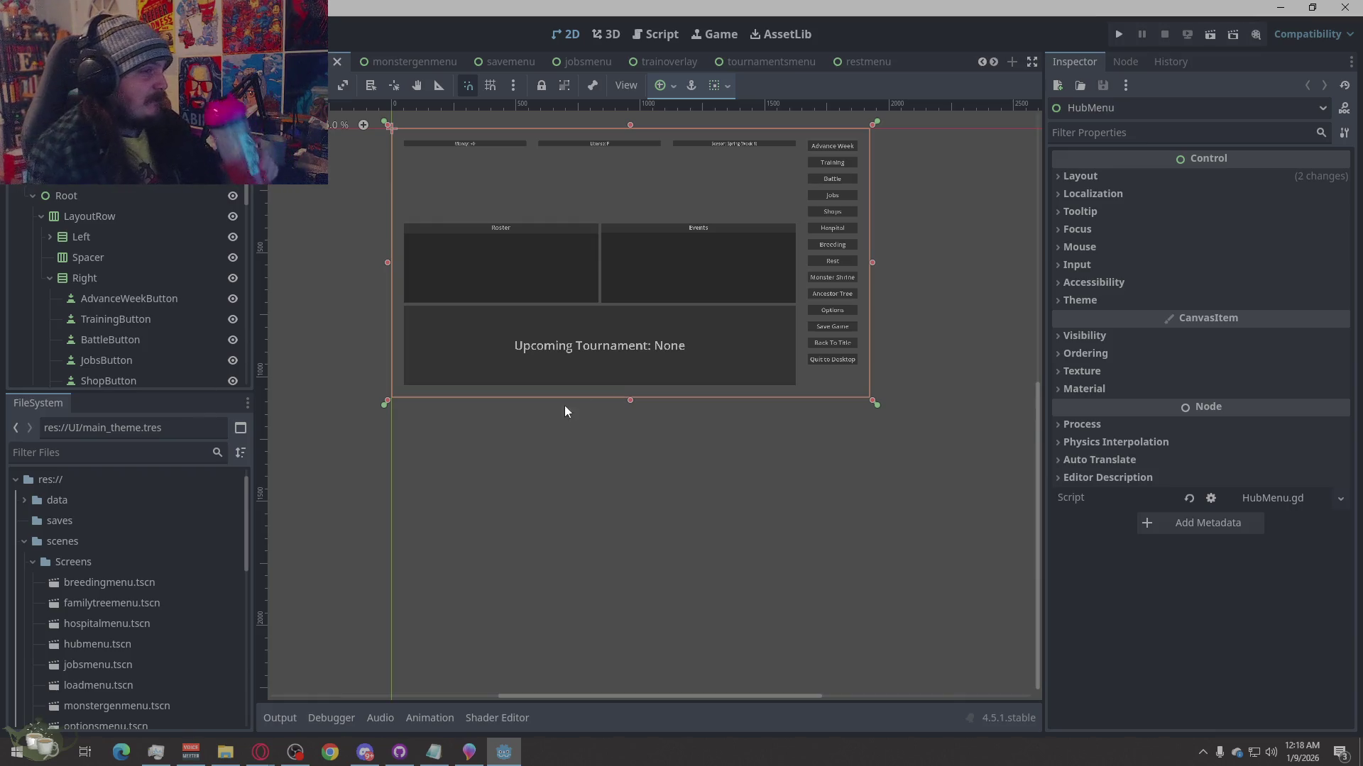
{"action": "left_click", "coordinate": [1100, 300]}
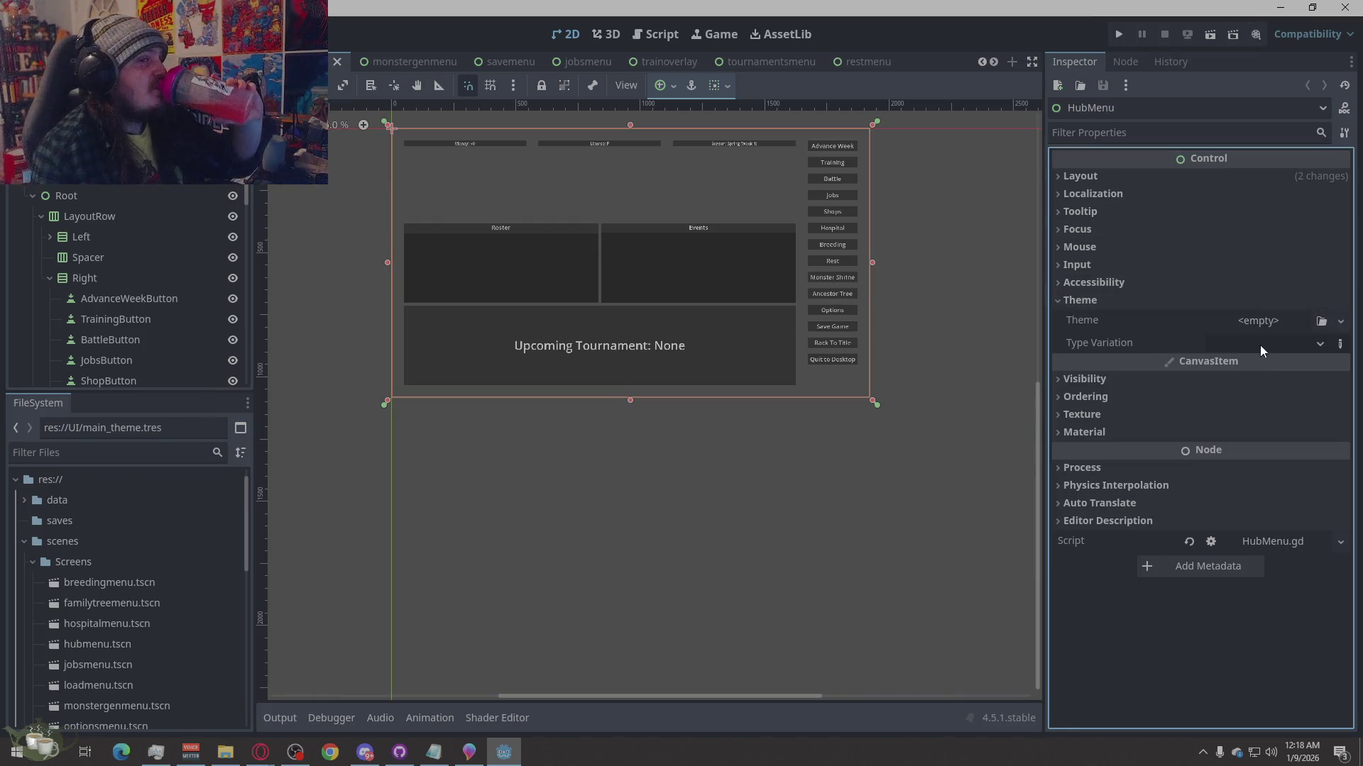
{"action": "scroll", "coordinate": [137, 654], "scroll_direction": "down", "scroll_amount": 3}
{"action": "scroll", "coordinate": [137, 655], "scroll_direction": "down", "scroll_amount": 8}
{"action": "left_click", "coordinate": [127, 712]}
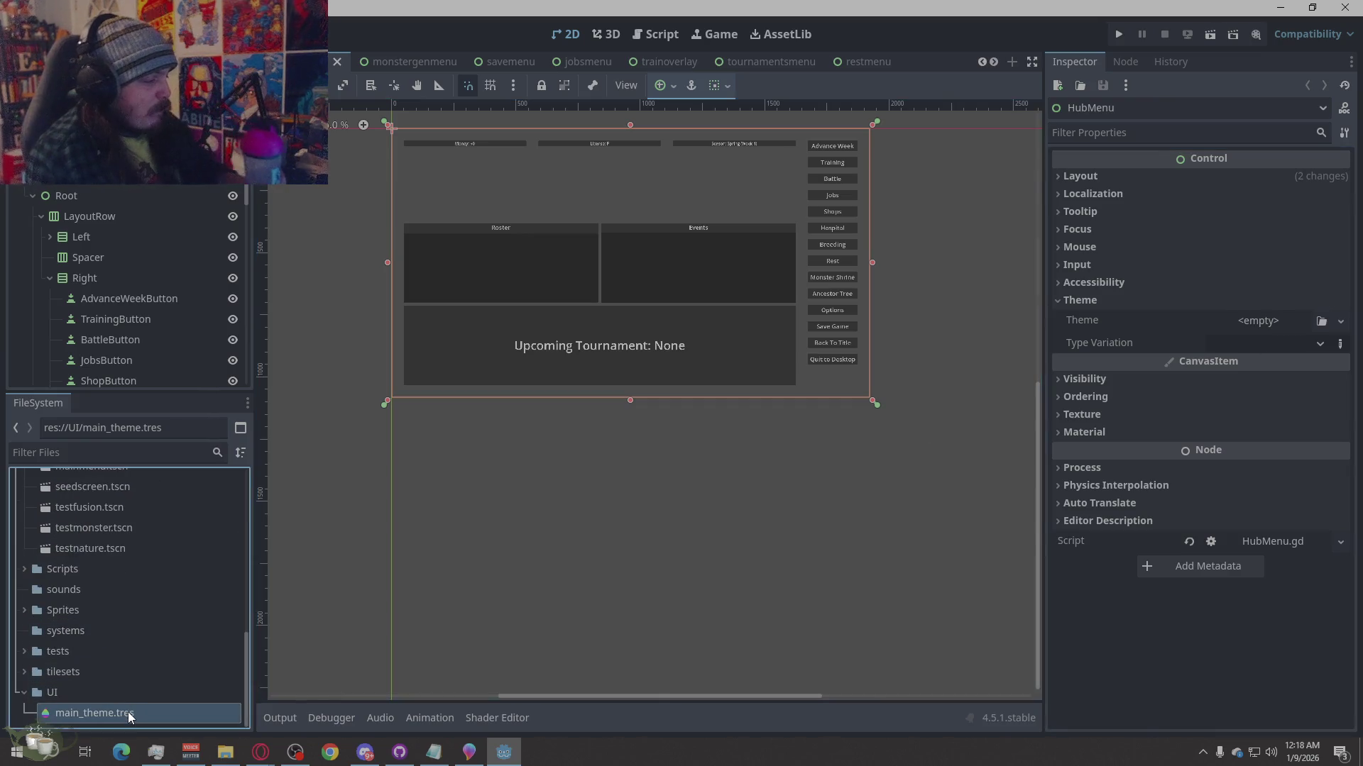
- Open main_theme.tres in the theme editor and confirm the panel_background colour item's name
{"action": "double_click", "coordinate": [128, 712]}
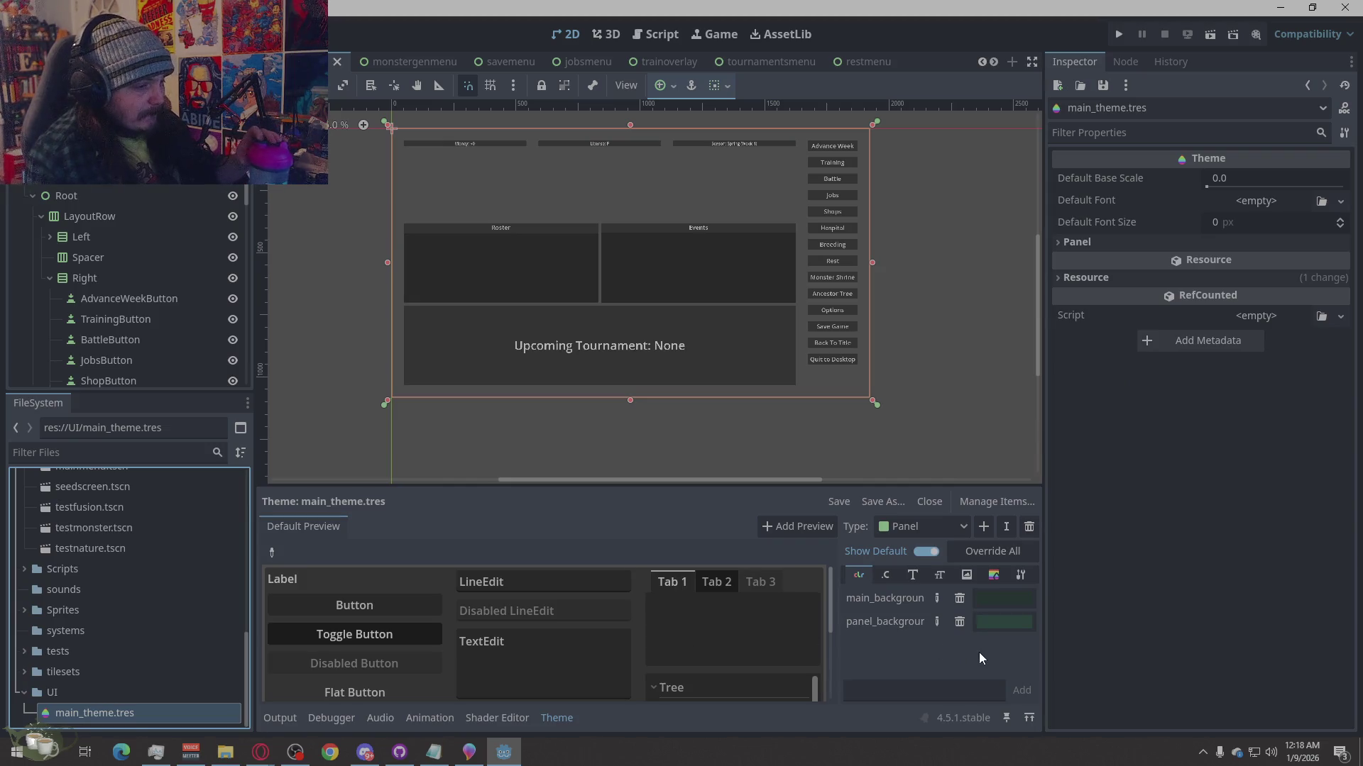
{"action": "scroll", "coordinate": [604, 611], "scroll_direction": "down", "scroll_amount": 1}
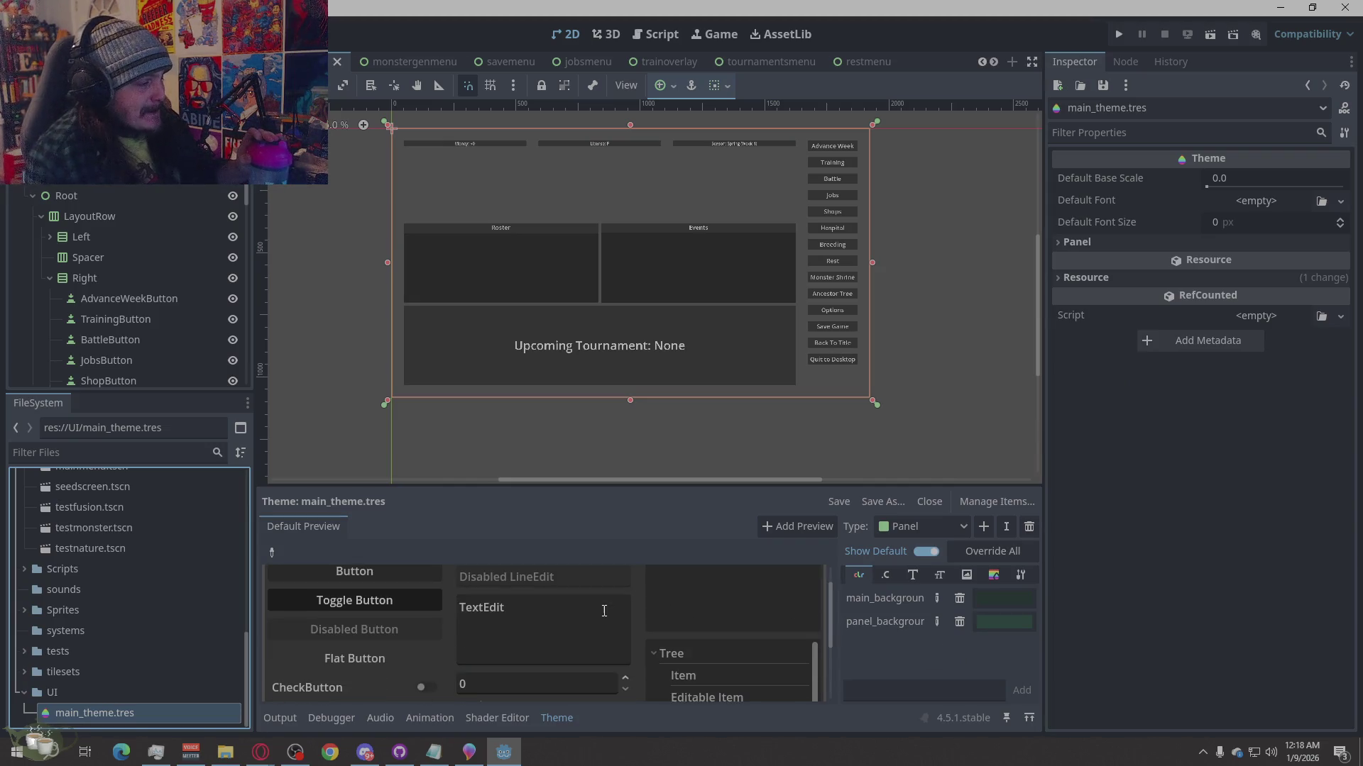
{"action": "scroll", "coordinate": [675, 645], "scroll_direction": "down", "scroll_amount": 3}
{"action": "scroll", "coordinate": [675, 646], "scroll_direction": "down", "scroll_amount": 5}
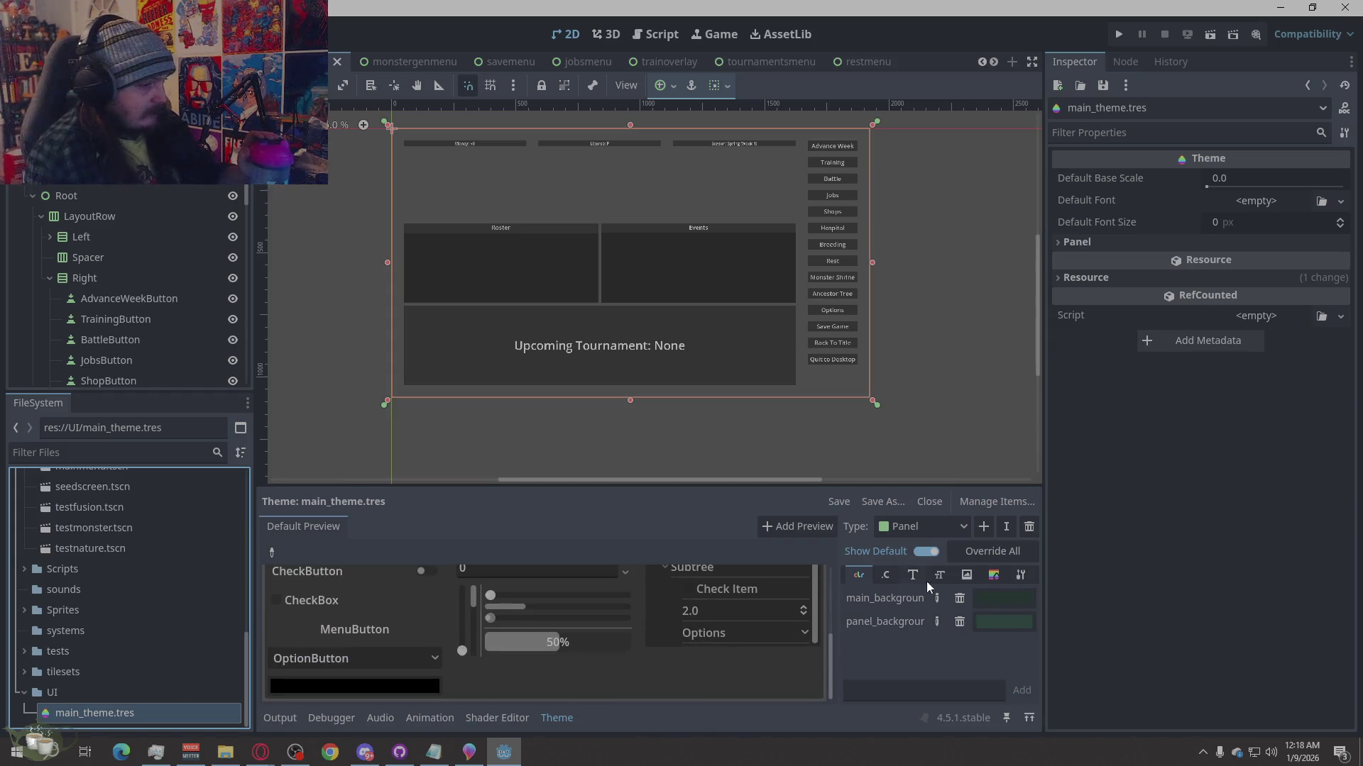
{"action": "left_click", "coordinate": [937, 622]}
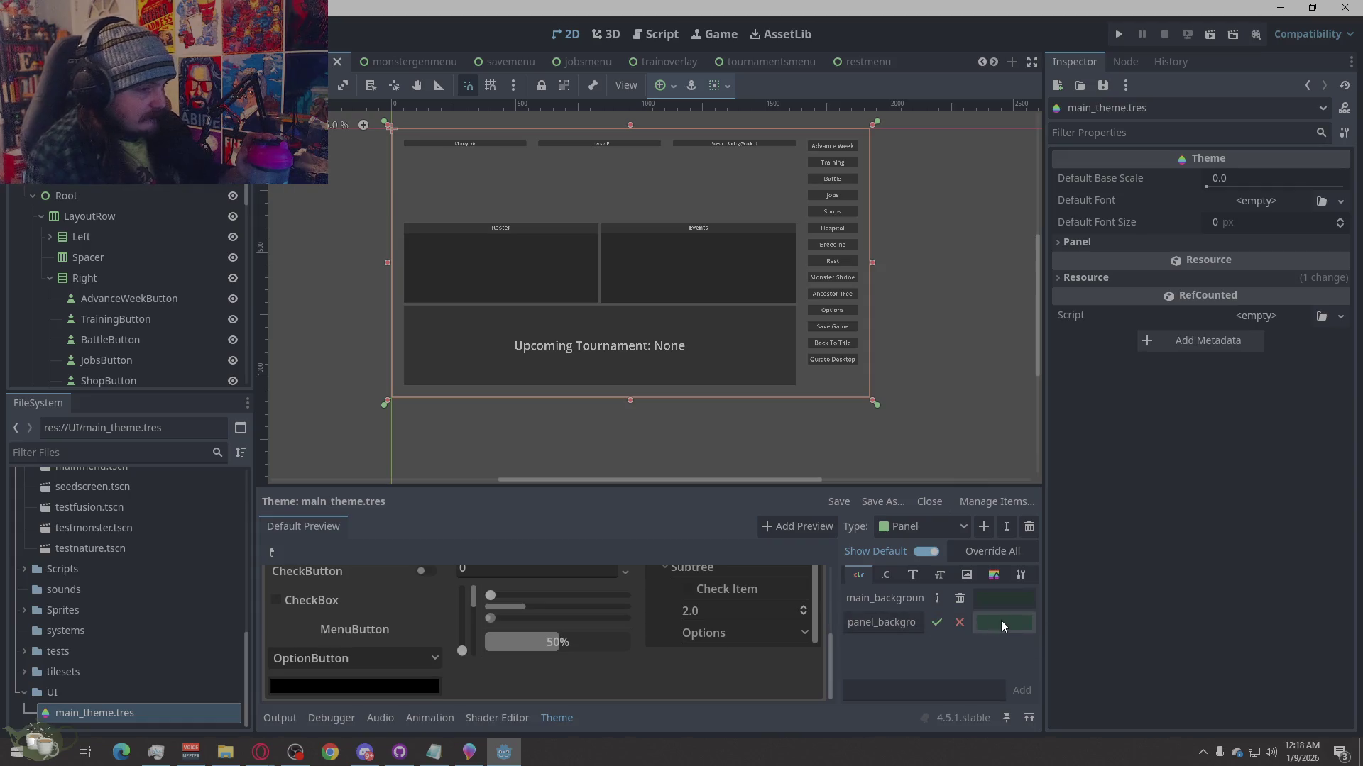
{"action": "left_click", "coordinate": [937, 623]}
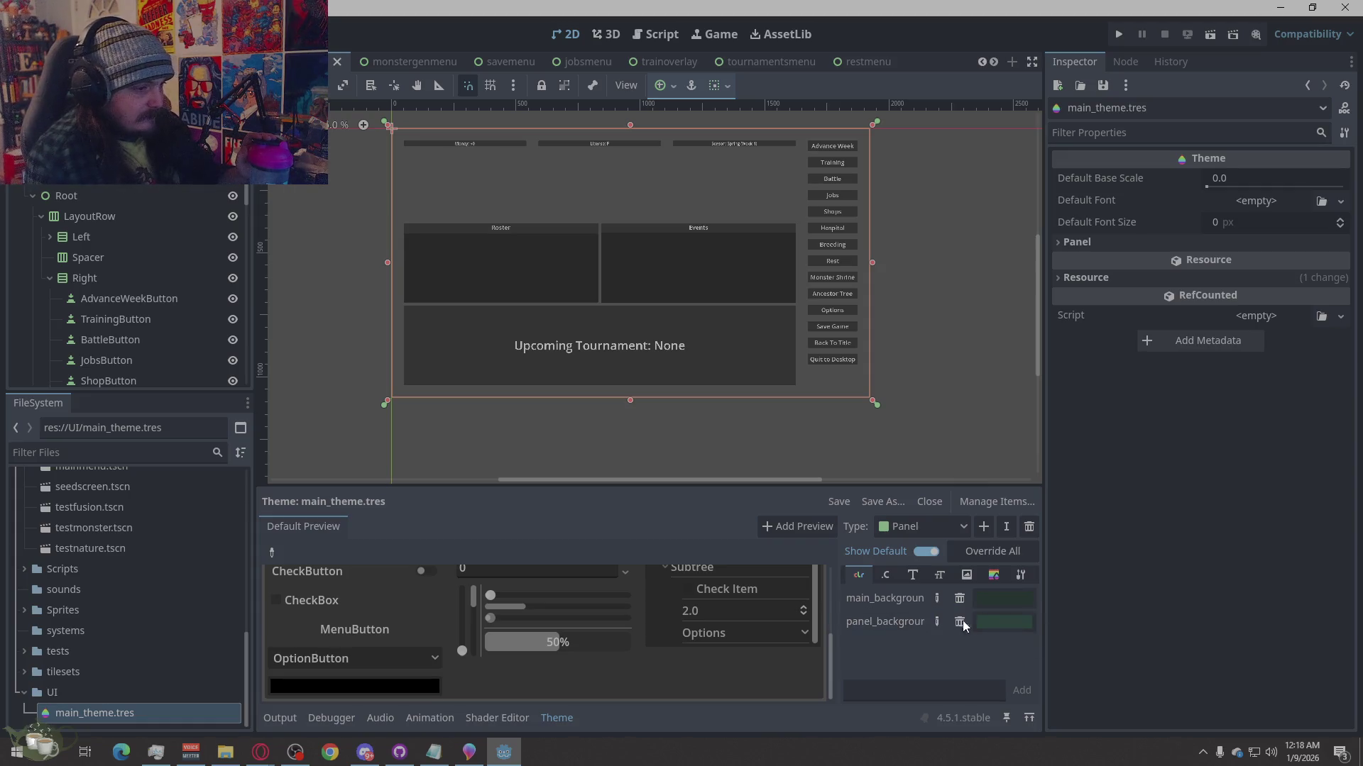
{"action": "left_click", "coordinate": [1004, 623]}
{"action": "left_click", "coordinate": [968, 659]}
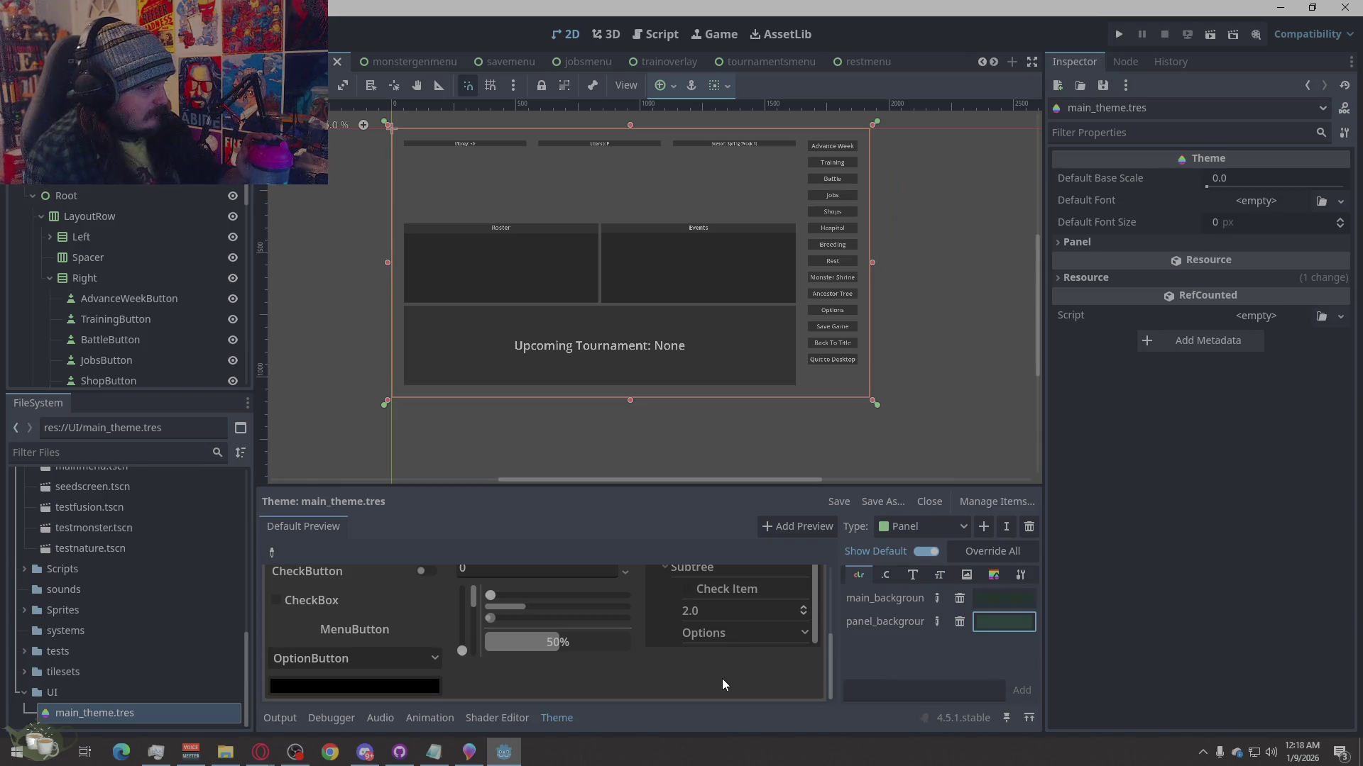
- Set the Default Preview's colour button to red
{"action": "left_click", "coordinate": [412, 687]}
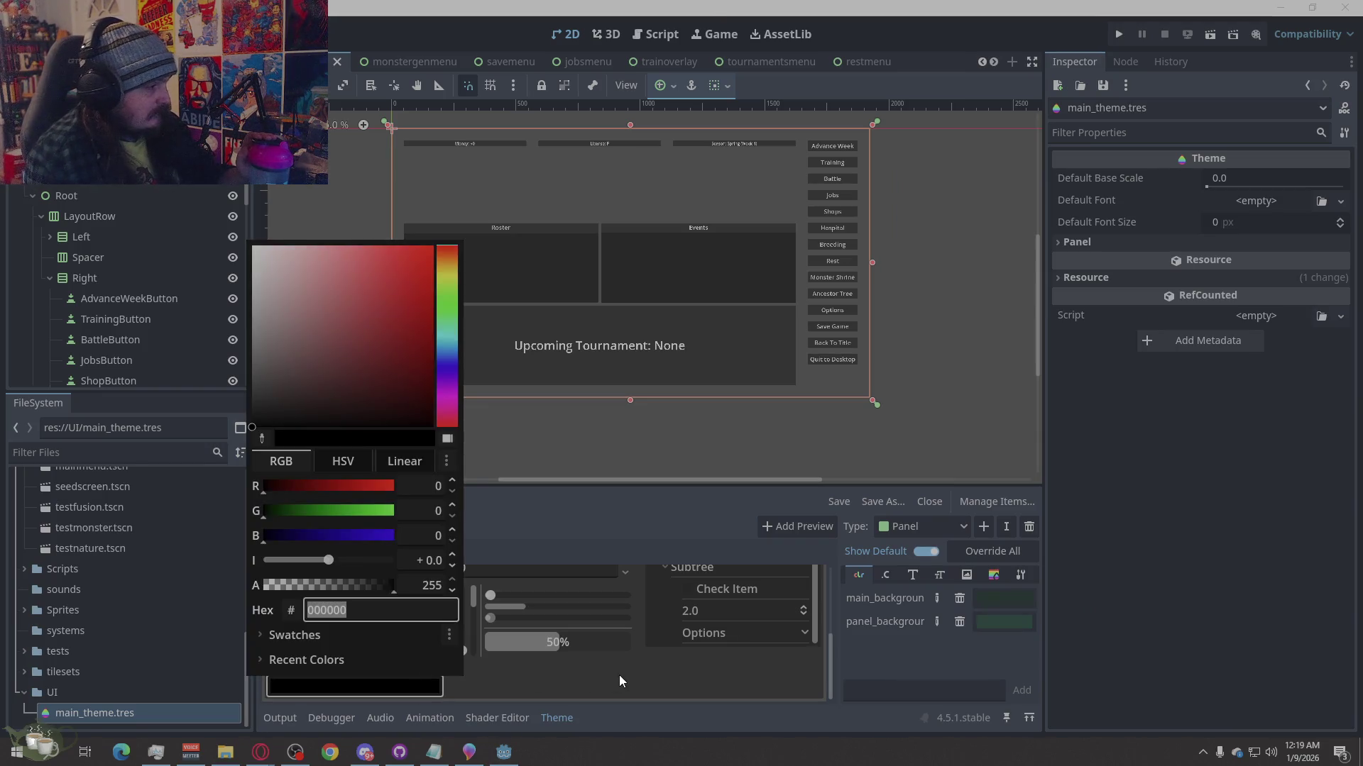
{"action": "left_click", "coordinate": [619, 680]}
{"action": "left_click", "coordinate": [414, 687]}
{"action": "left_click_drag", "start_coordinate": [375, 346], "coordinate": [386, 301]}
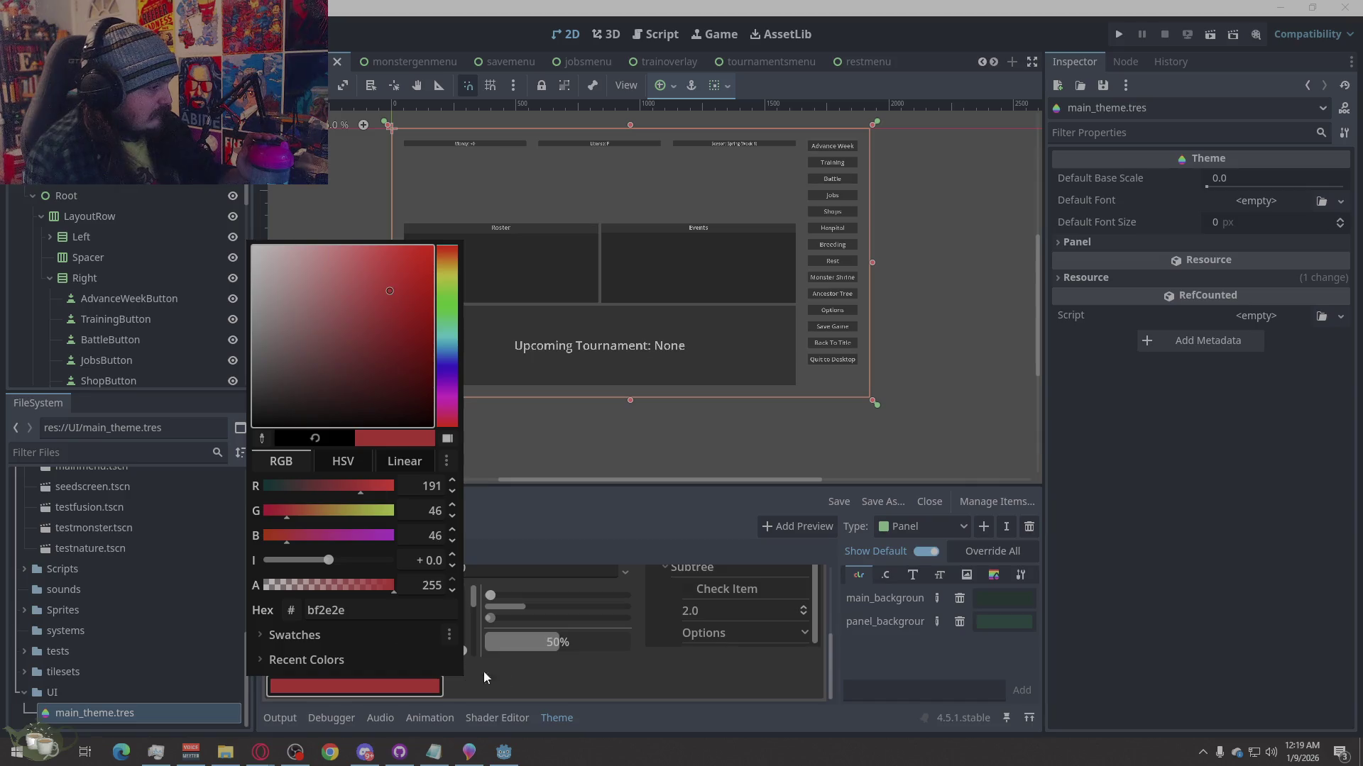
{"action": "left_click", "coordinate": [581, 678]}
{"action": "scroll", "coordinate": [580, 676], "scroll_direction": "up", "scroll_amount": 2}
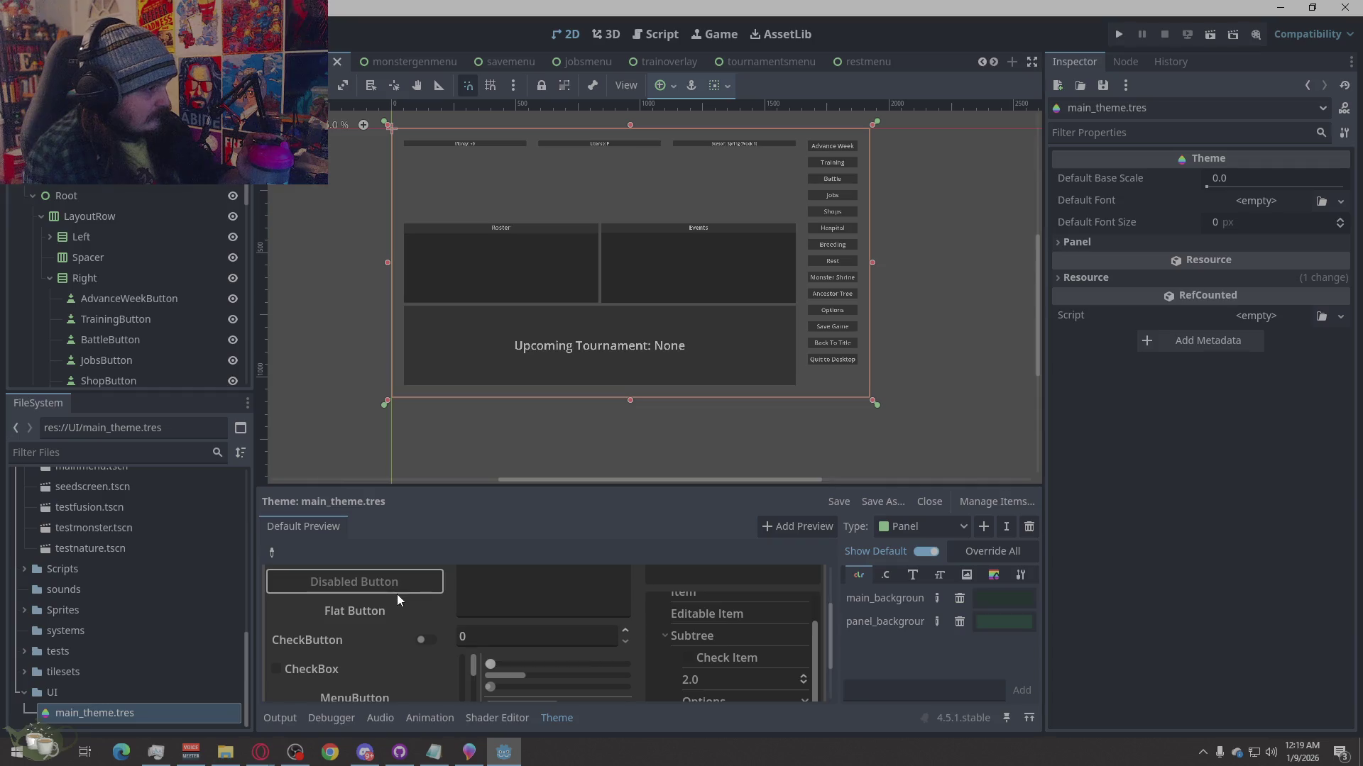
{"action": "left_click", "coordinate": [915, 421]}
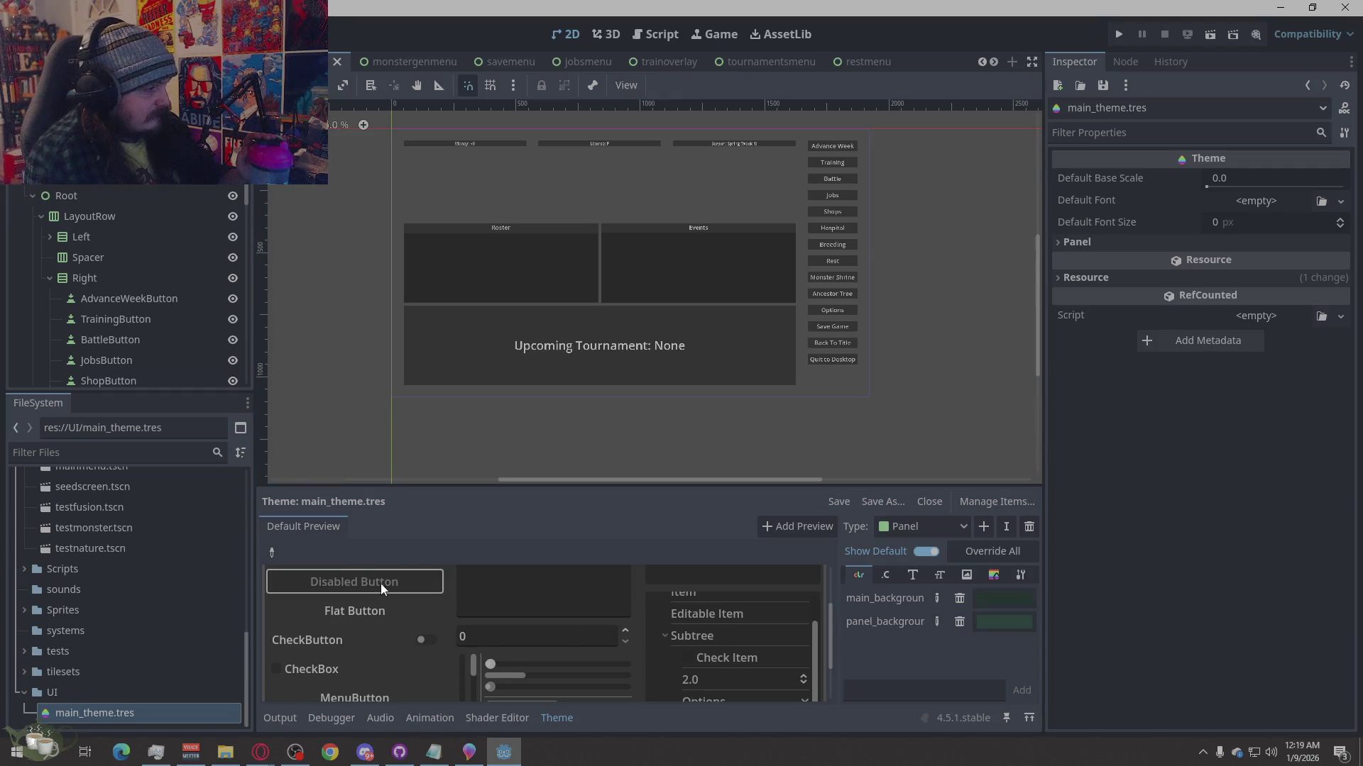
- Inspect the panel_background colour value in the theme editor
{"action": "scroll", "coordinate": [654, 624], "scroll_direction": "down", "scroll_amount": 2}
{"action": "left_click", "coordinate": [1007, 617]}
{"action": "left_click", "coordinate": [660, 678]}
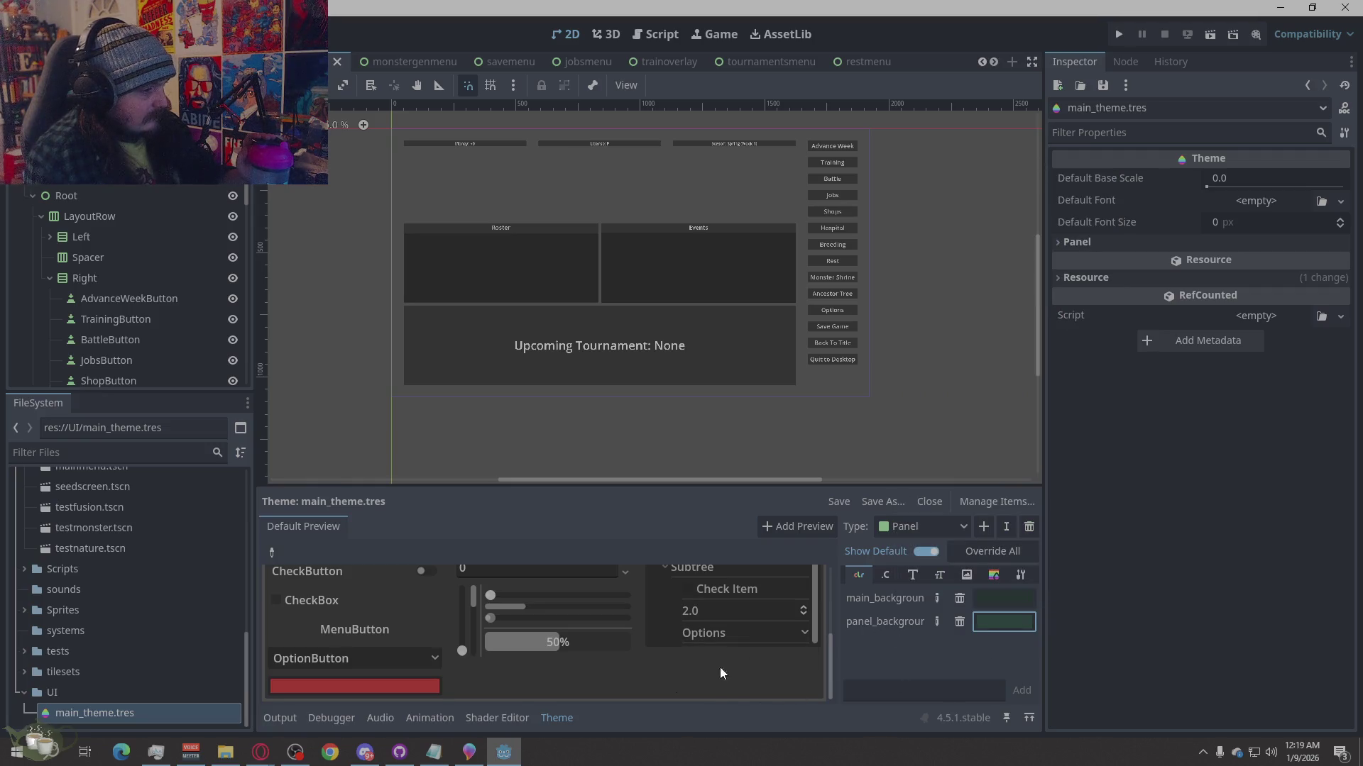
{"action": "left_click", "coordinate": [699, 684]}
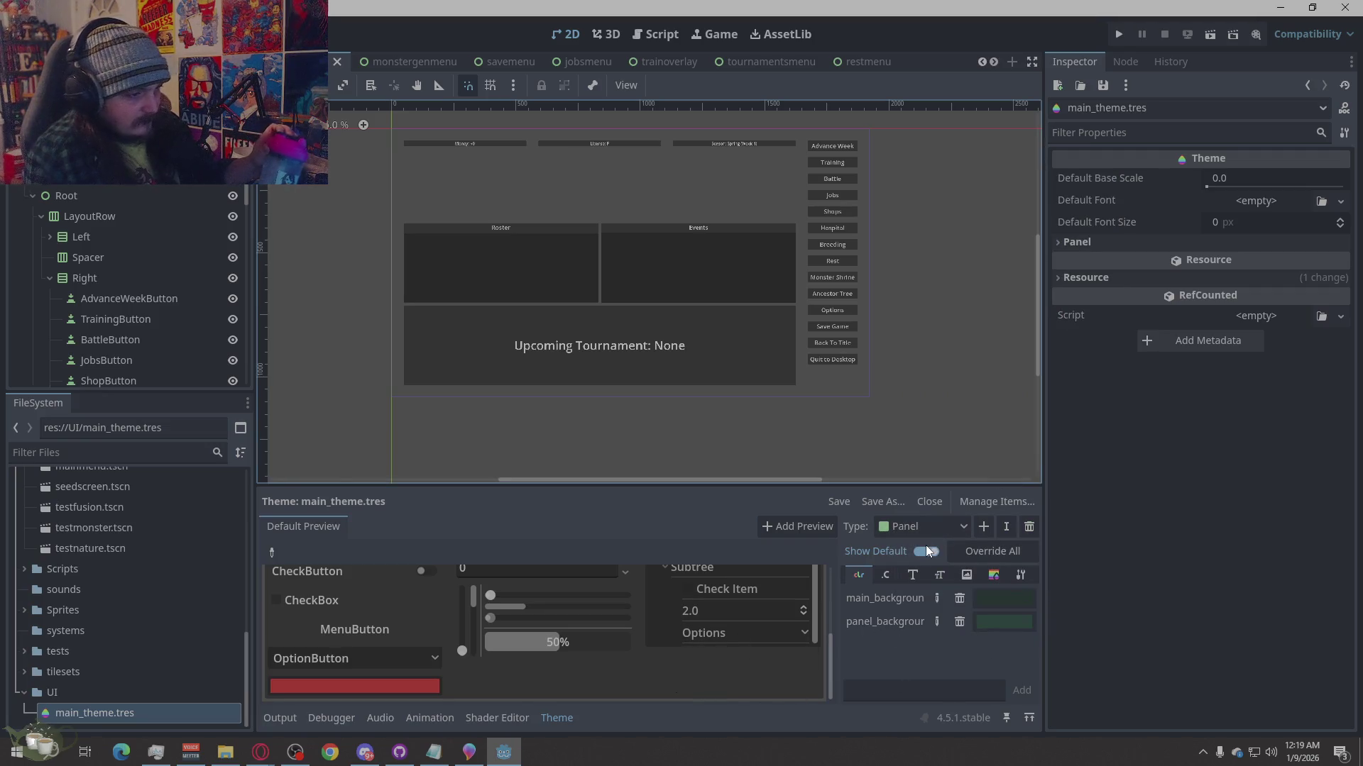
{"action": "scroll", "coordinate": [709, 666], "scroll_direction": "up", "scroll_amount": 3}
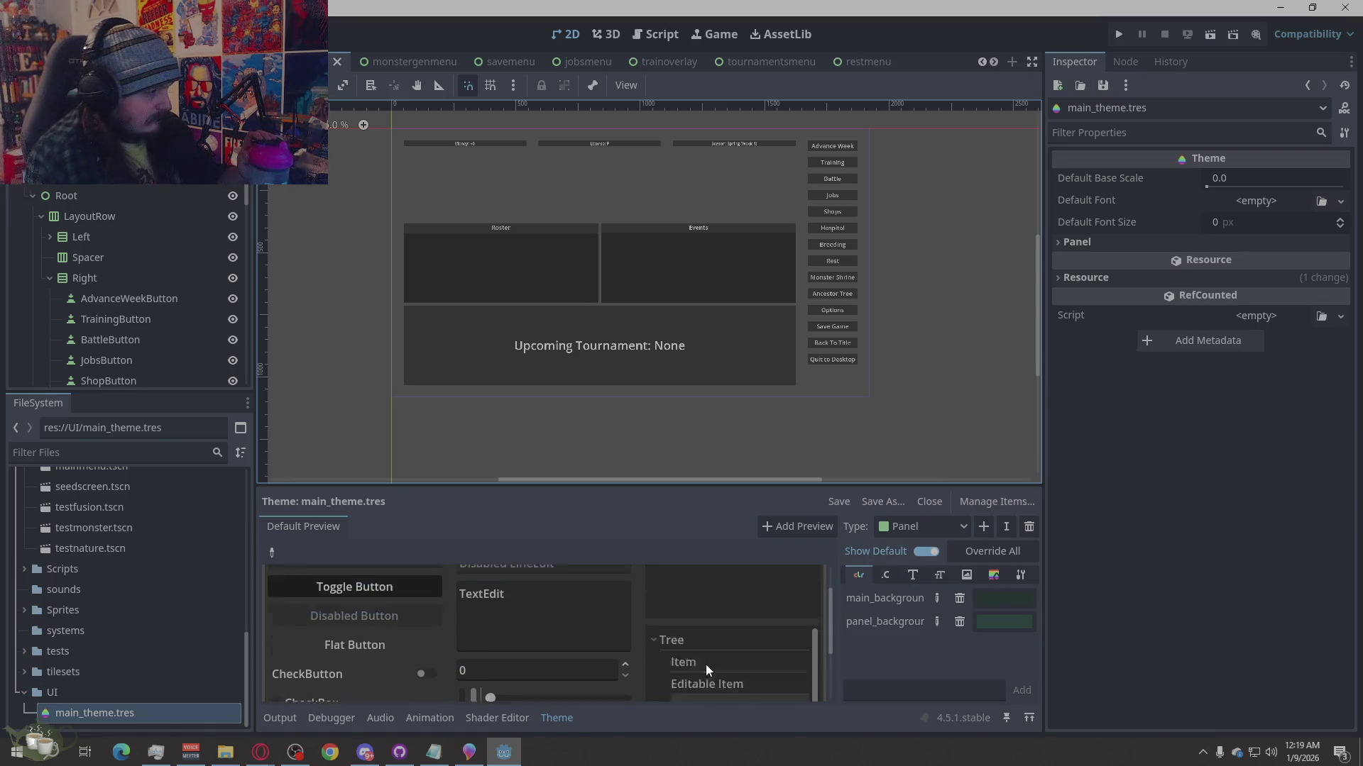
{"action": "scroll", "coordinate": [706, 664], "scroll_direction": "up", "scroll_amount": 2}
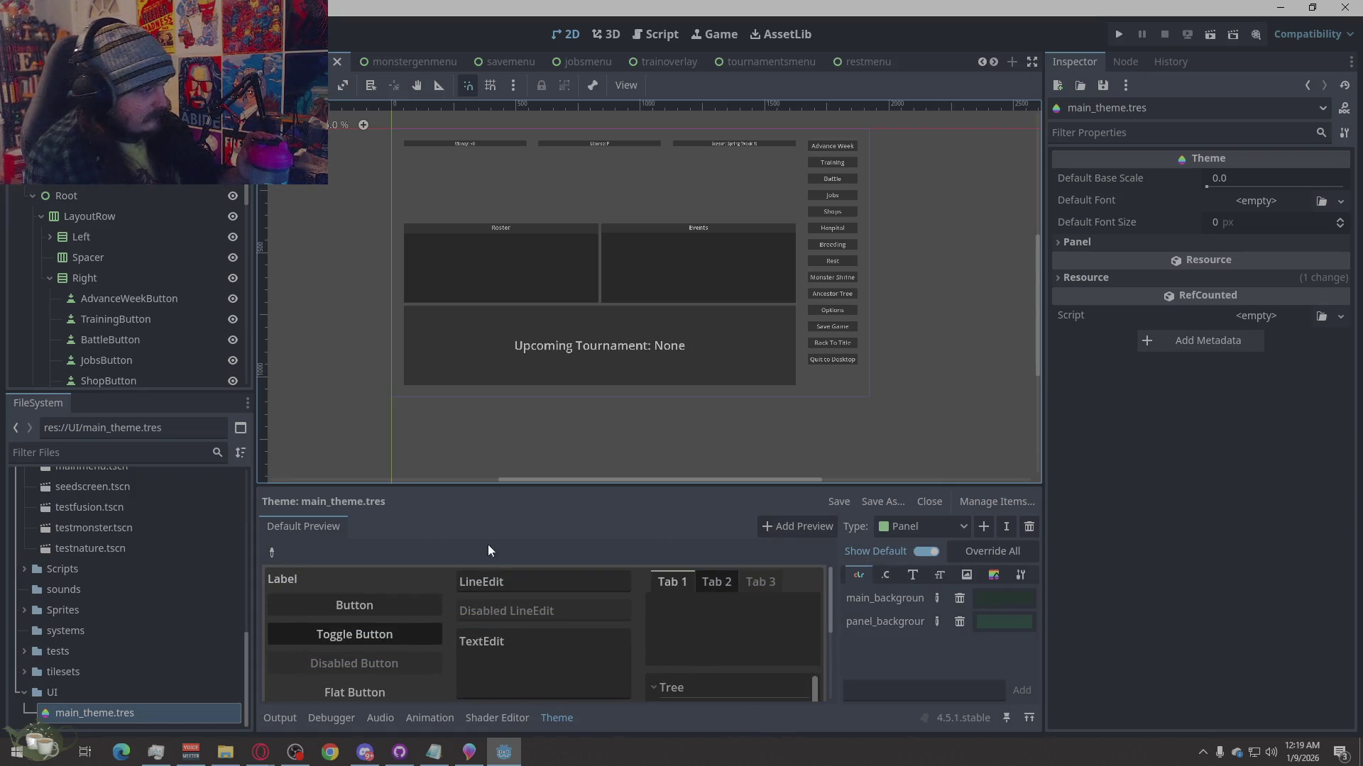
- Try out the LineEdit, Disabled LineEdit and colour controls in the Default Preview
{"action": "left_click", "coordinate": [535, 589]}
{"action": "left_click", "coordinate": [631, 606]}
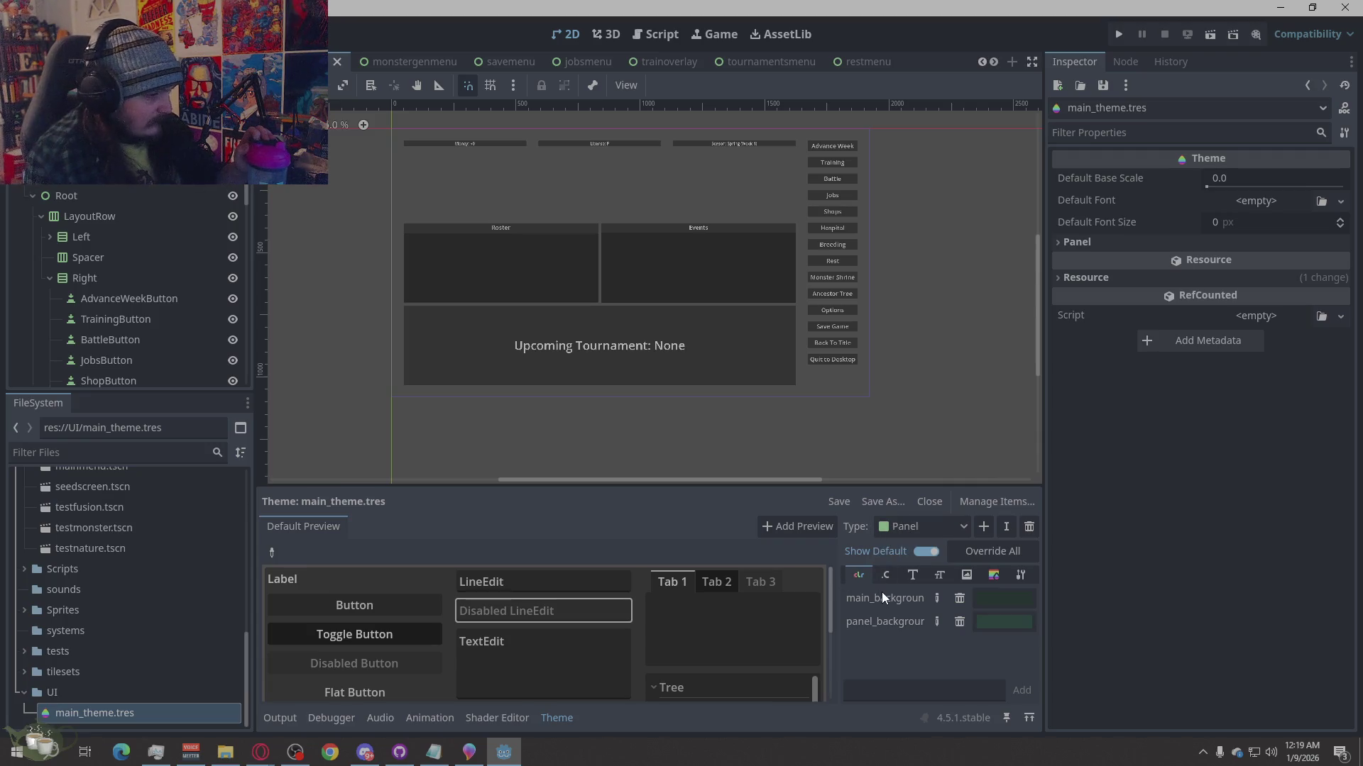
{"action": "scroll", "coordinate": [432, 658], "scroll_direction": "down", "scroll_amount": 5}
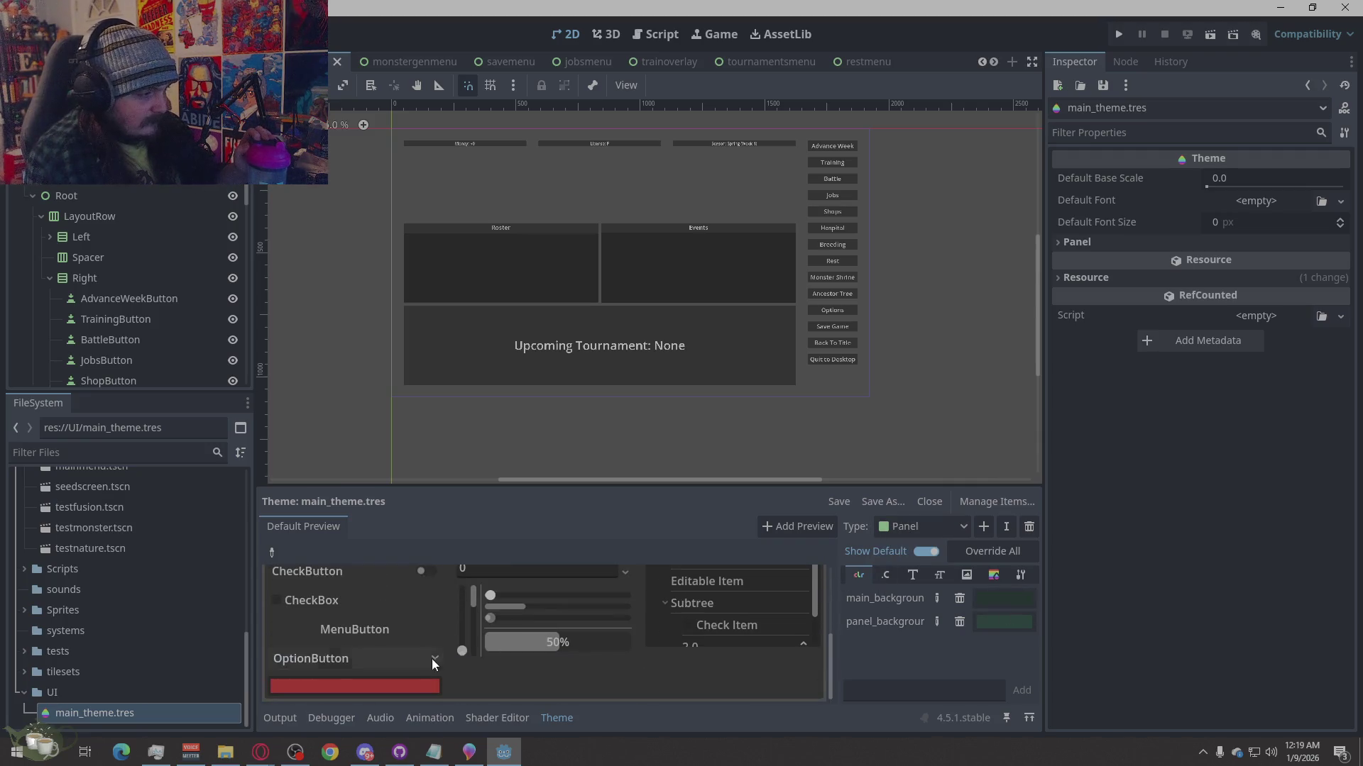
{"action": "left_click", "coordinate": [406, 692]}
{"action": "left_click", "coordinate": [408, 687]}
{"action": "left_click", "coordinate": [990, 552]}
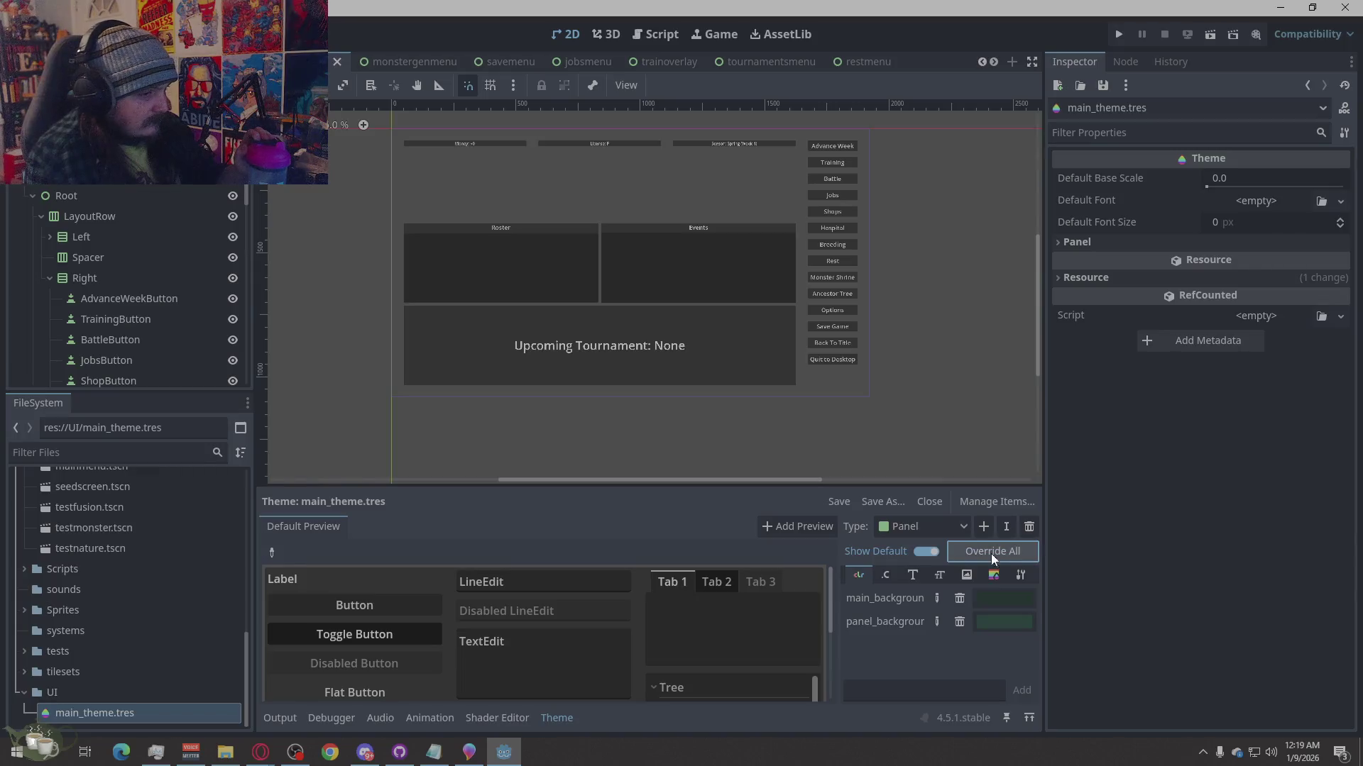
{"action": "scroll", "coordinate": [636, 590], "scroll_direction": "down", "scroll_amount": 5}
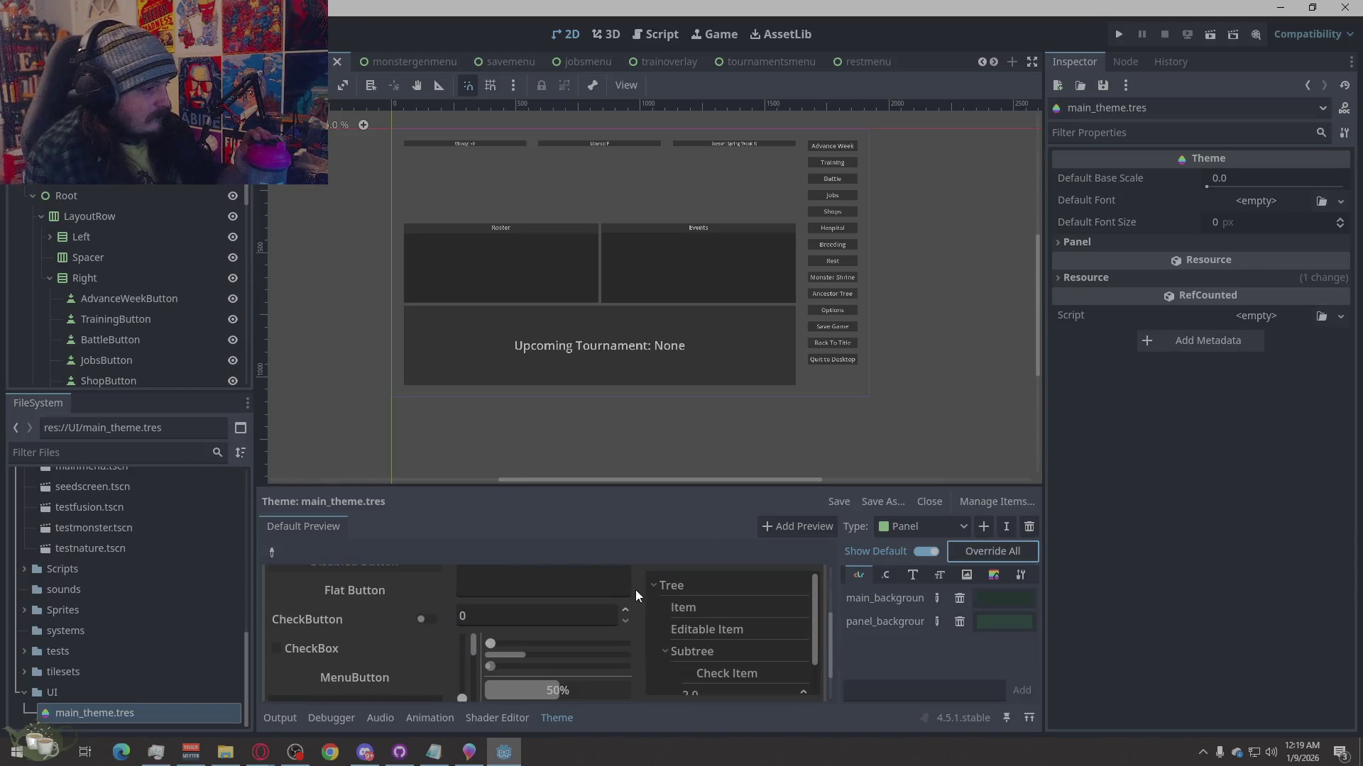
{"action": "scroll", "coordinate": [628, 602], "scroll_direction": "up", "scroll_amount": 5}
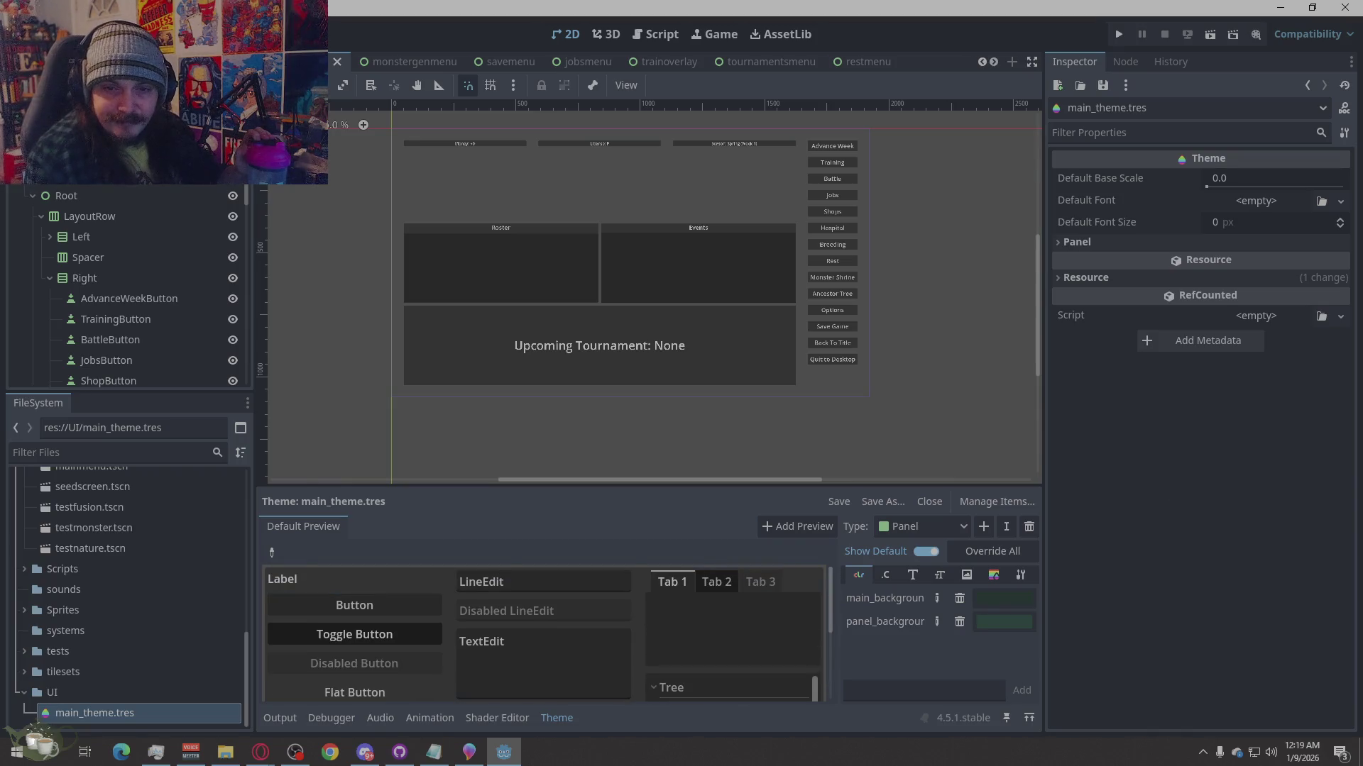
{"action": "key", "text": "alt+Tab"}
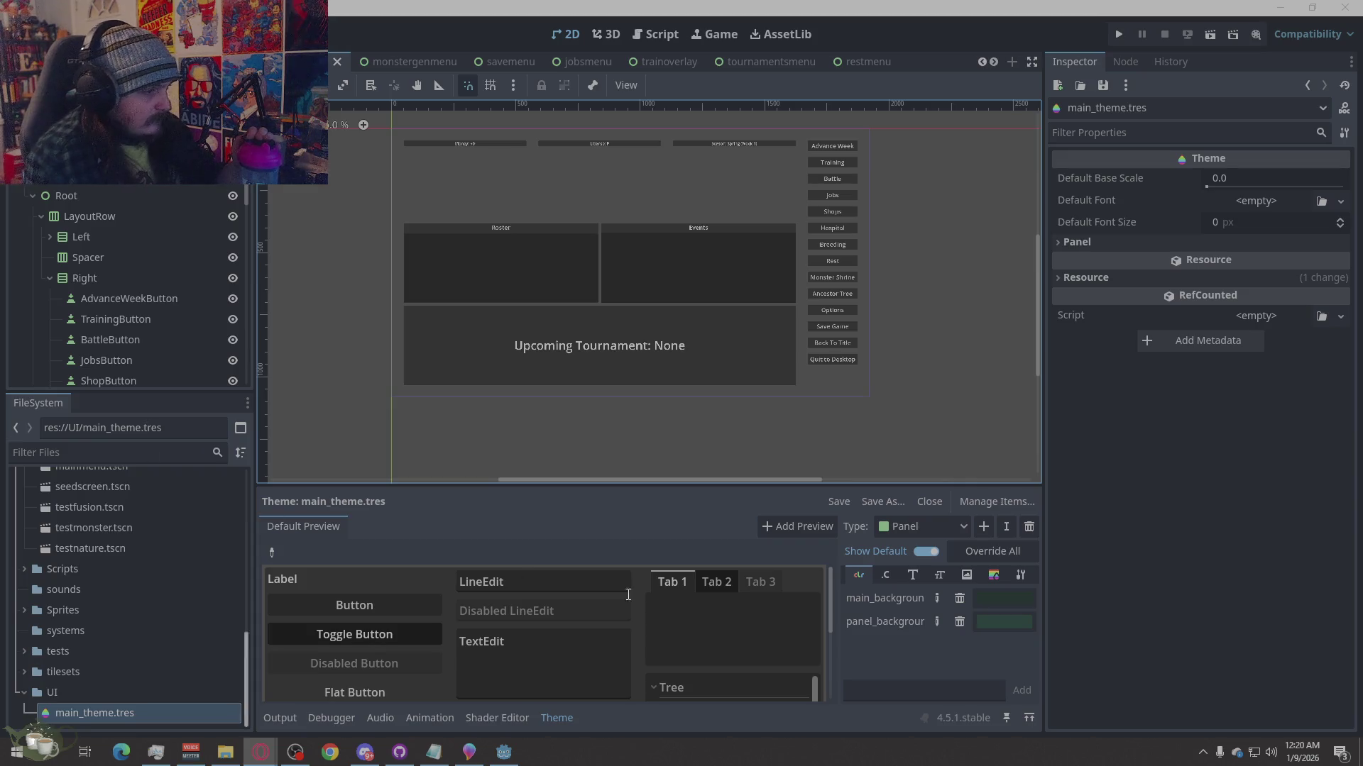
- Remove all stylebox items from the Panel type, then reopen Manage Theme Items to verify
{"action": "left_click", "coordinate": [999, 499]}
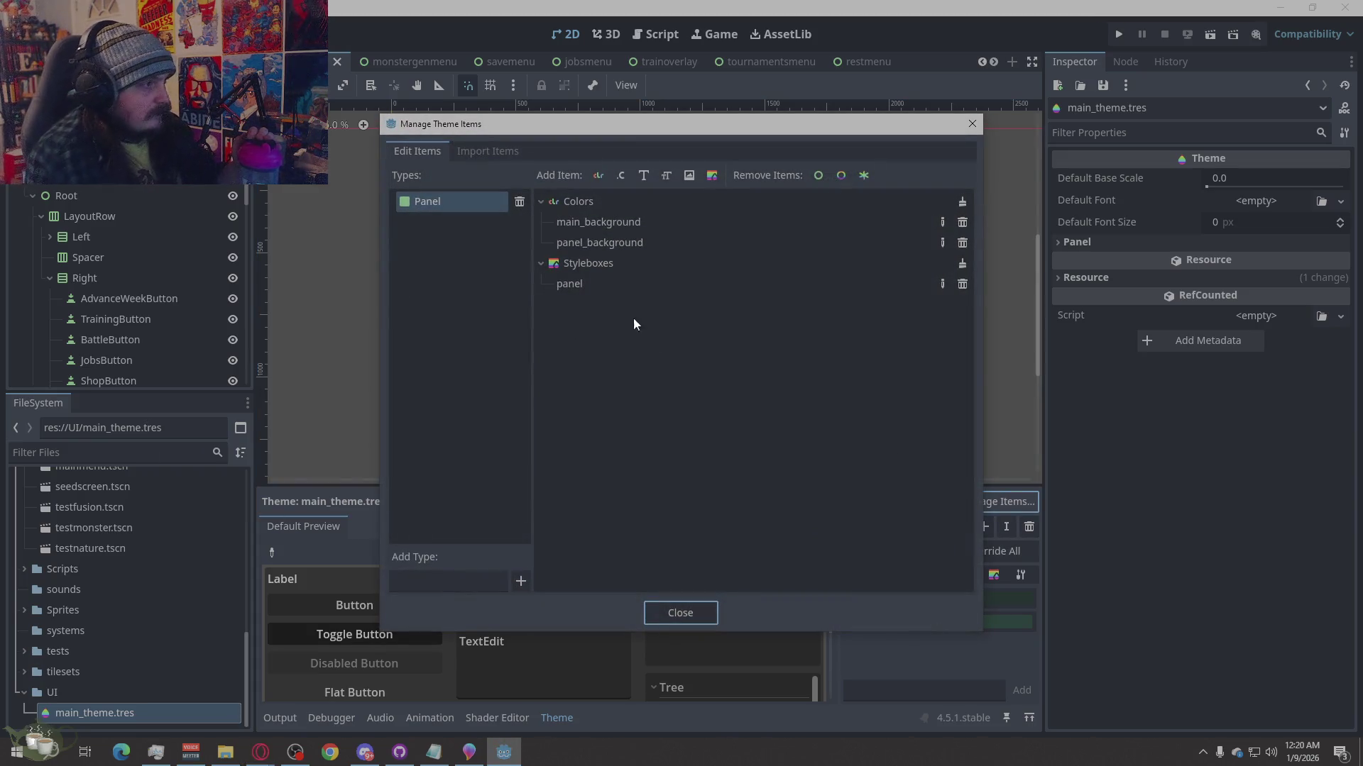
{"action": "left_click", "coordinate": [648, 290]}
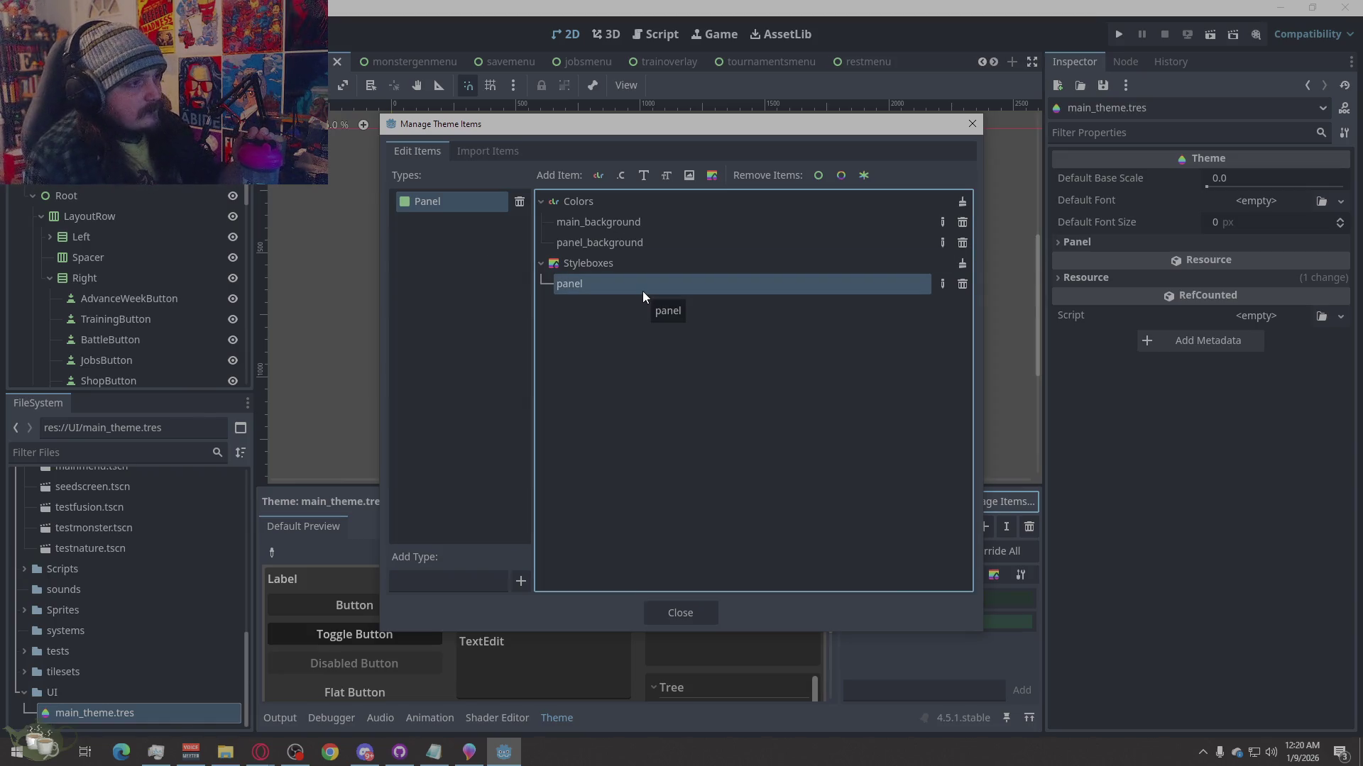
{"action": "left_click", "coordinate": [652, 258]}
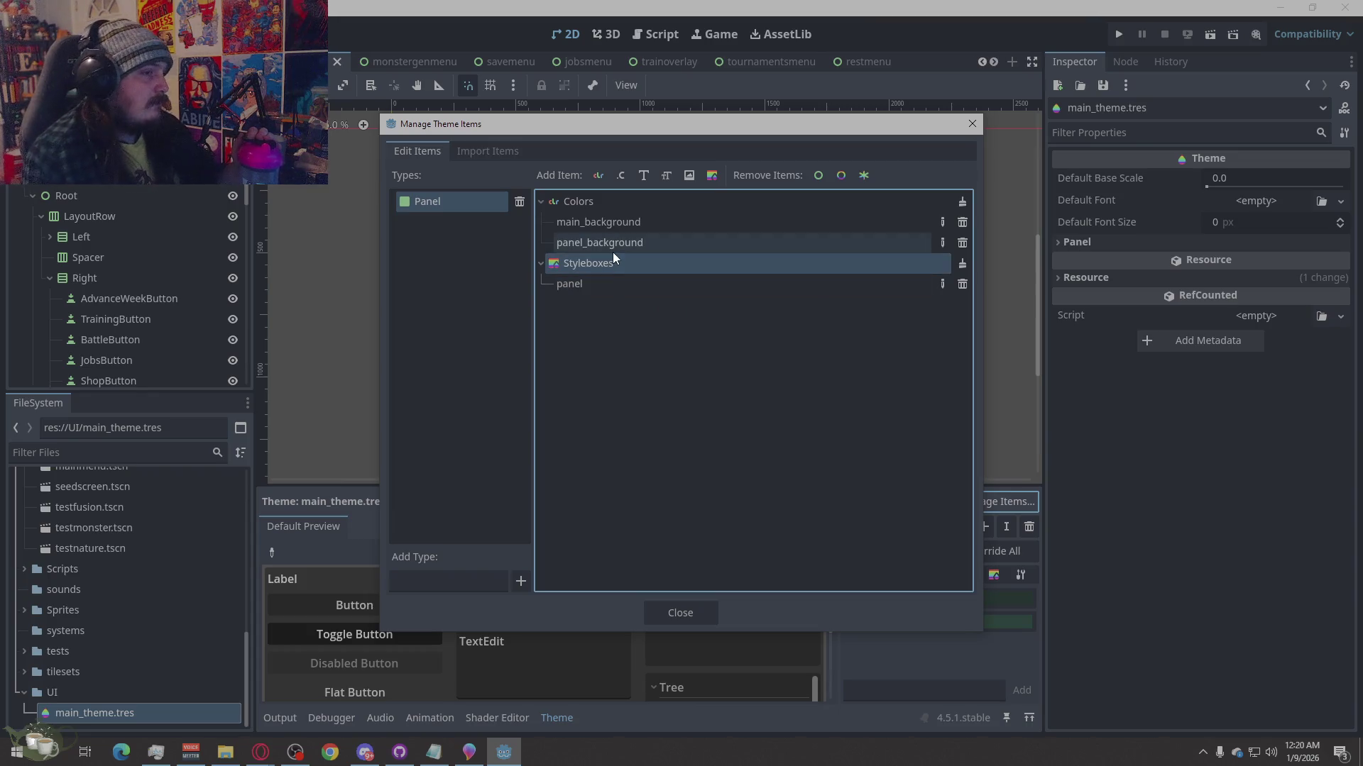
{"action": "left_click", "coordinate": [962, 264]}
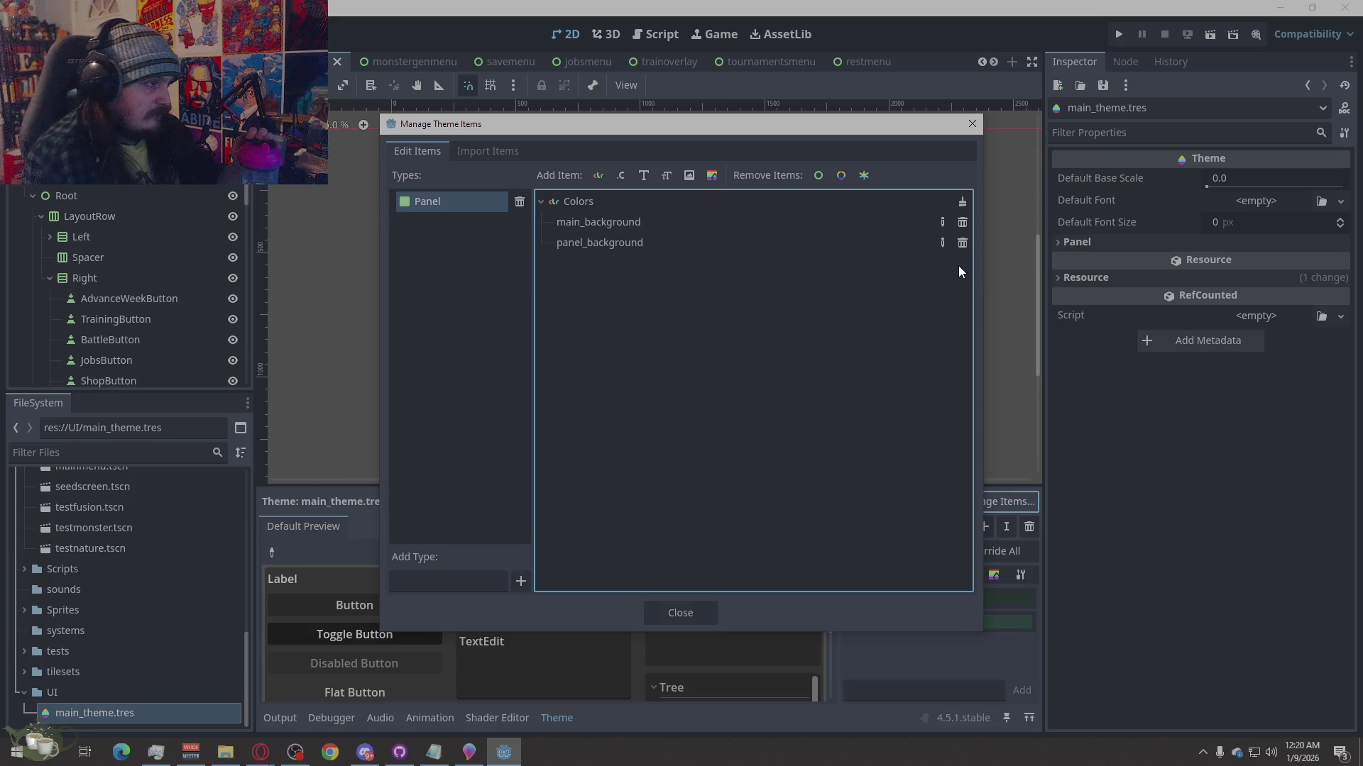
{"action": "left_click", "coordinate": [973, 121]}
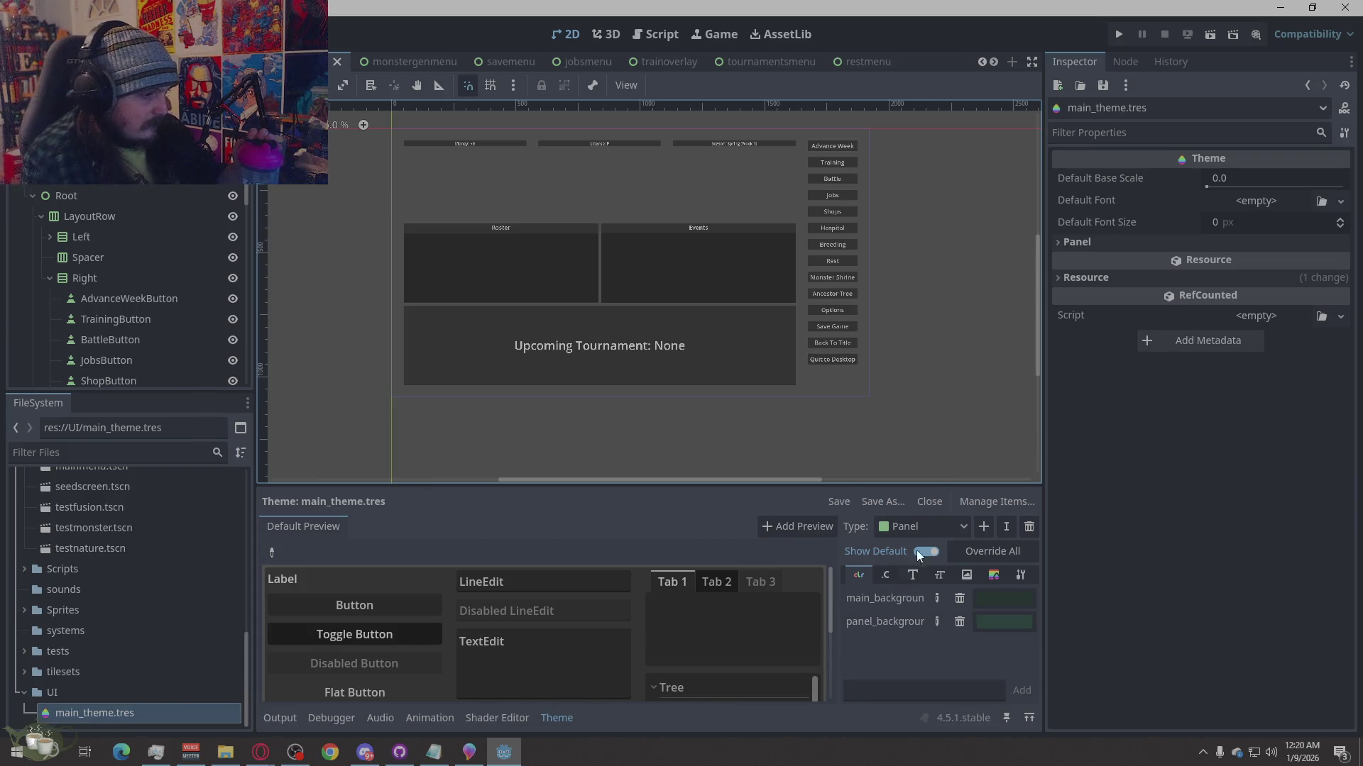
{"action": "left_click", "coordinate": [994, 496]}
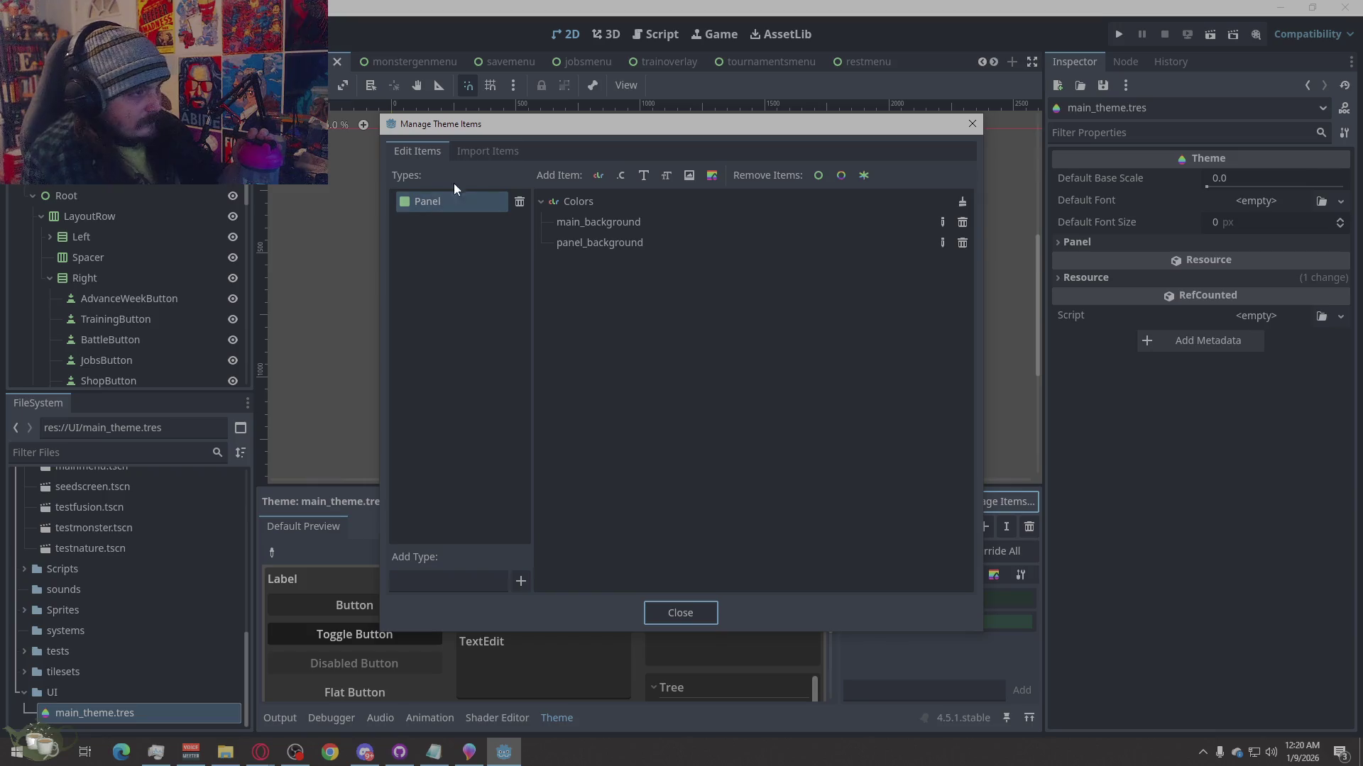
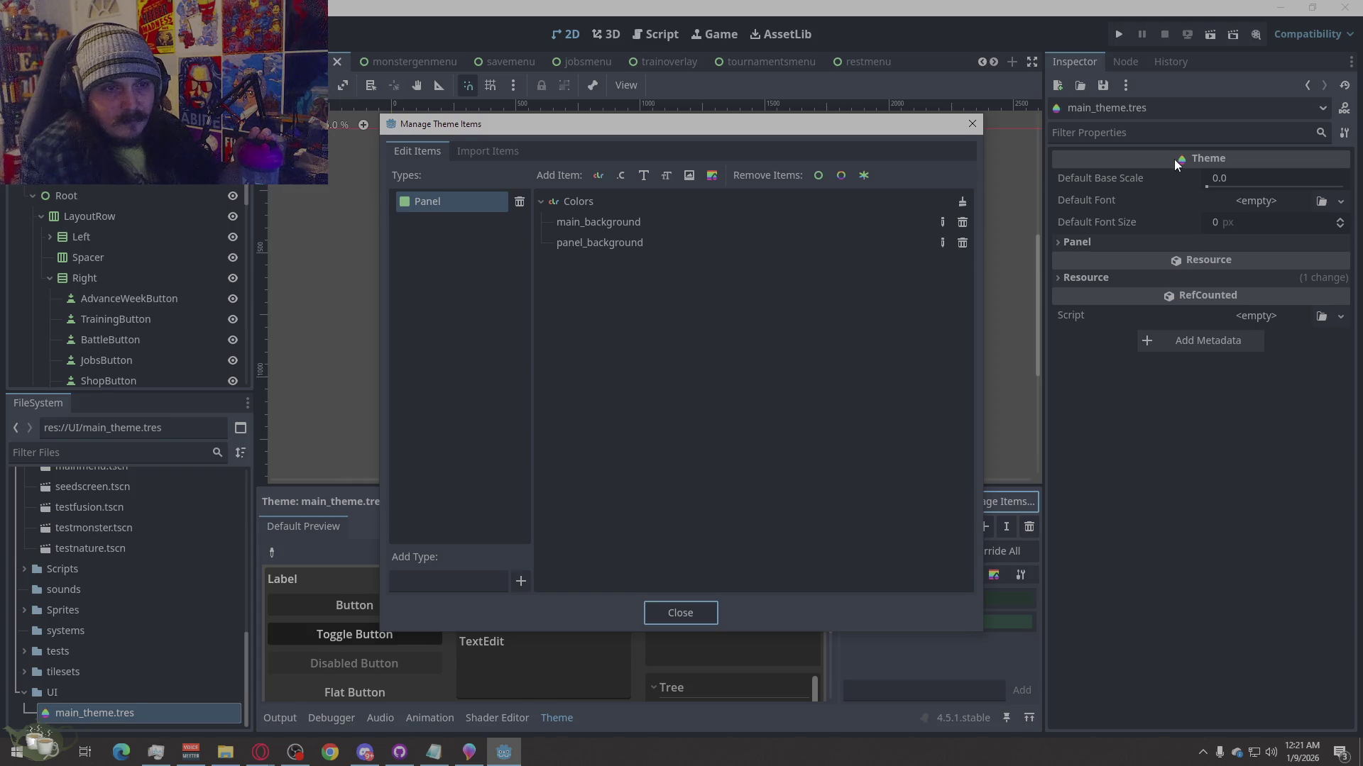
- Delete the Panel type's main_background and panel_background colour items
{"action": "key", "text": "alt+Tab"}
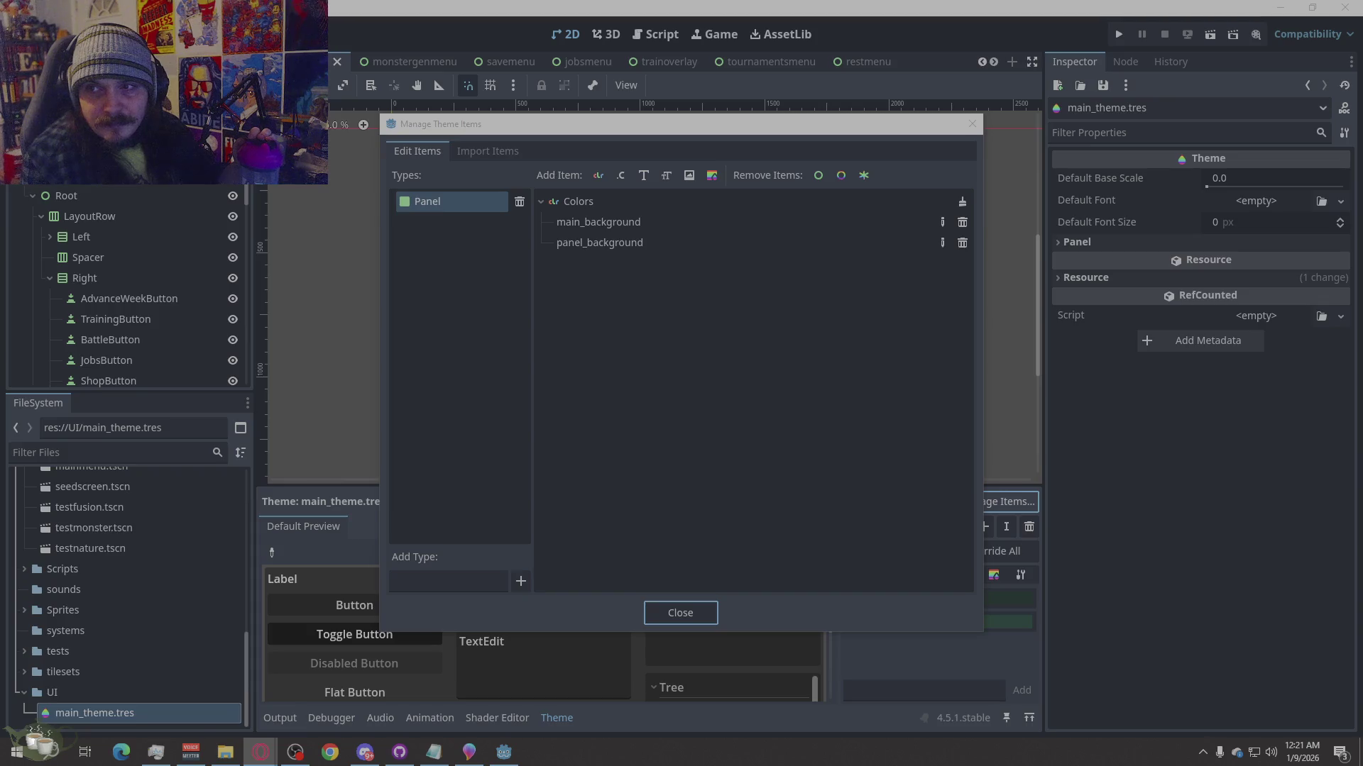
{"action": "key", "text": "alt+Tab"}
{"action": "key", "text": "alt+Tab"}
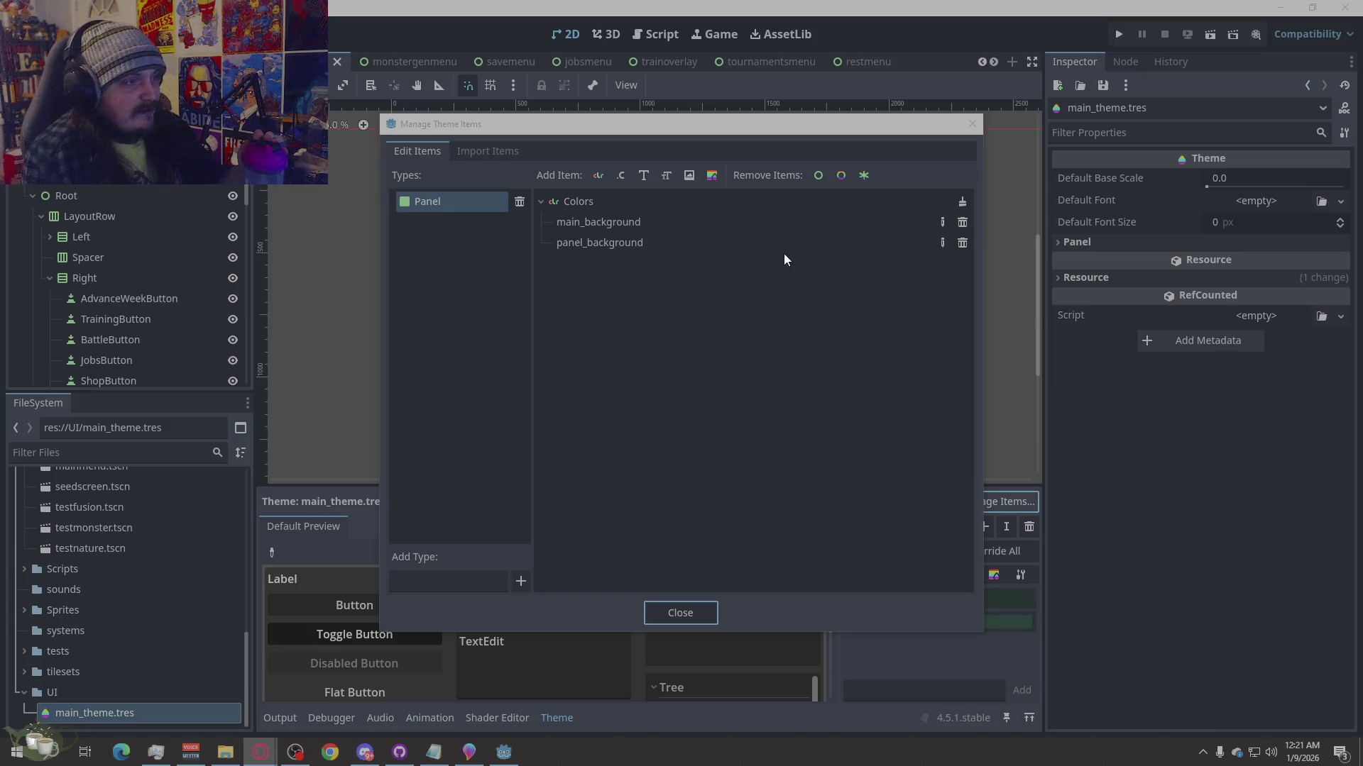
{"action": "left_click", "coordinate": [826, 231]}
{"action": "left_click", "coordinate": [663, 243]}
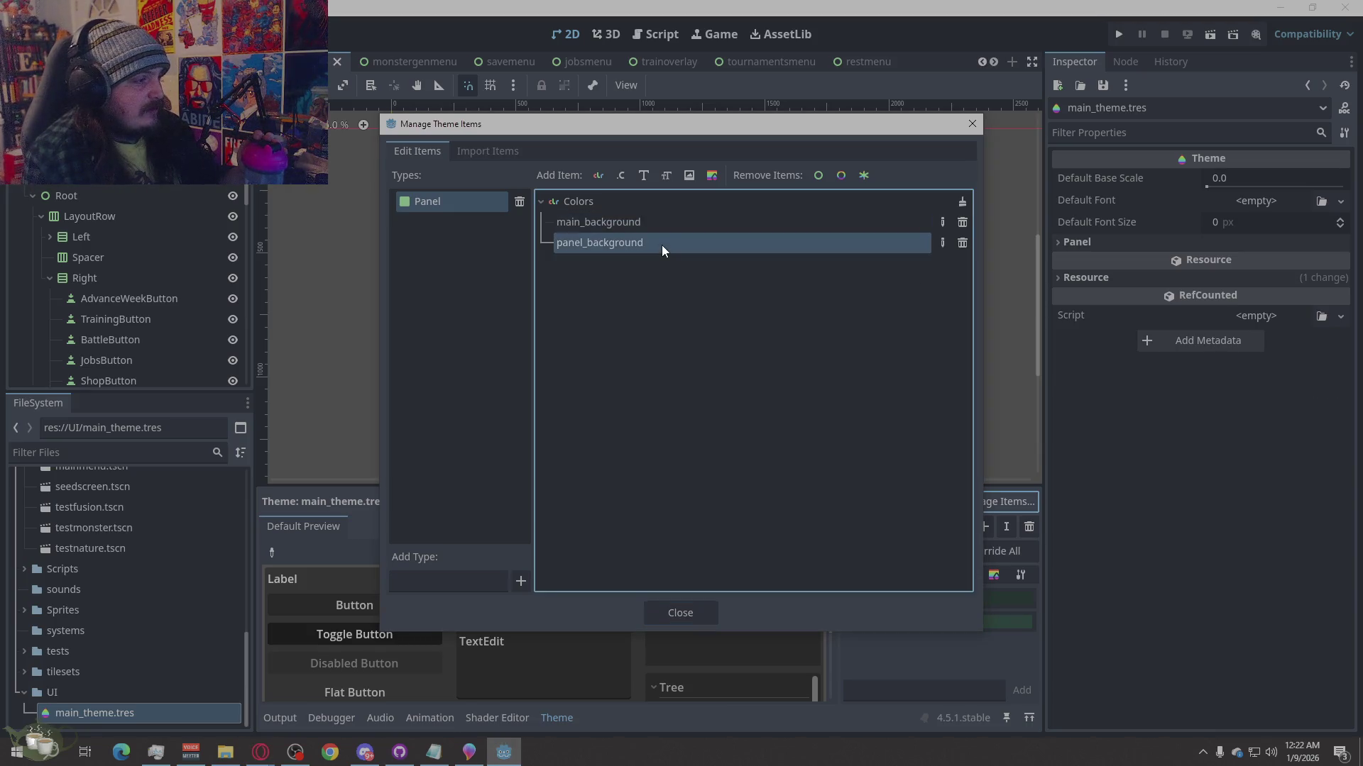
{"action": "left_click_drag", "start_coordinate": [702, 133], "coordinate": [802, 90]}
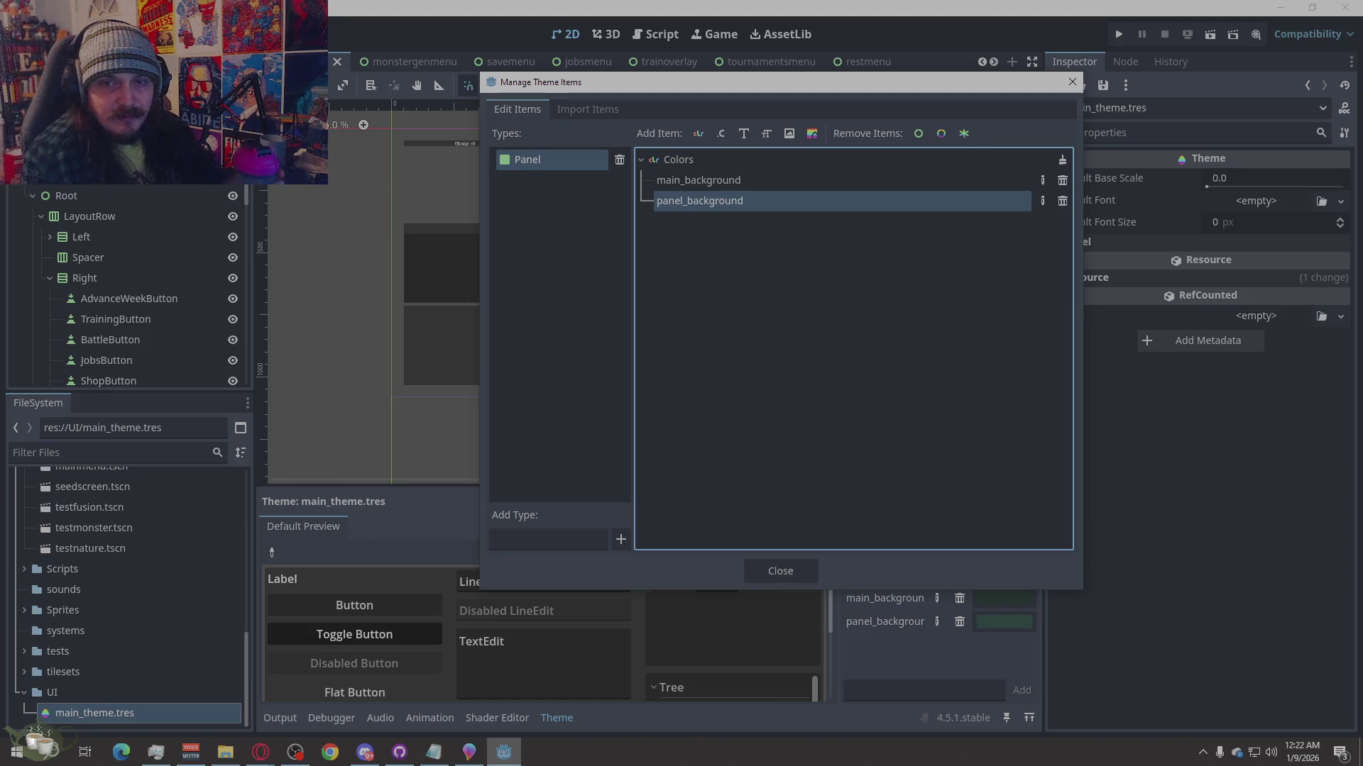
{"action": "left_click", "coordinate": [730, 187]}
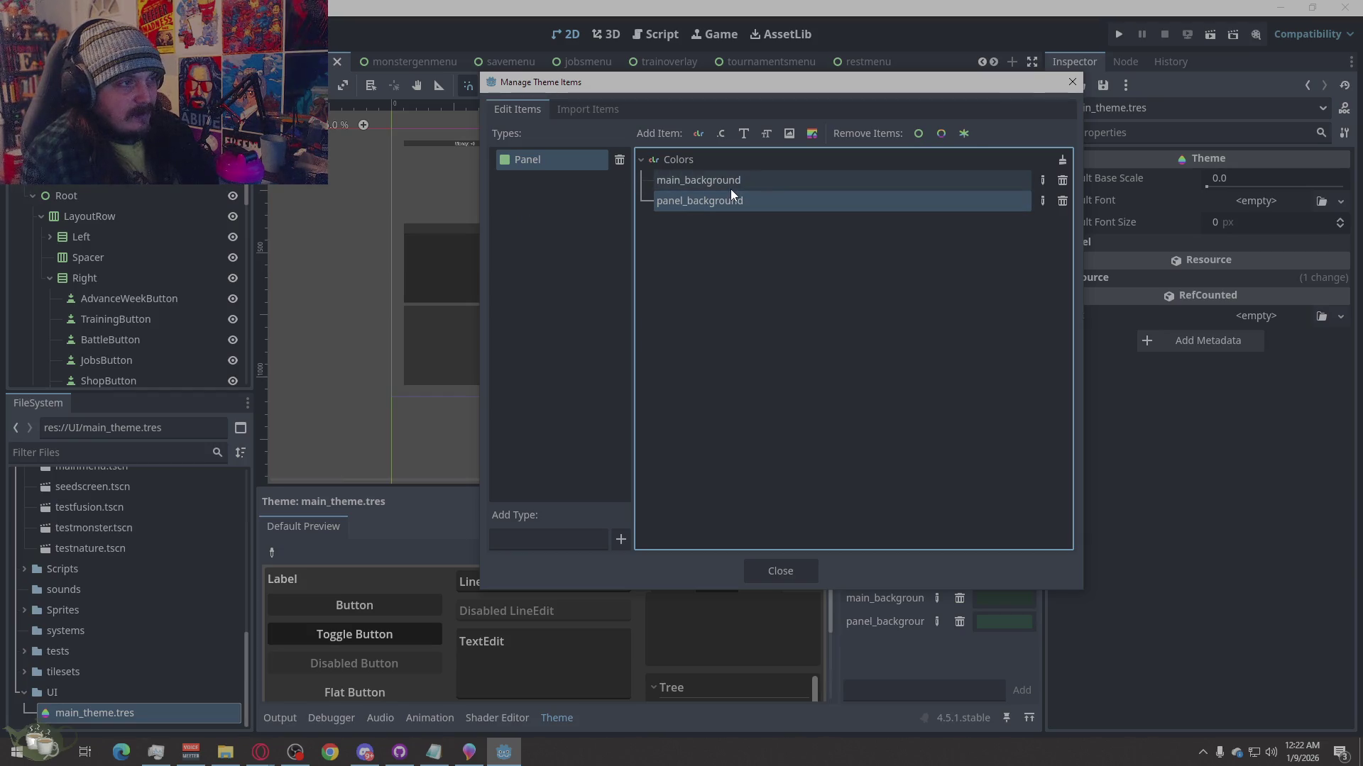
{"action": "left_click", "coordinate": [1063, 181]}
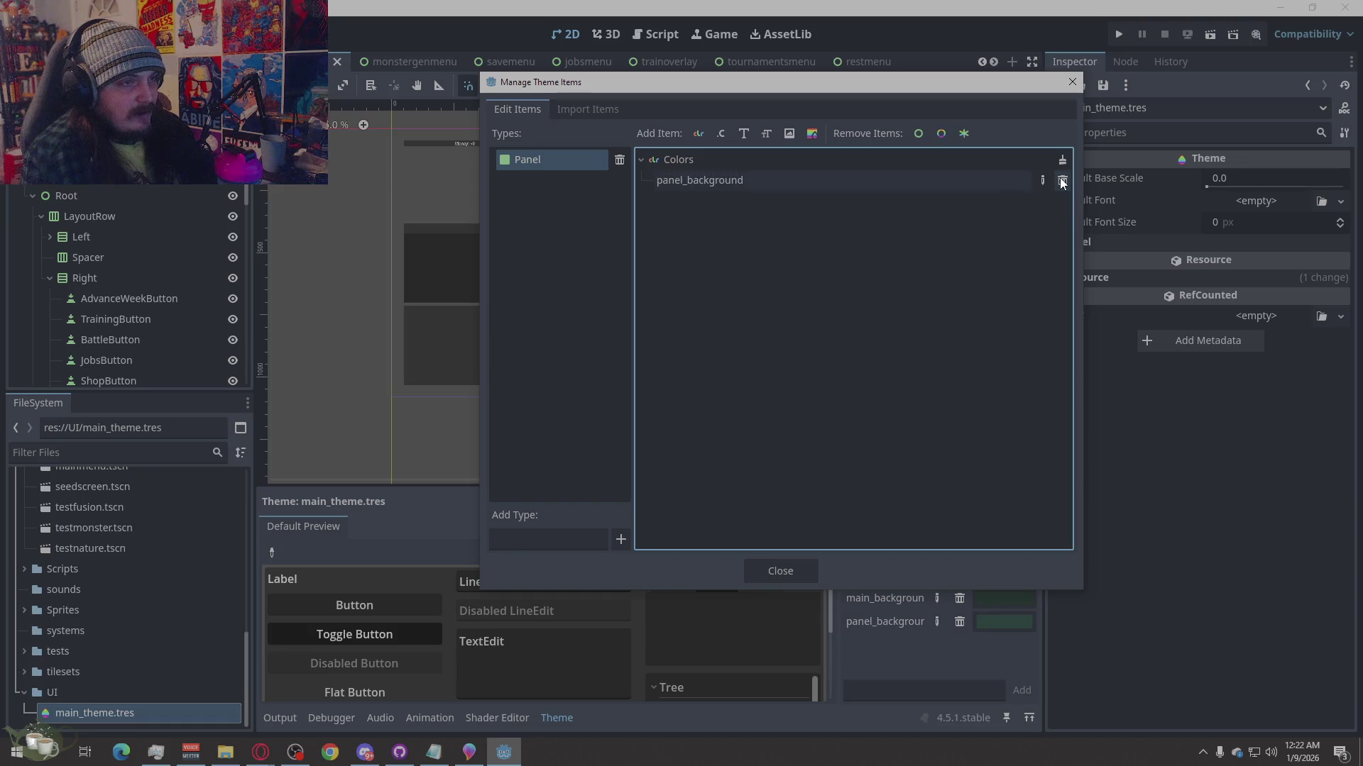
{"action": "left_click", "coordinate": [1063, 181]}
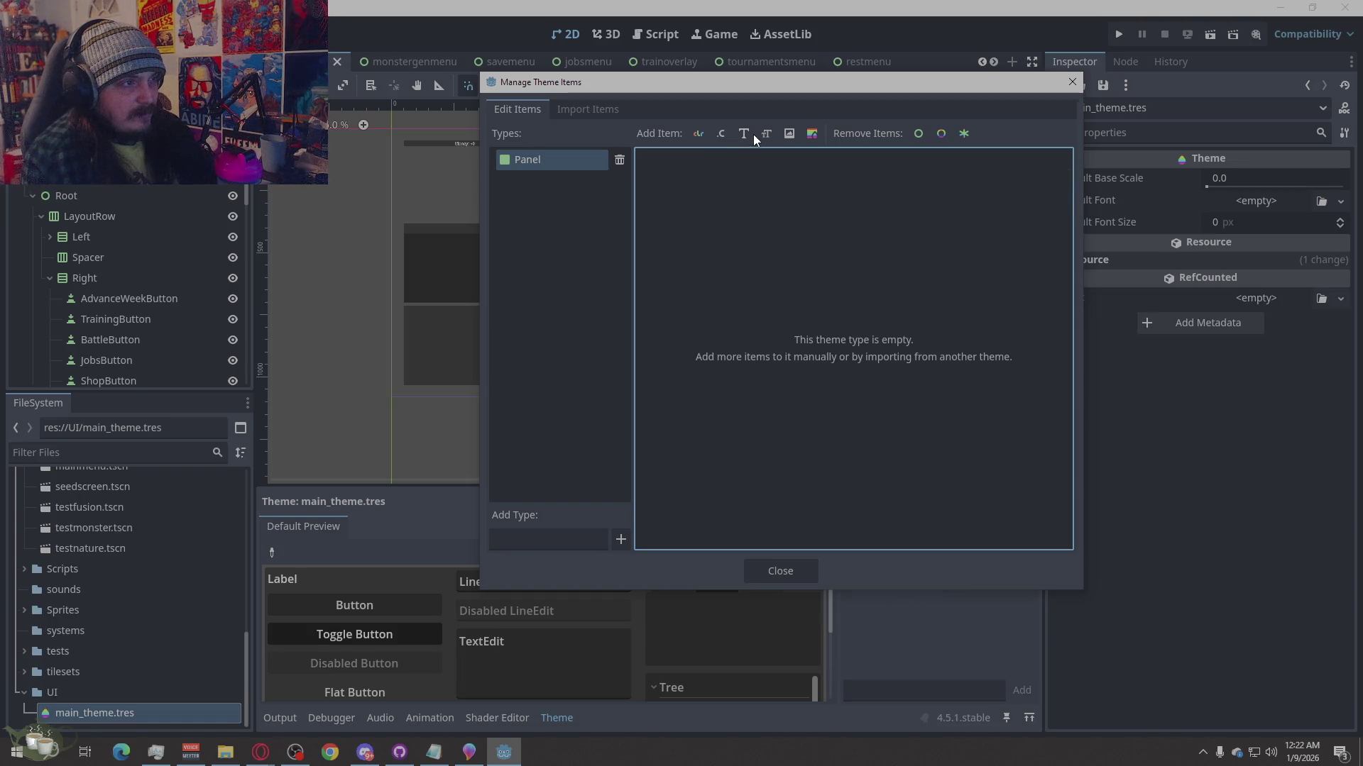
- Add a new panel_background colour item to Panel and close the items manager
{"action": "left_click", "coordinate": [698, 135]}
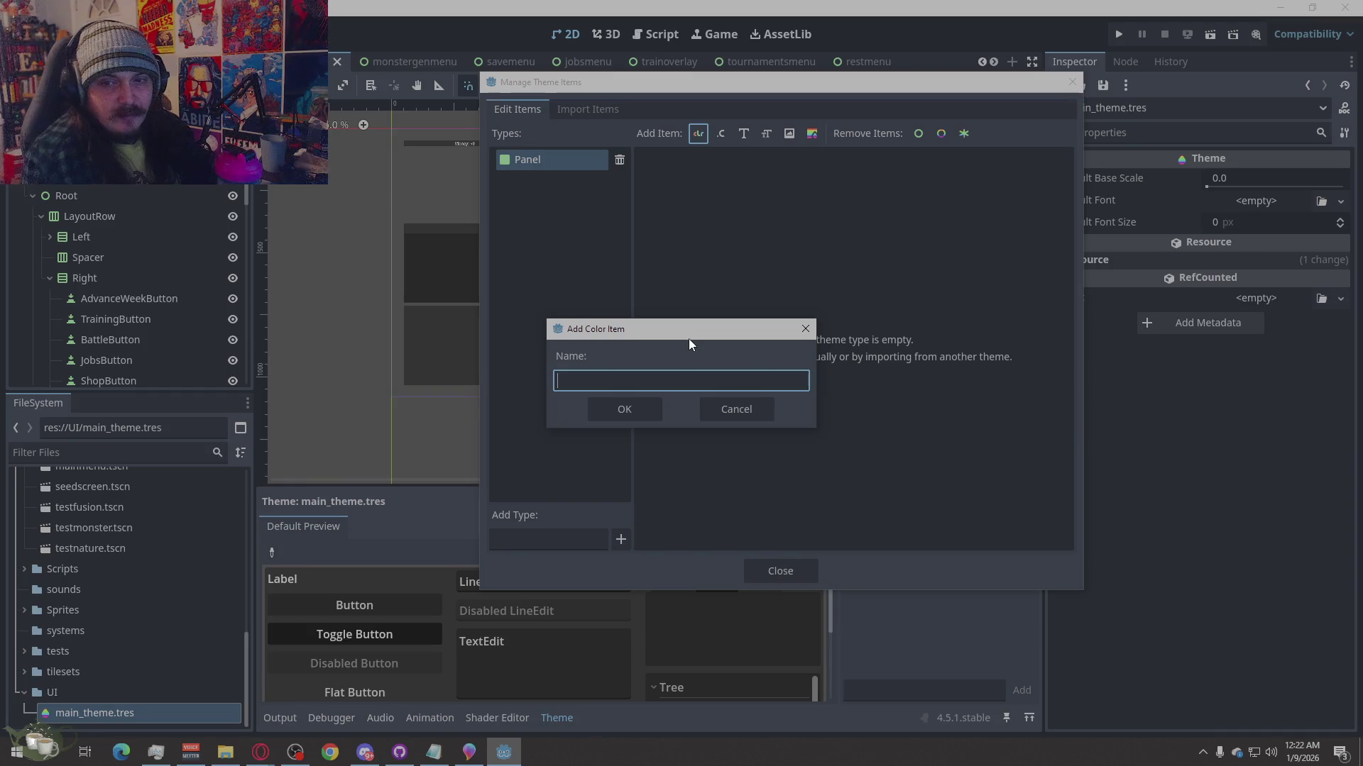
{"action": "type", "text": "panel background"}
{"action": "left_click", "coordinate": [607, 401]}
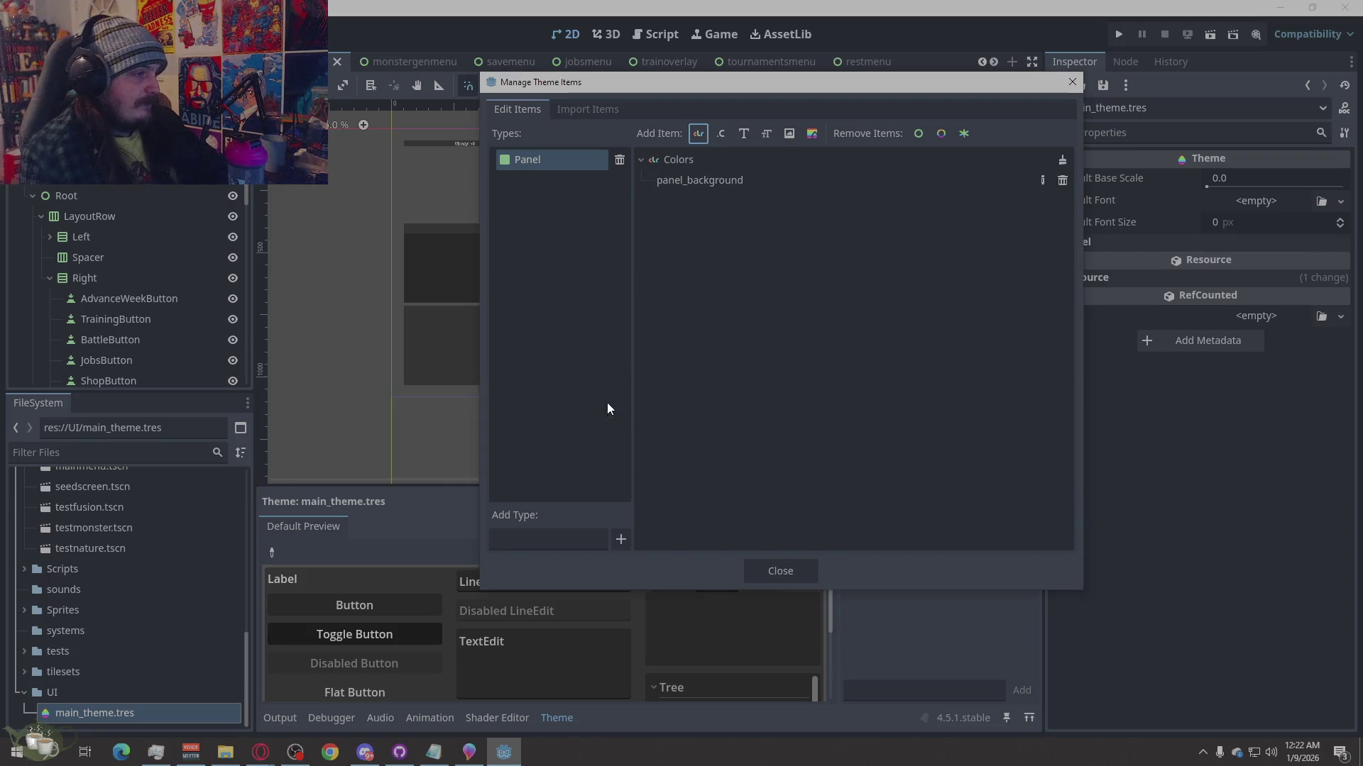
{"action": "left_click", "coordinate": [1007, 604]}
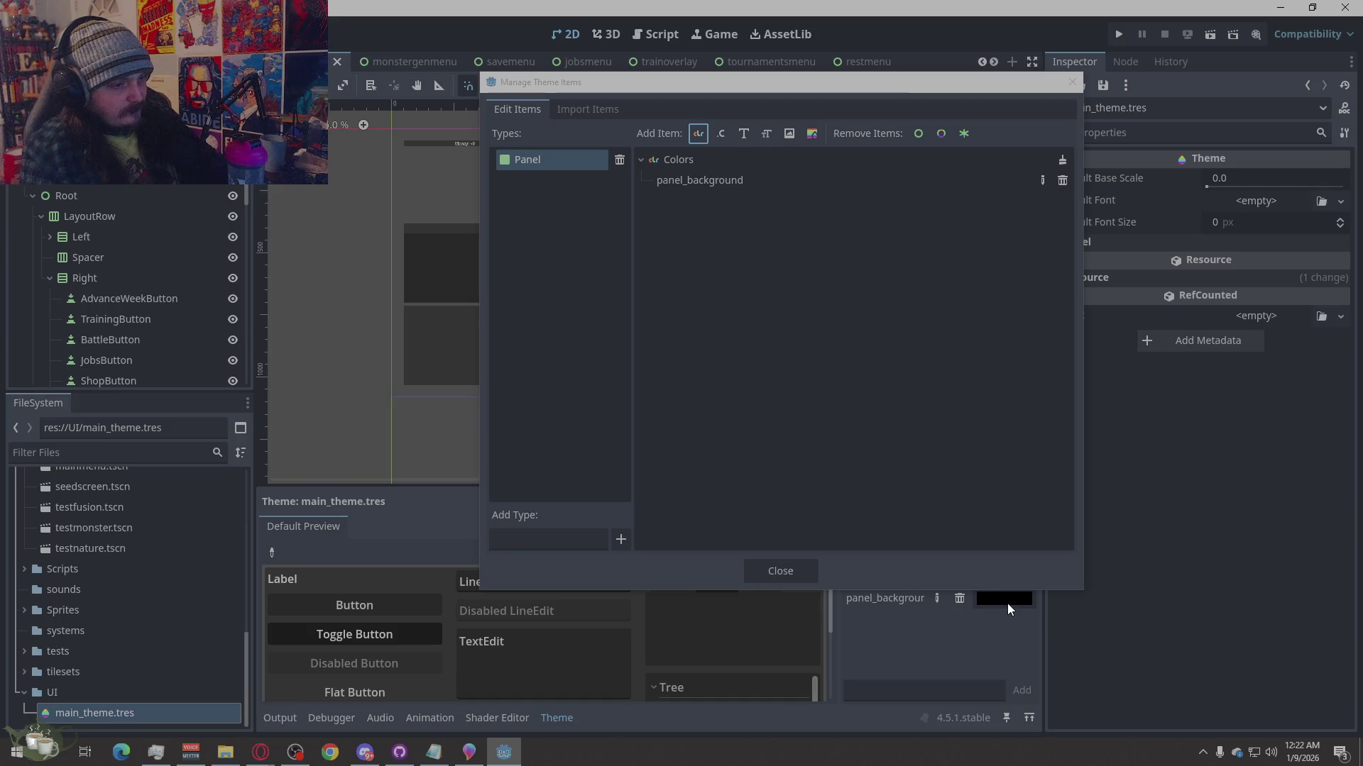
{"action": "left_click", "coordinate": [1078, 83]}
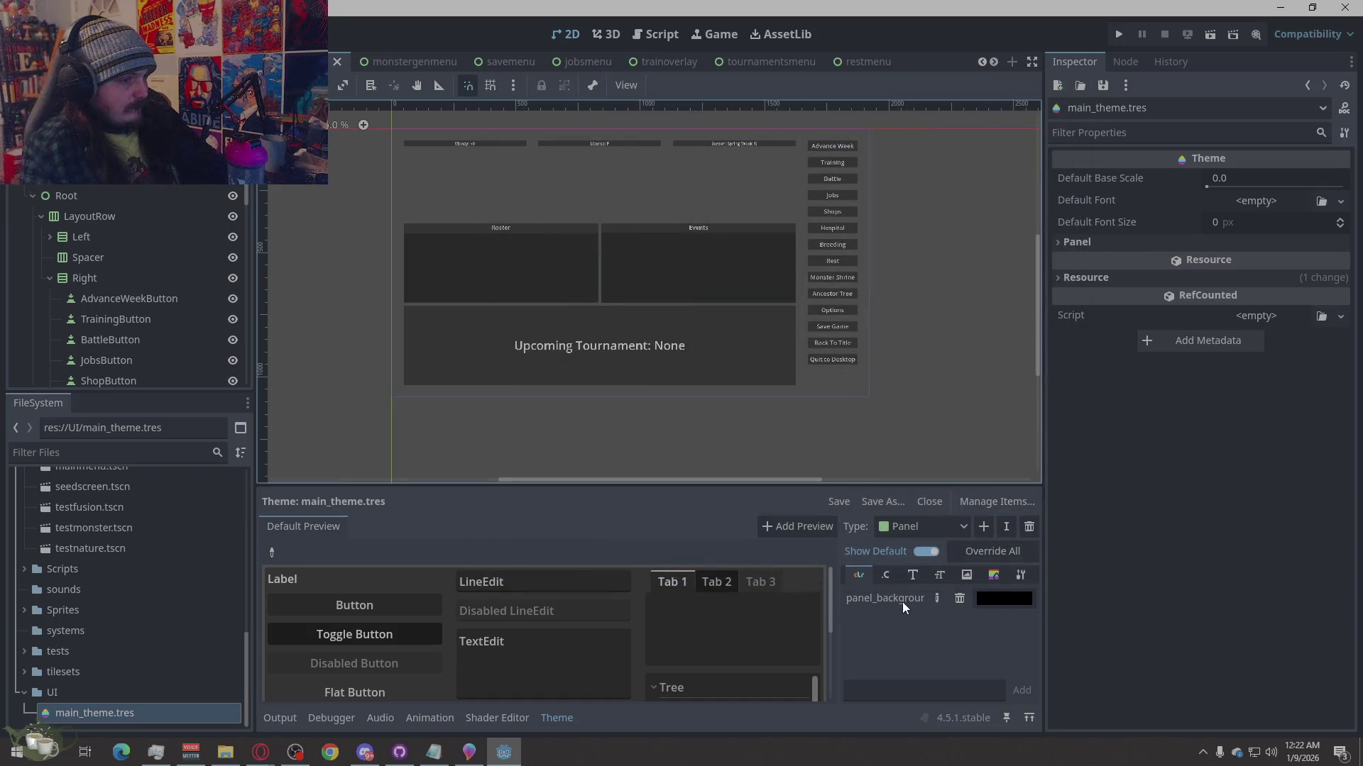
- Set the panel_background colour swatch to dark green hex 263F38
{"action": "scroll", "coordinate": [765, 637], "scroll_direction": "down", "scroll_amount": 1}
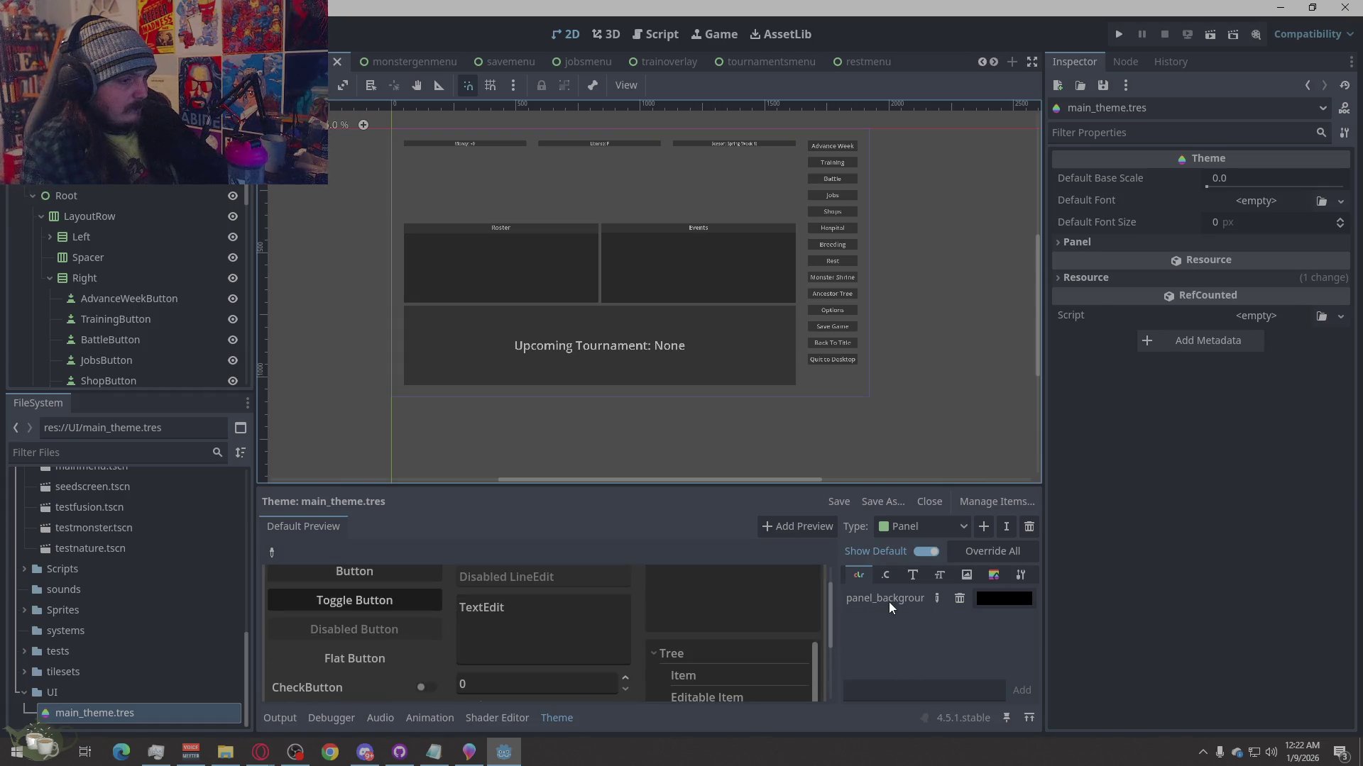
{"action": "left_click", "coordinate": [1027, 603]}
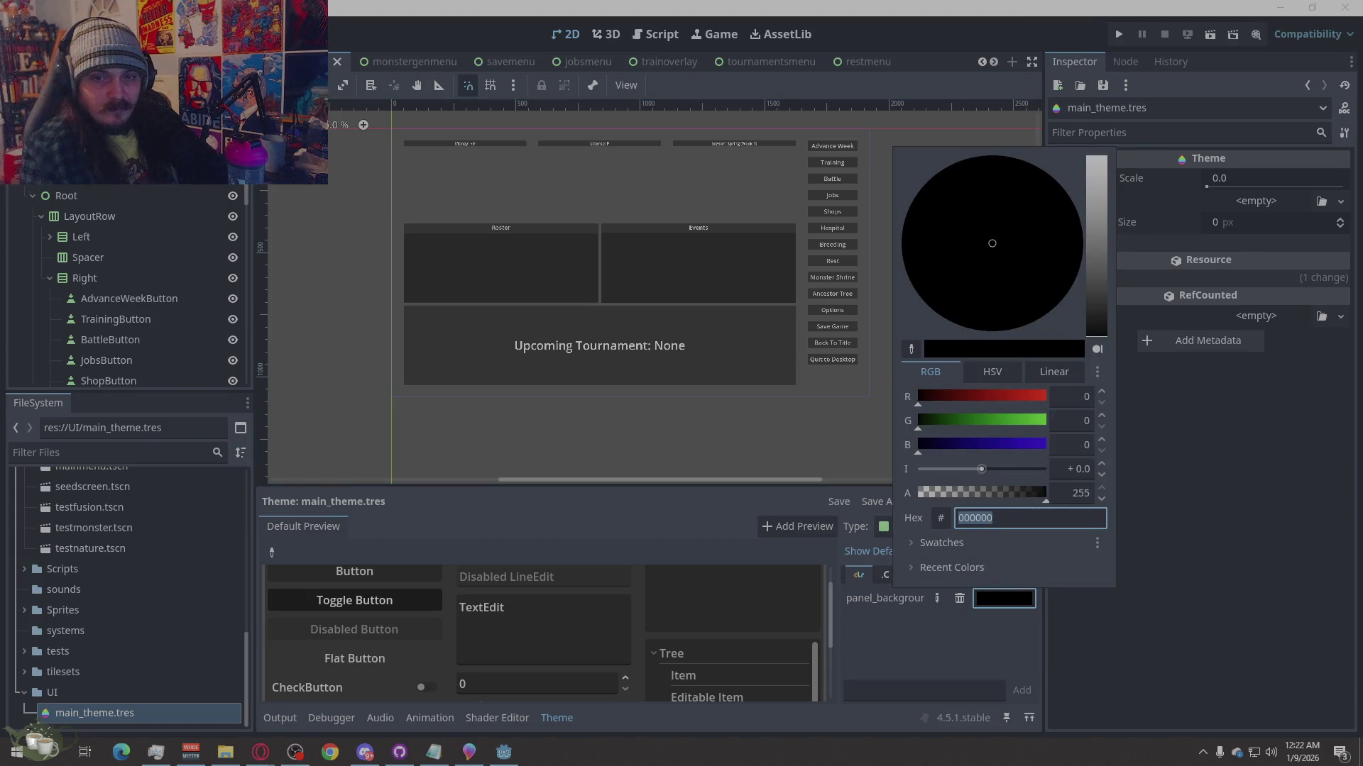
{"action": "left_click", "coordinate": [260, 752]}
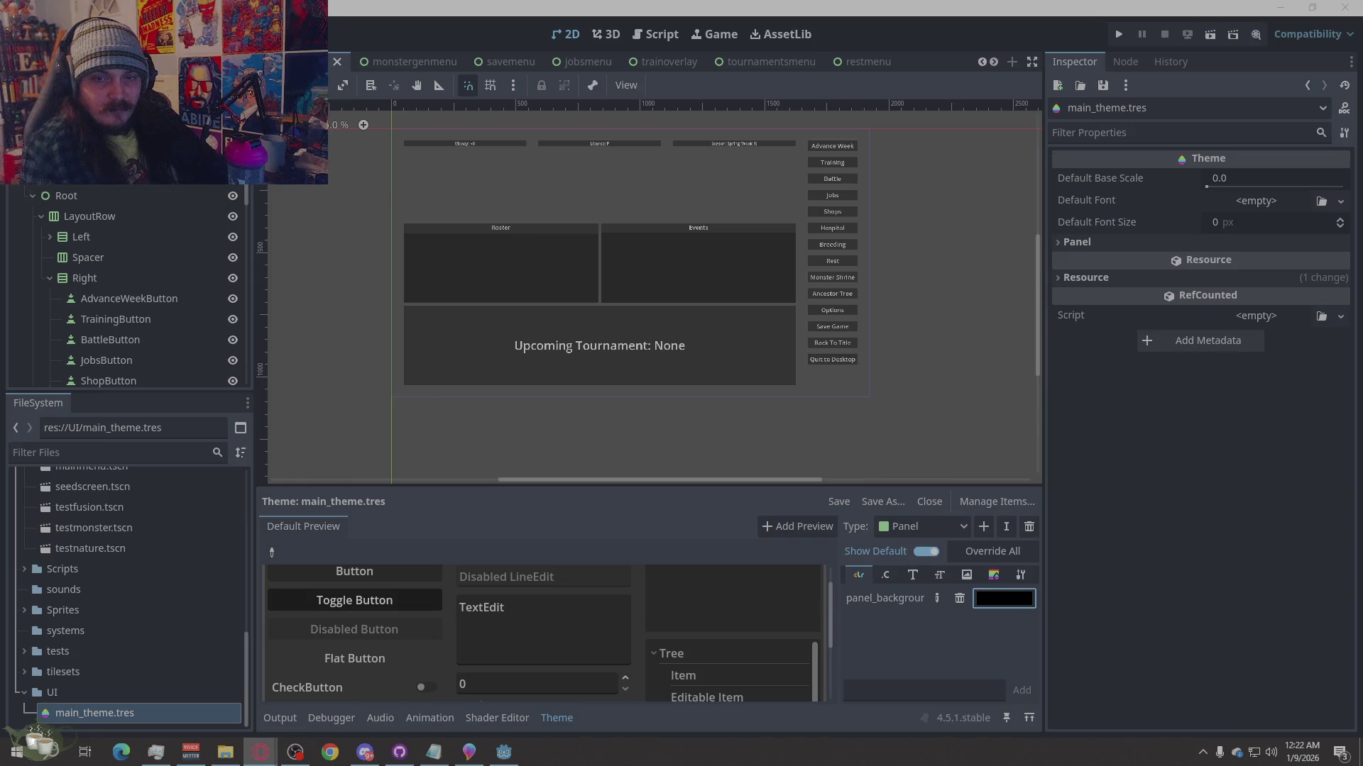
{"action": "left_click", "coordinate": [997, 600]}
{"action": "type", "text": "263F38"}
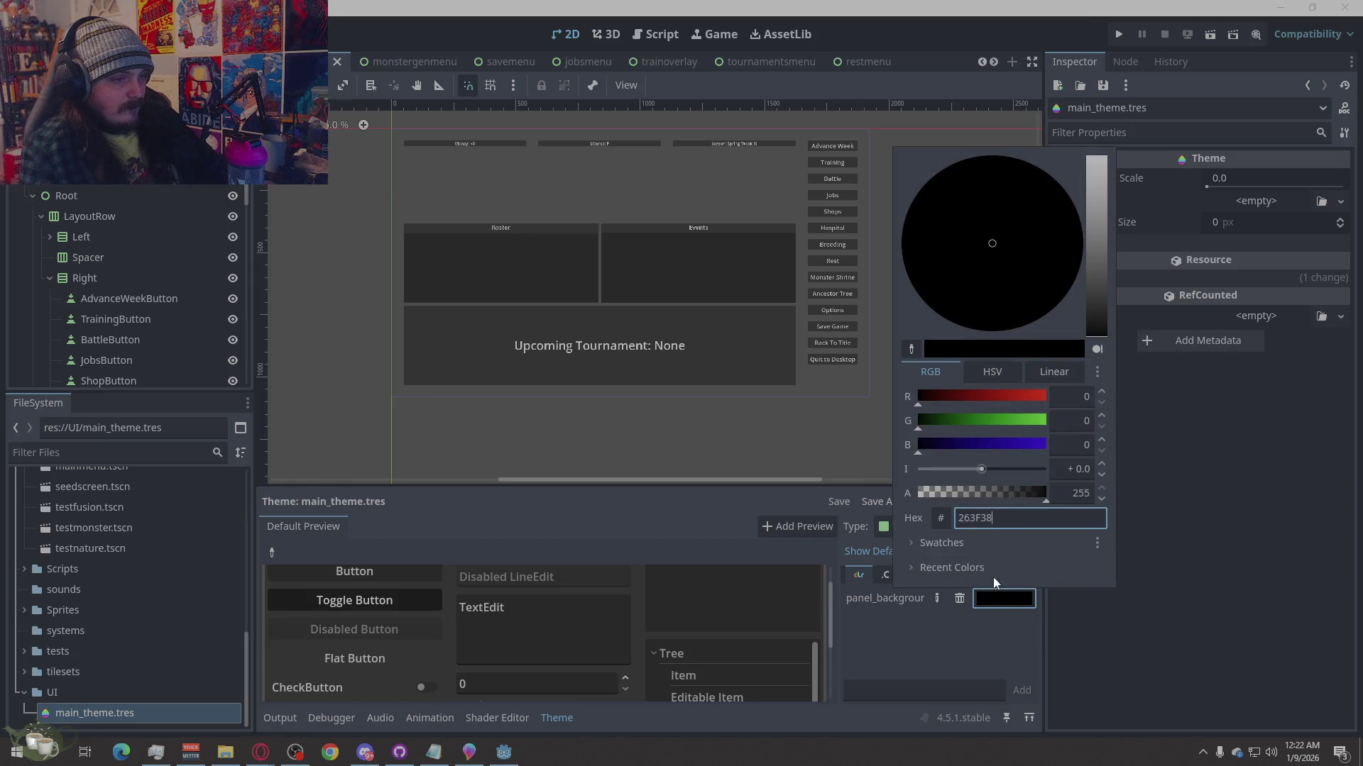
{"action": "left_click", "coordinate": [945, 638]}
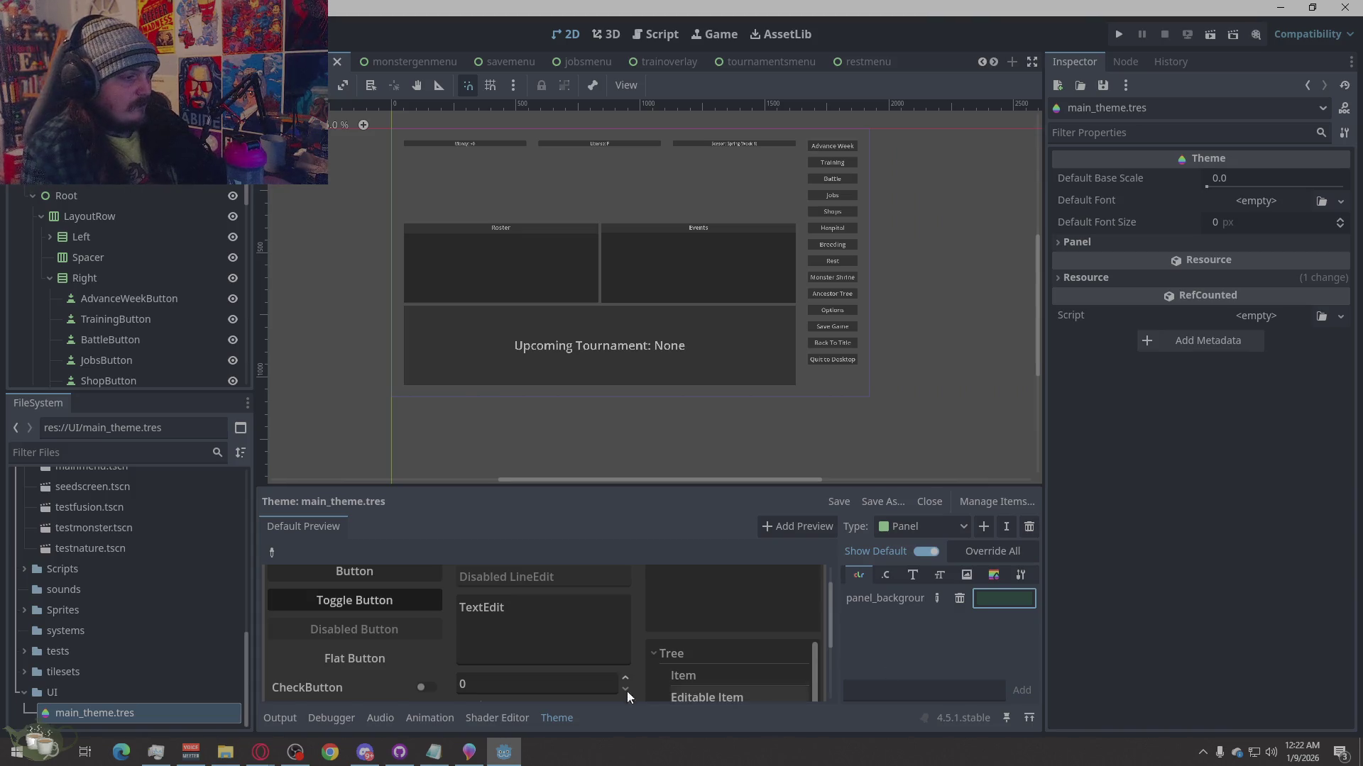
{"action": "scroll", "coordinate": [696, 612], "scroll_direction": "down", "scroll_amount": 2}
{"action": "scroll", "coordinate": [734, 629], "scroll_direction": "up", "scroll_amount": 5}
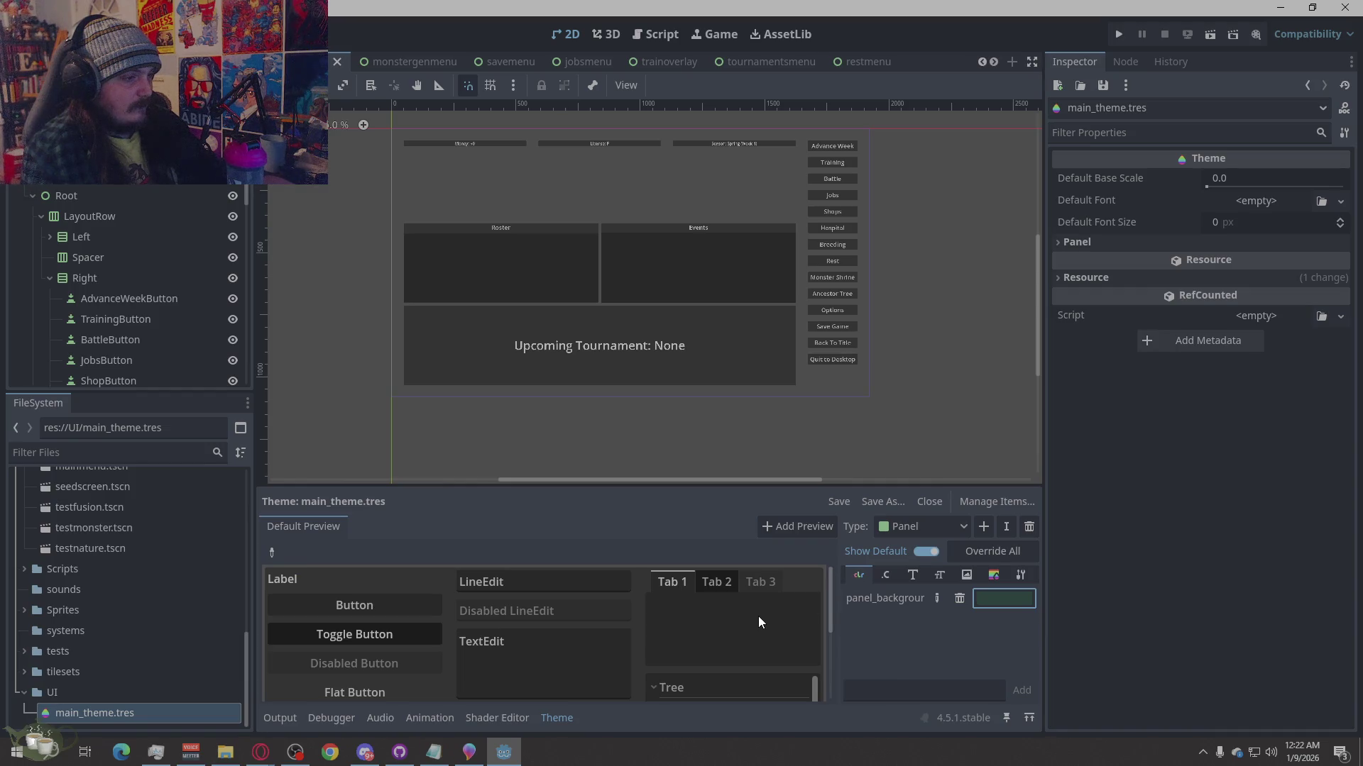
- Select the OverlayRoot node and collapse its Layout properties
{"action": "left_click", "coordinate": [699, 254]}
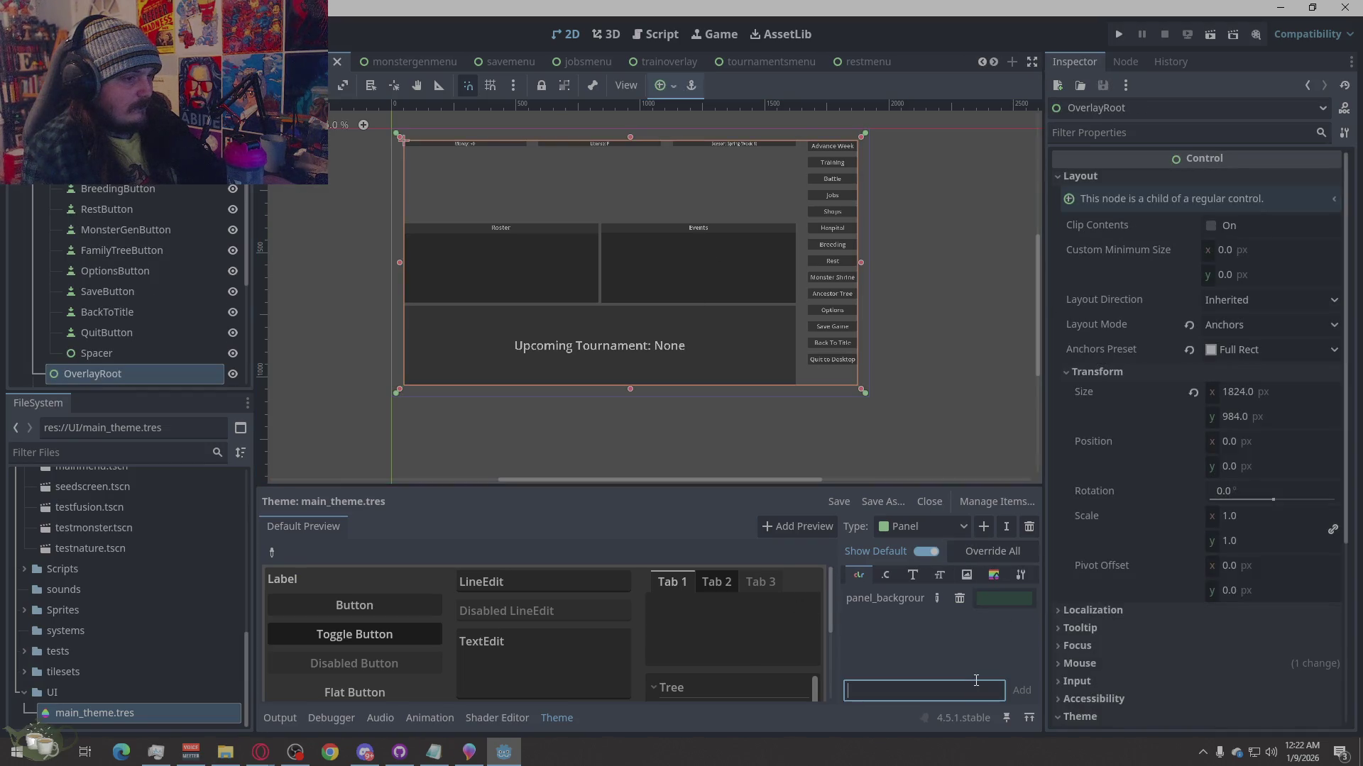
{"action": "left_click", "coordinate": [1003, 598]}
{"action": "left_click", "coordinate": [970, 667]}
{"action": "left_click", "coordinate": [928, 686]}
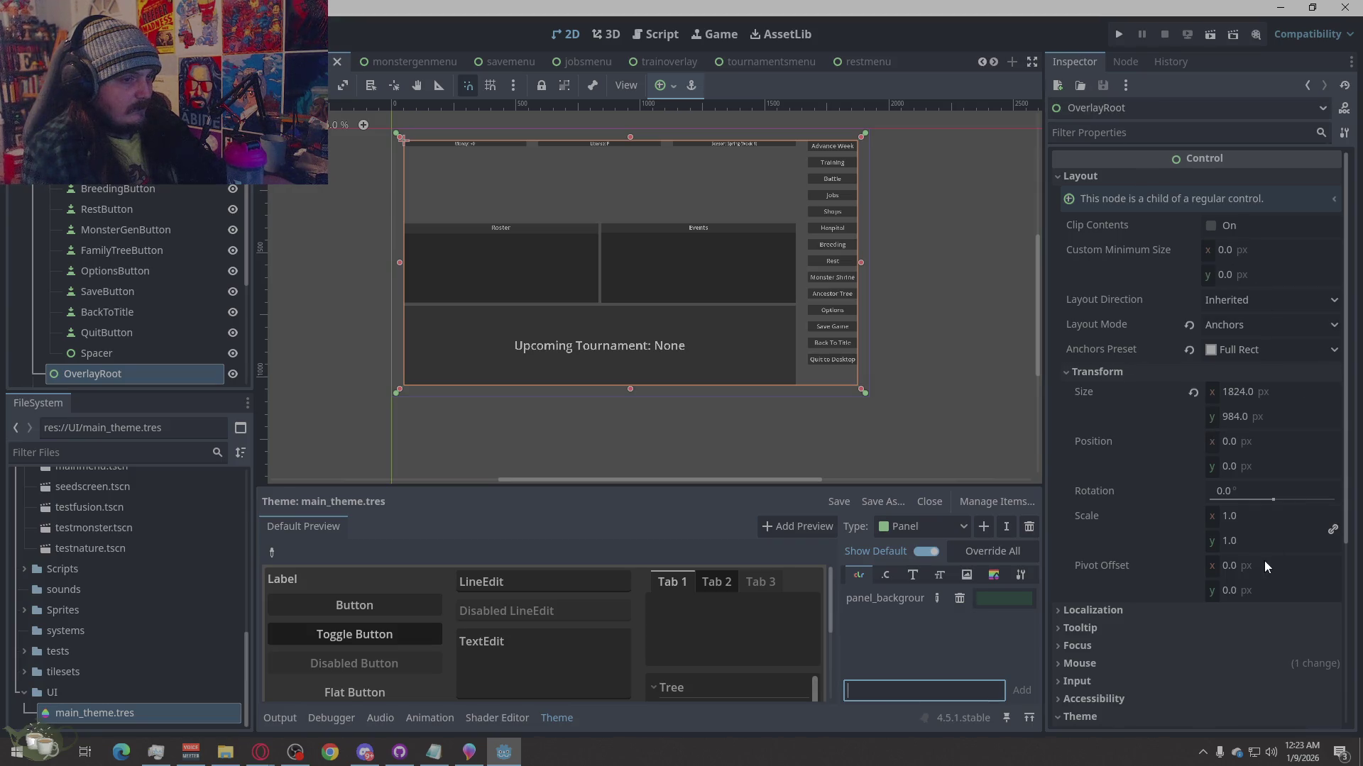
{"action": "left_click", "coordinate": [1059, 176]}
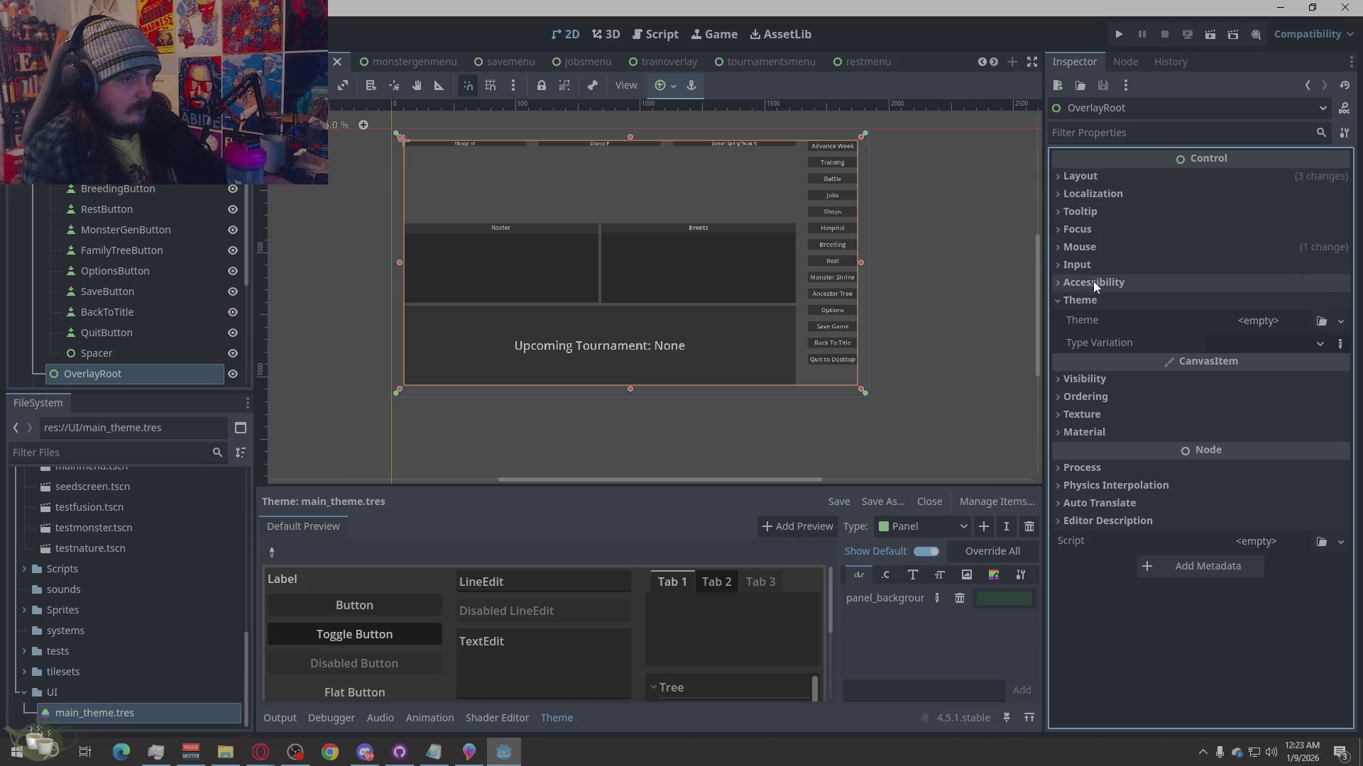
- Assign OverlayRoot a new Theme, then clear it back to empty and edit Type Variation
{"action": "left_click", "coordinate": [1275, 322]}
{"action": "left_click", "coordinate": [1285, 337]}
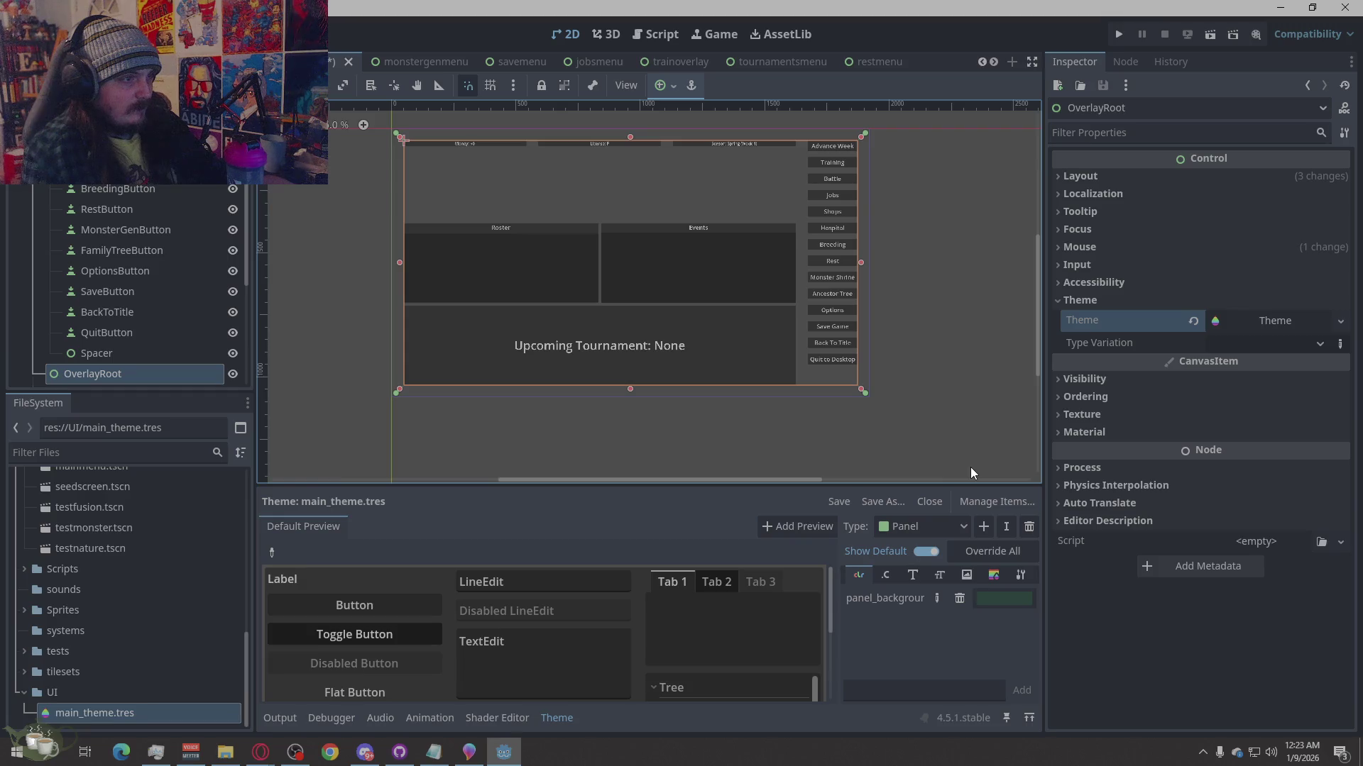
{"action": "left_click", "coordinate": [1254, 321]}
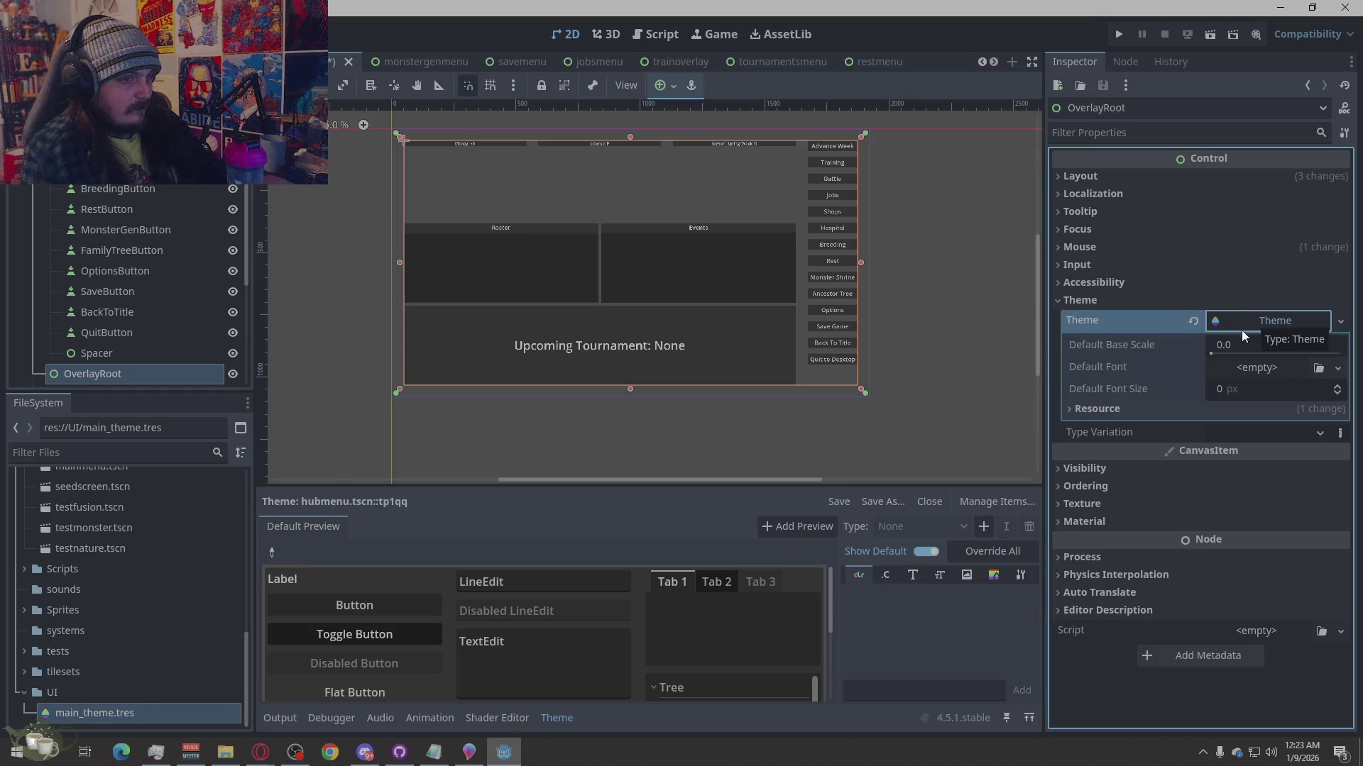
{"action": "left_click", "coordinate": [1194, 320]}
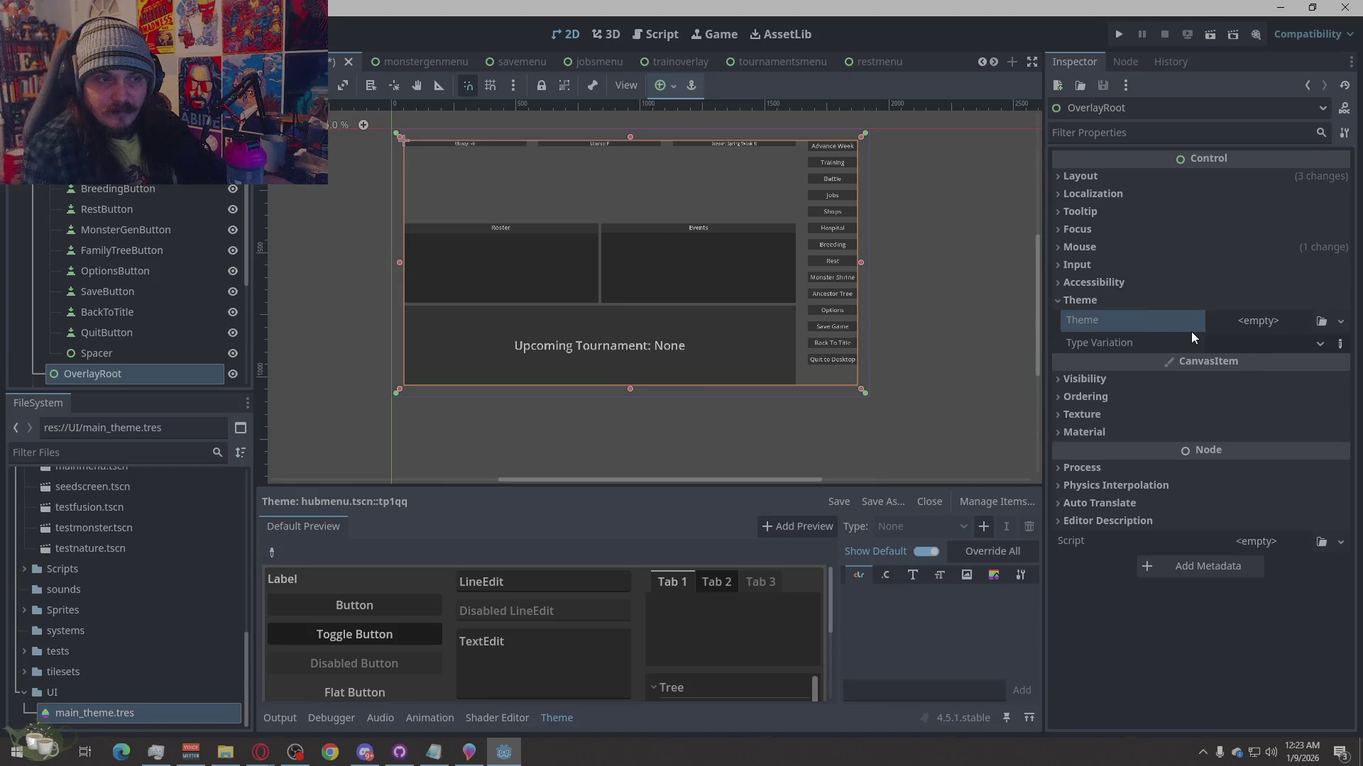
{"action": "left_click", "coordinate": [1272, 343]}
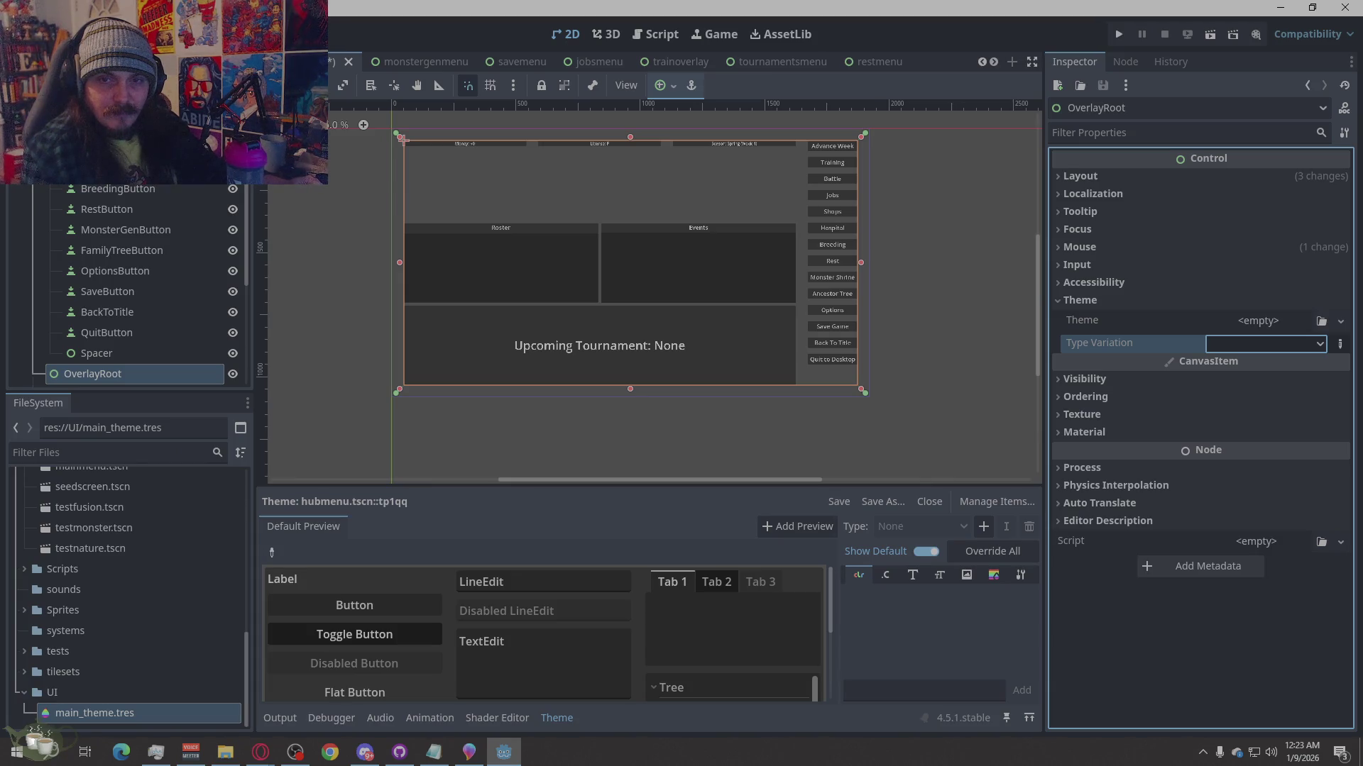
- Delete the stray font_color entry from Button's Fonts category
{"action": "type", "text": "_color"}
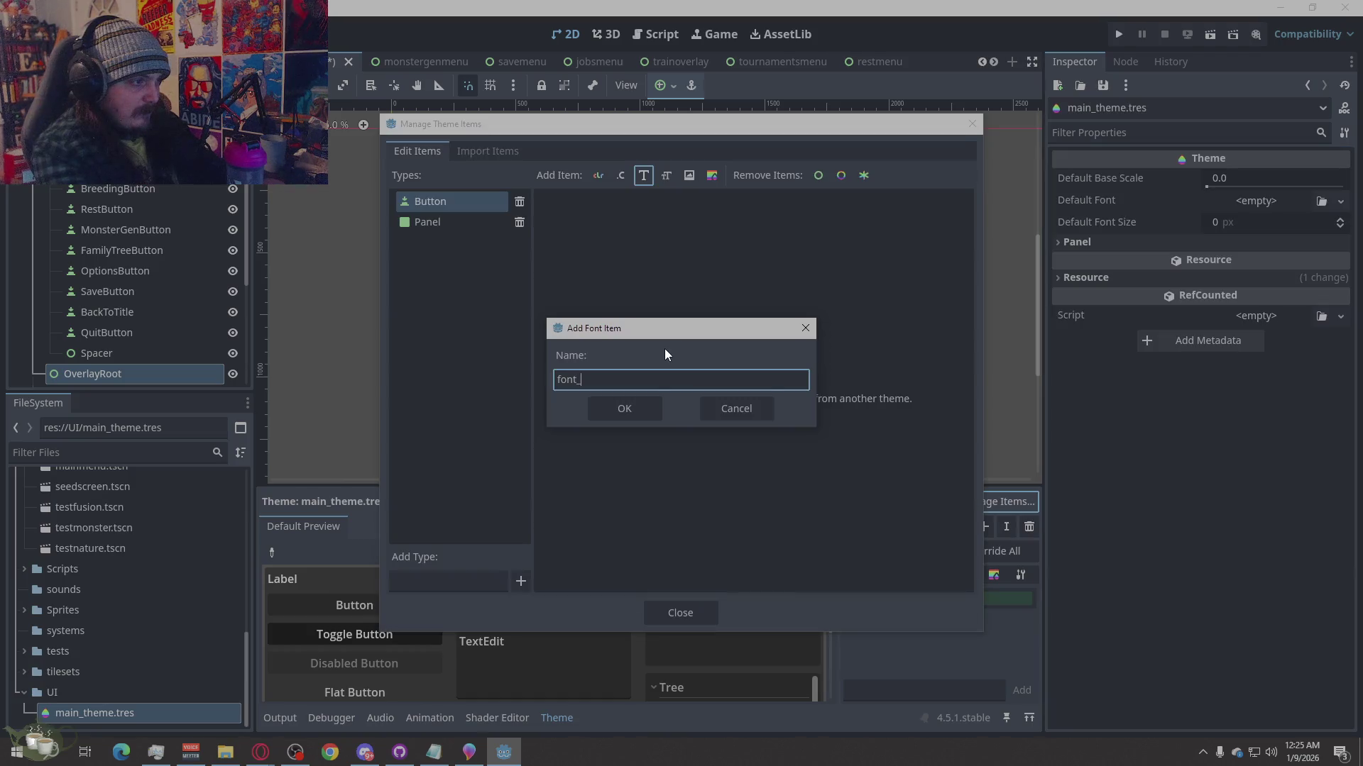
{"action": "key", "text": "Return"}
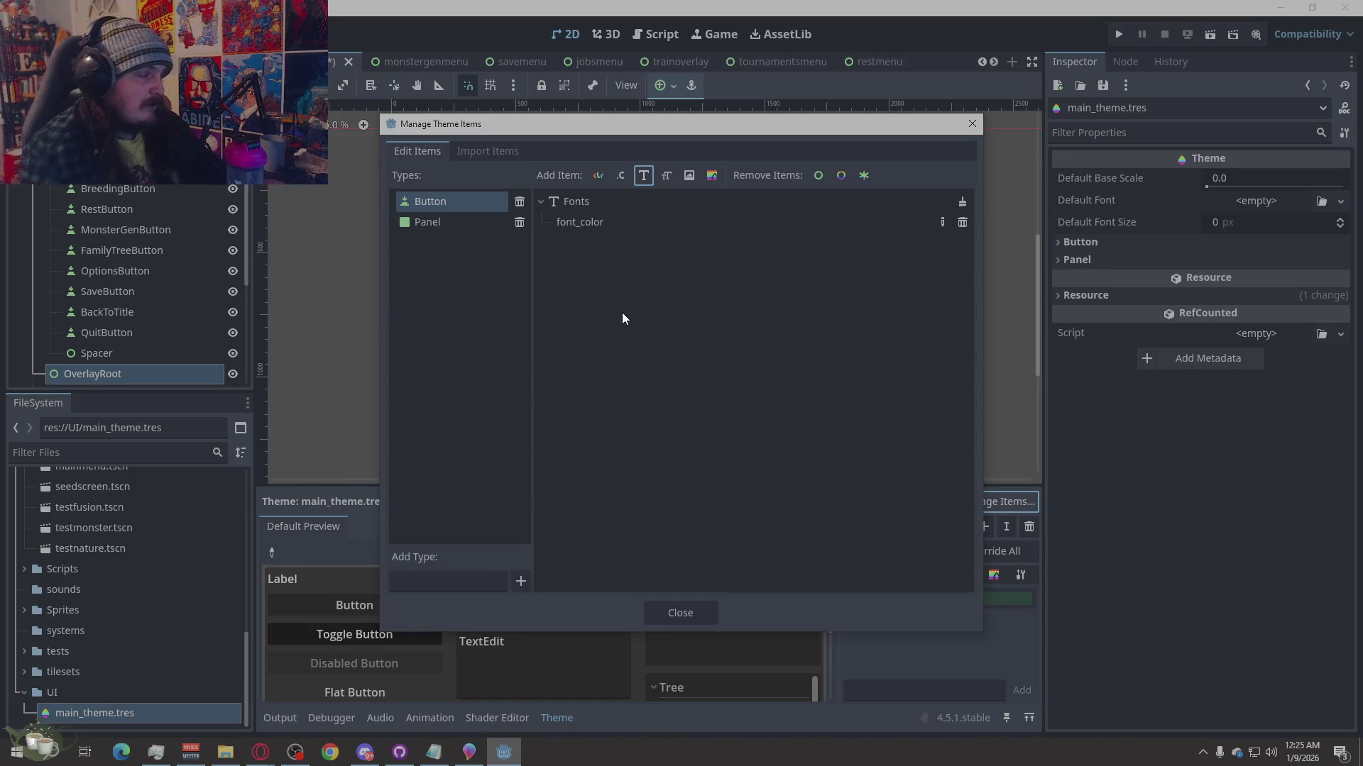
{"action": "left_click", "coordinate": [580, 227]}
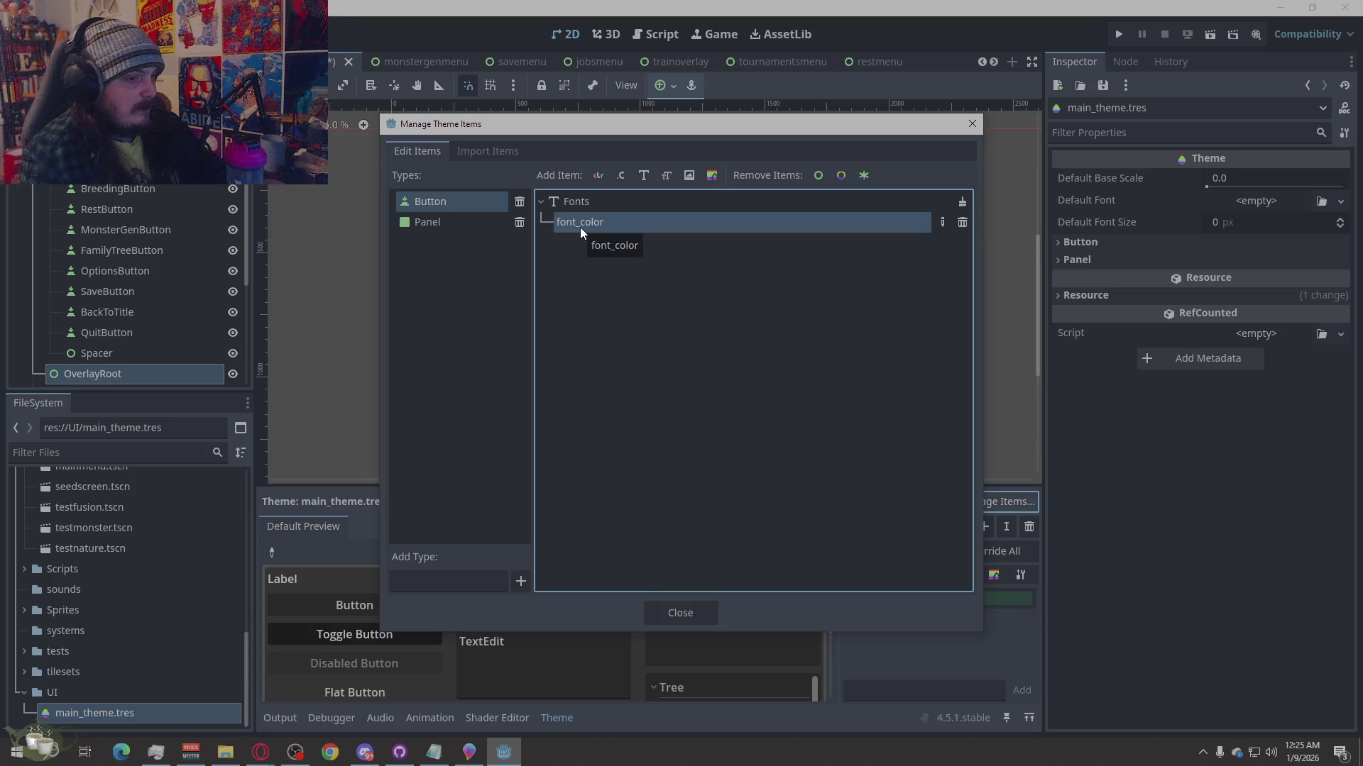
{"action": "left_click", "coordinate": [589, 206]}
{"action": "left_click", "coordinate": [592, 226]}
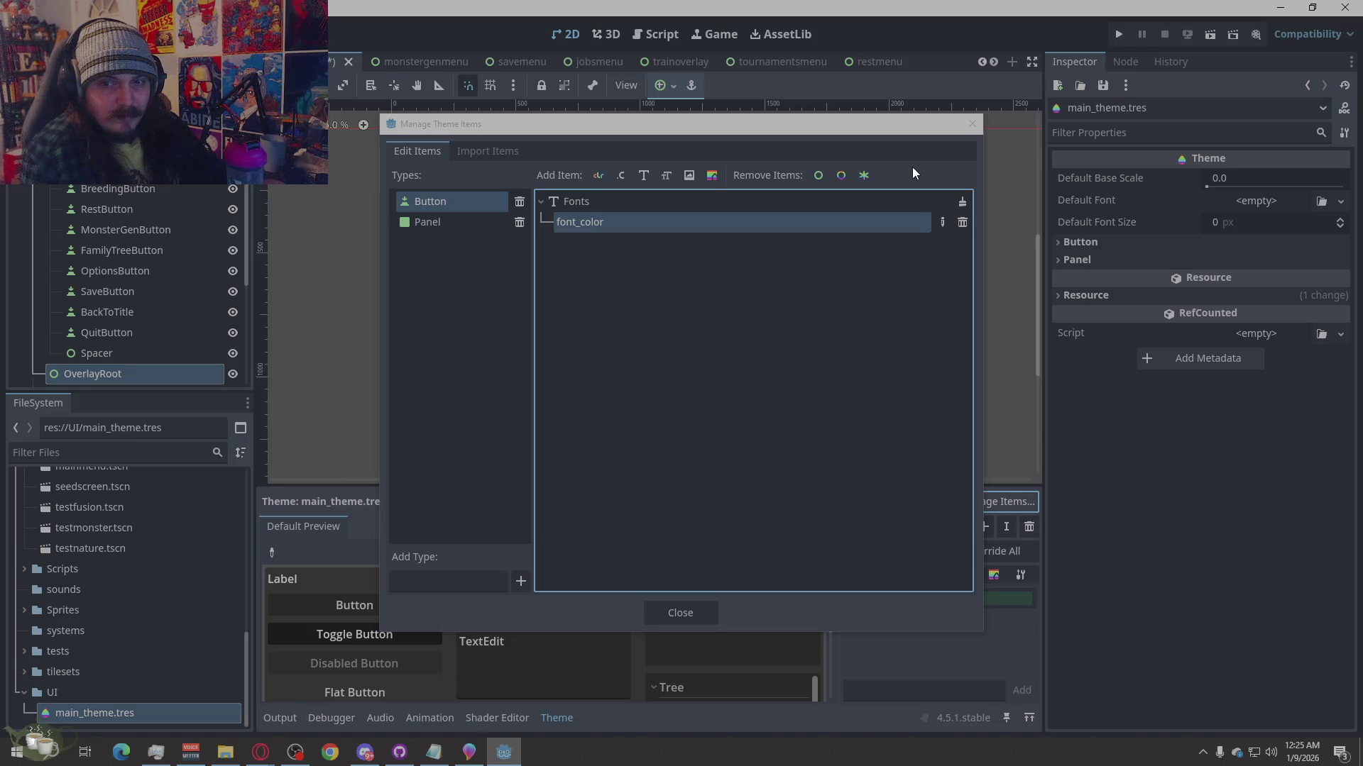
{"action": "left_click", "coordinate": [578, 205]}
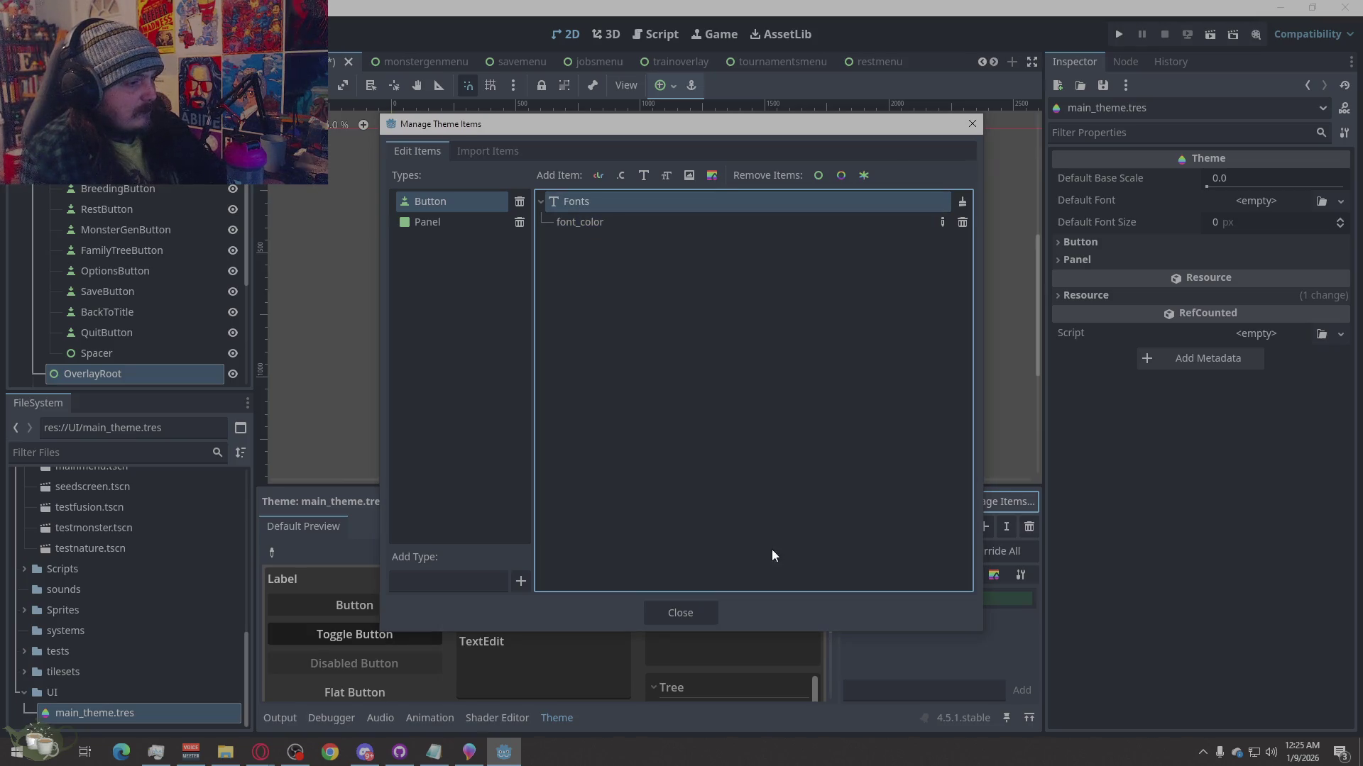
{"action": "left_click", "coordinate": [963, 222]}
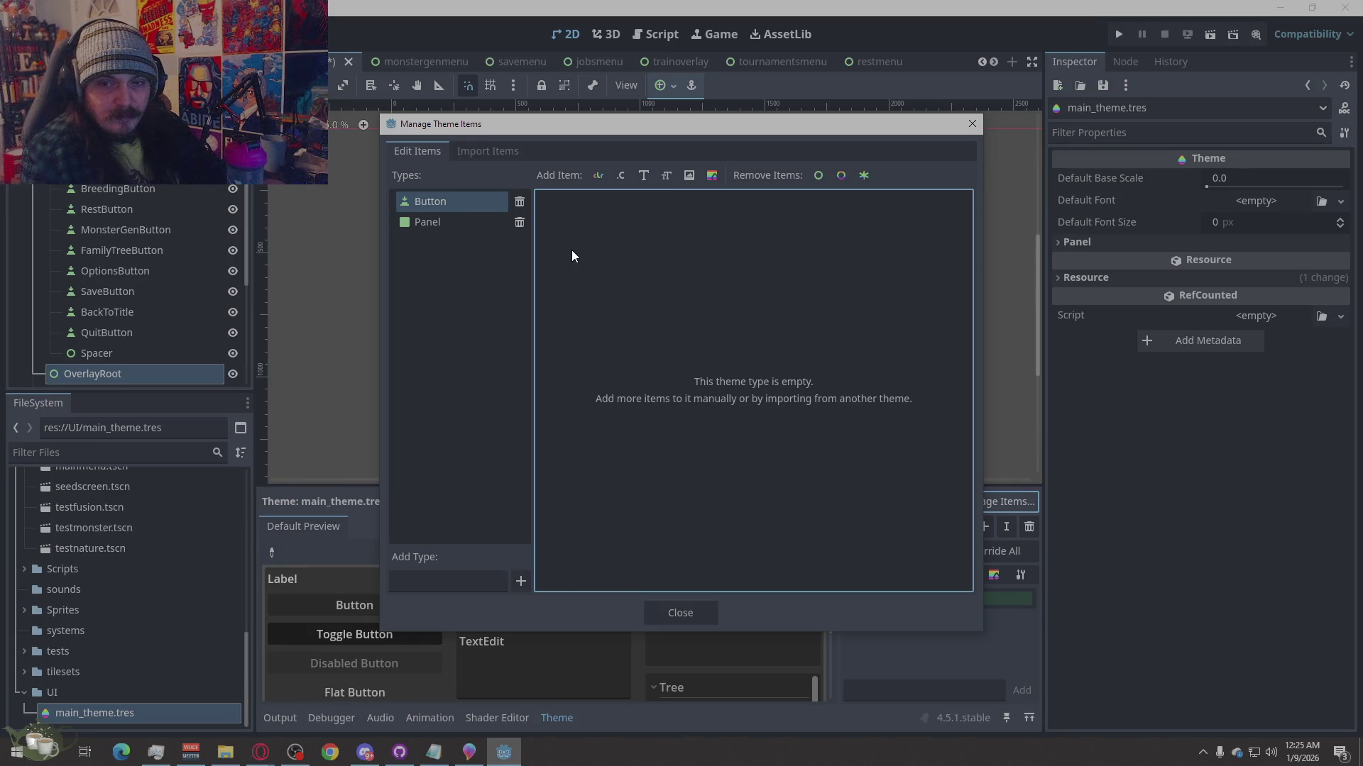
- Add a 'normal' colour item to Button, then remove it again
{"action": "left_click", "coordinate": [603, 176]}
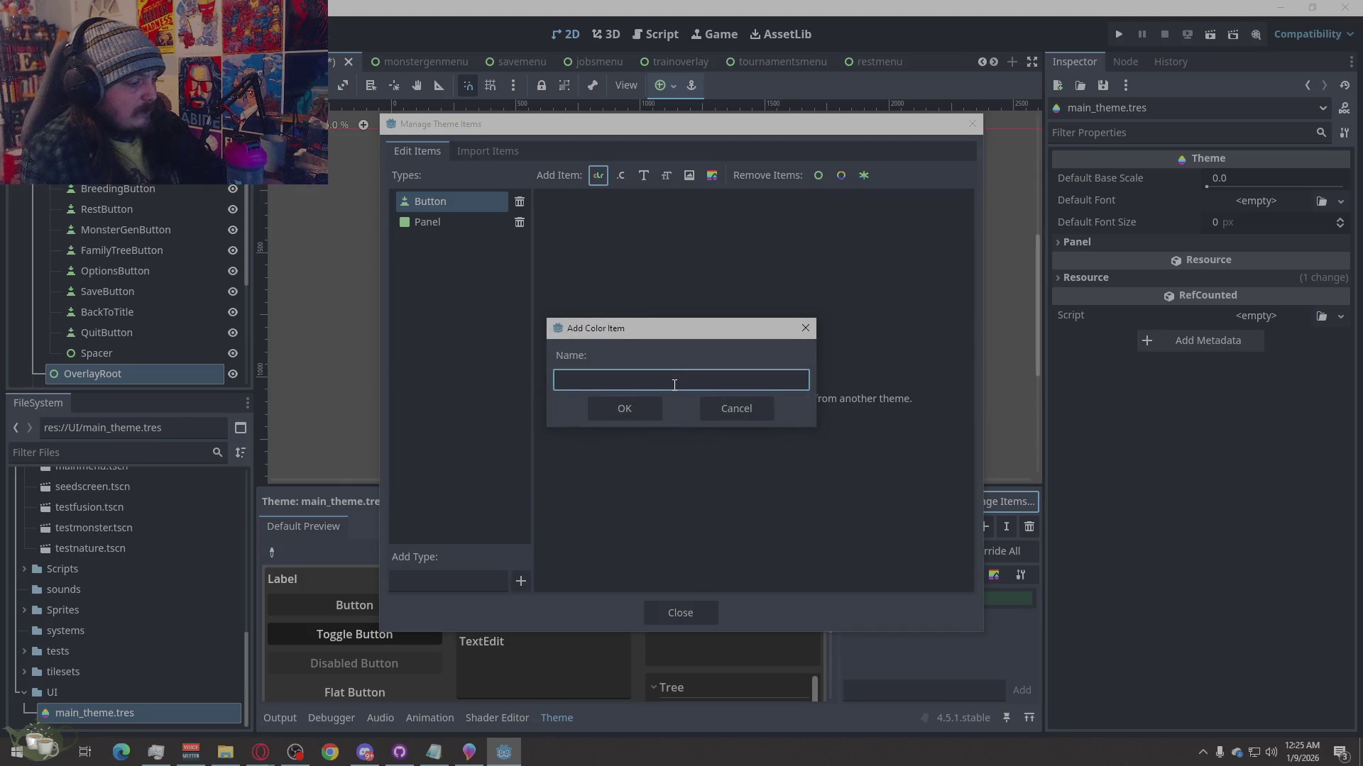
{"action": "type", "text": "col"}
{"action": "key", "text": "BackSpace"}
{"action": "key", "text": "BackSpace"}
{"action": "key", "text": "BackSpace"}
{"action": "type", "text": "normal"}
{"action": "key", "text": "BackSpace"}
{"action": "key", "text": "BackSpace"}
{"action": "key", "text": "BackSpace"}
{"action": "type", "text": "mal"}
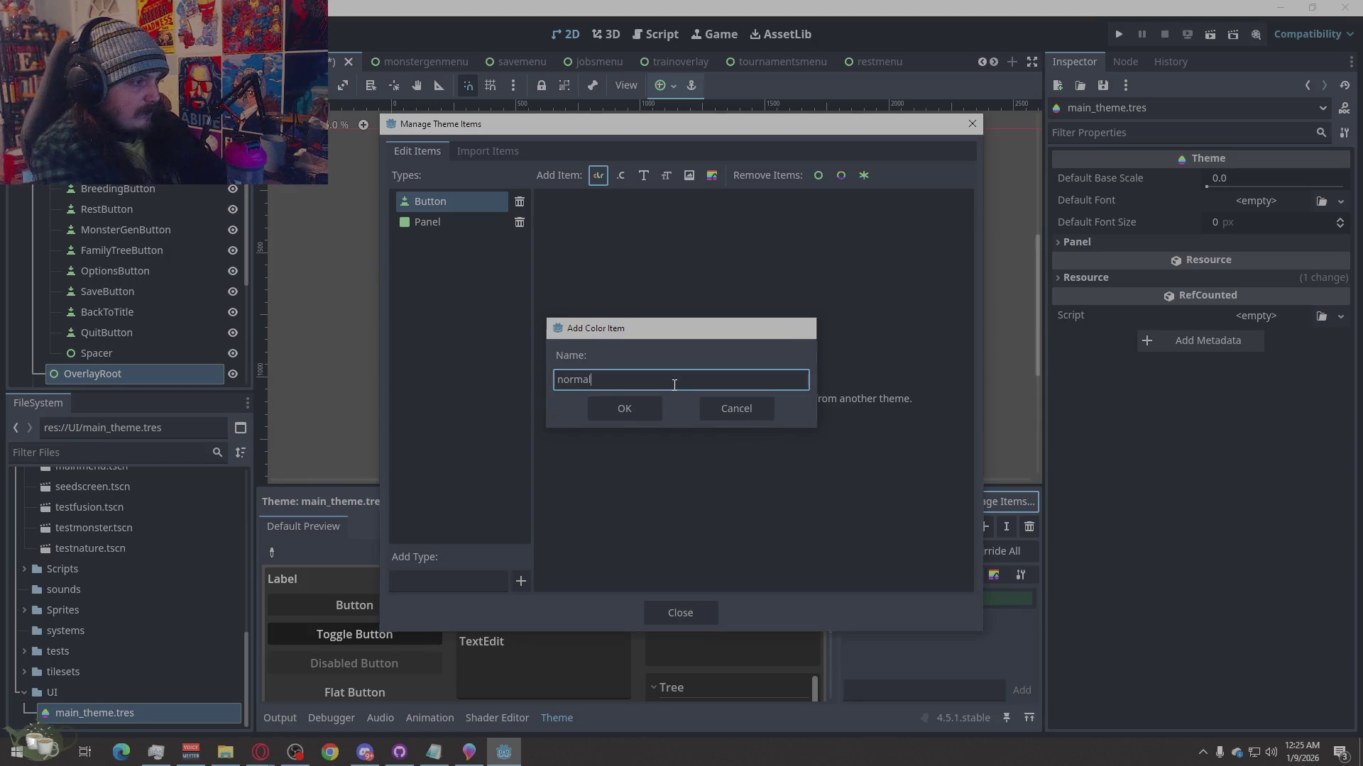
{"action": "key", "text": "Return"}
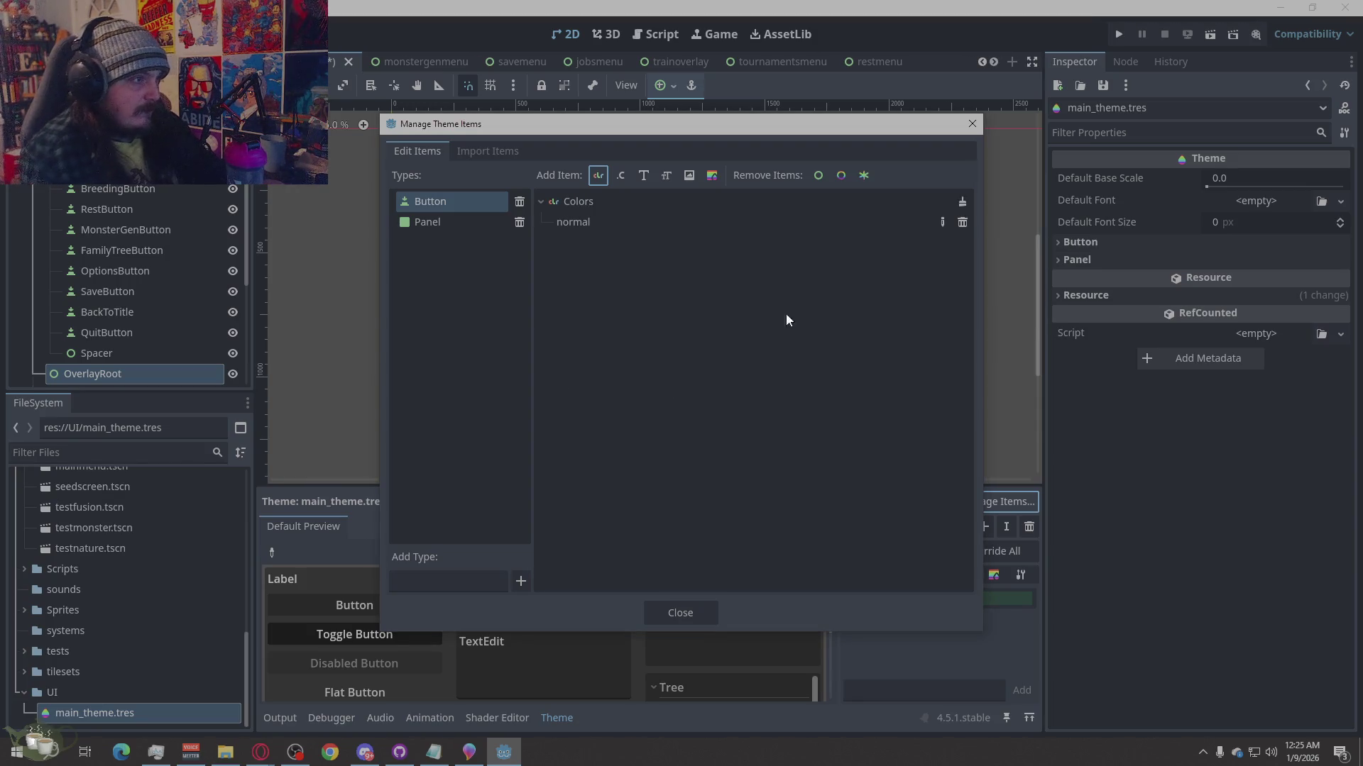
{"action": "left_click", "coordinate": [963, 201]}
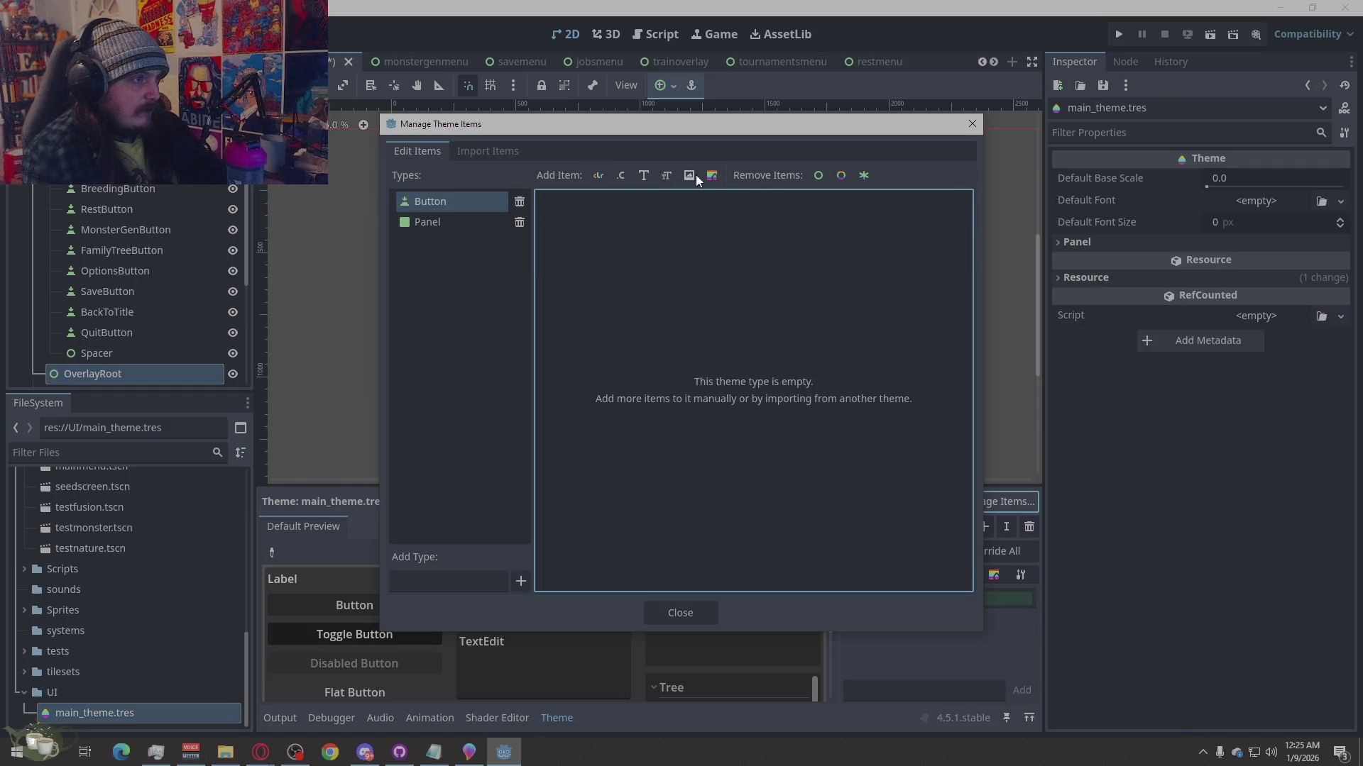
{"action": "left_click", "coordinate": [819, 176]}
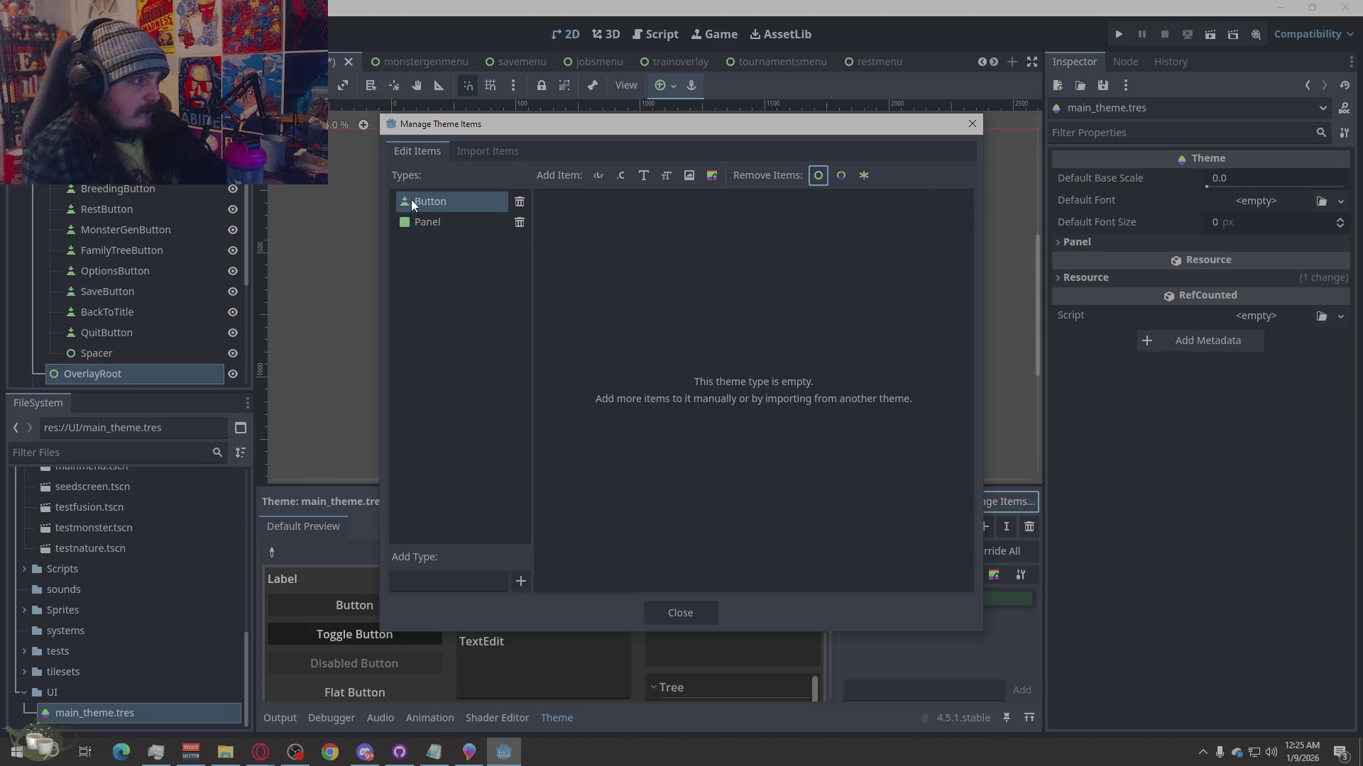
- Import the default theme's Button font_color colour item into main_theme.tres
{"action": "left_click", "coordinate": [488, 148]}
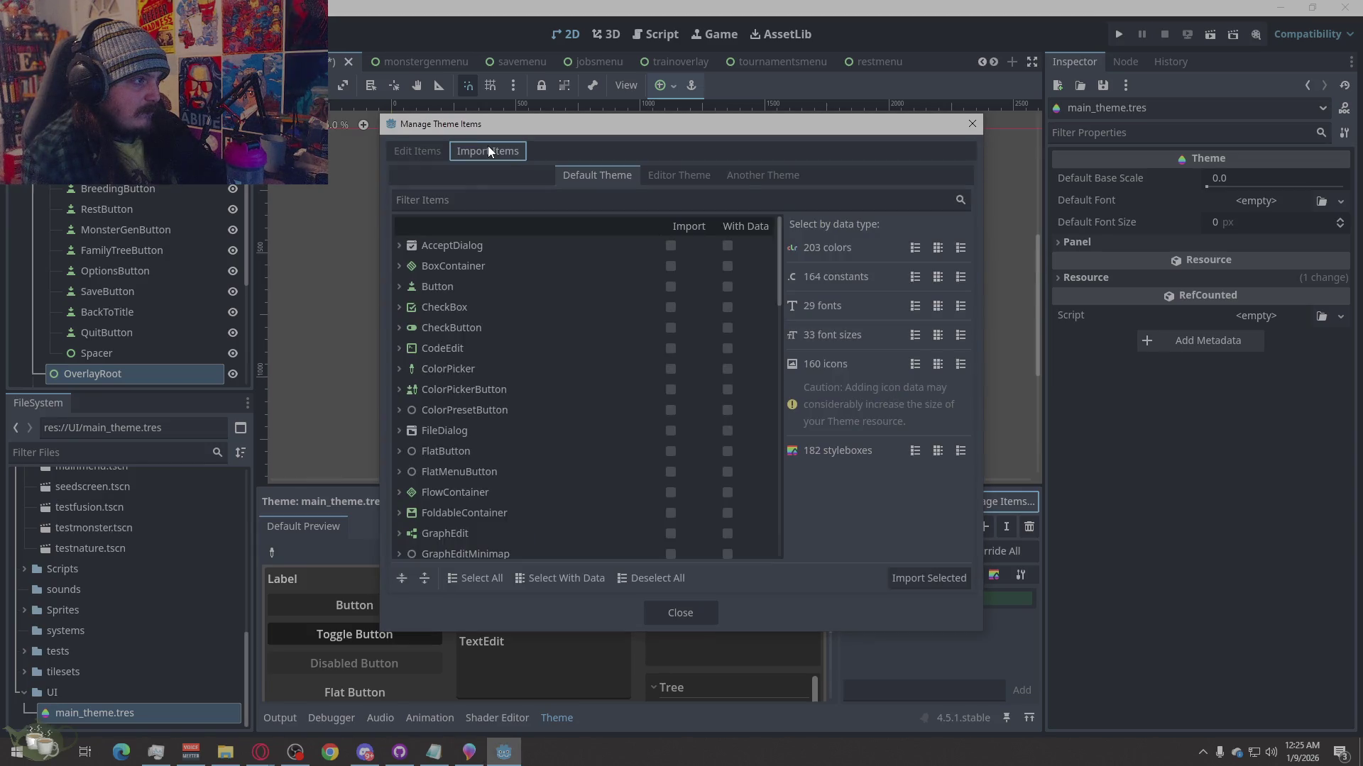
{"action": "left_click", "coordinate": [419, 290]}
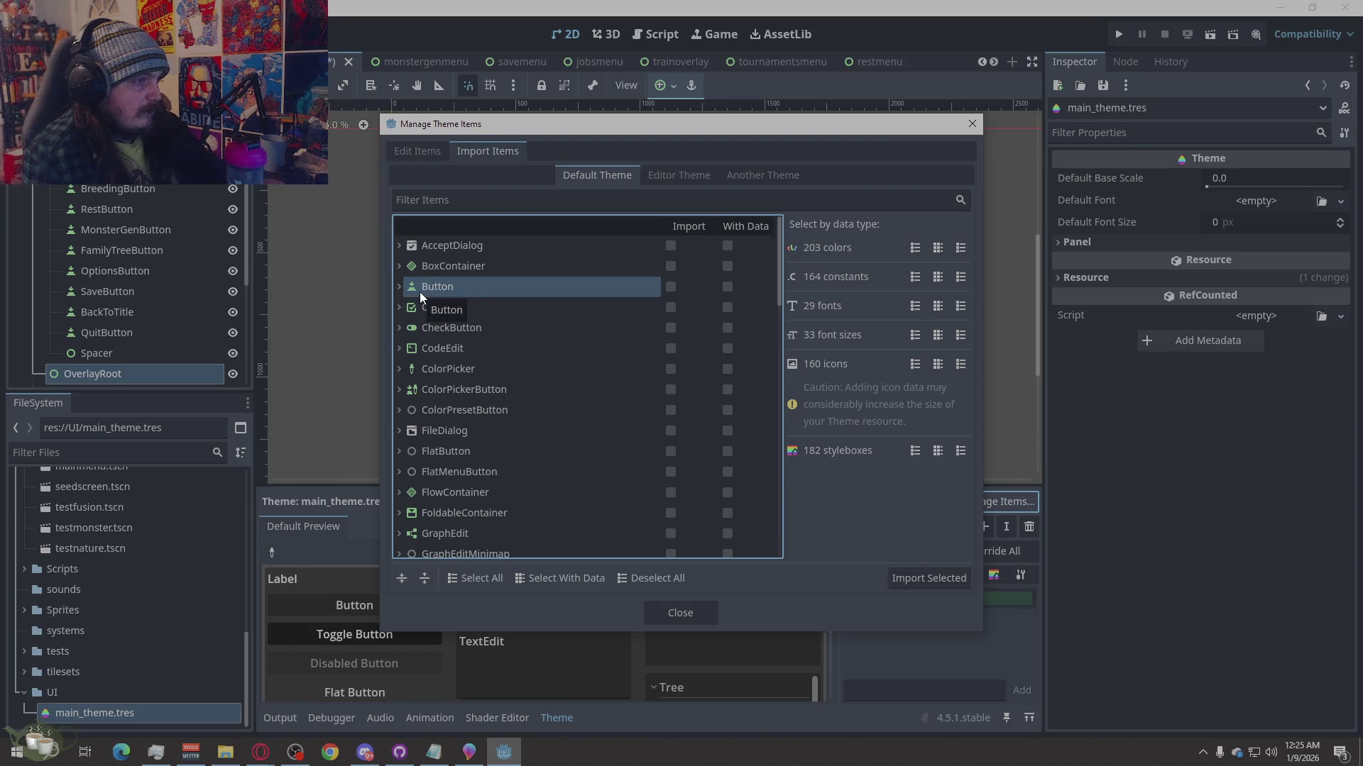
{"action": "left_click", "coordinate": [399, 285]}
{"action": "left_click", "coordinate": [408, 310]}
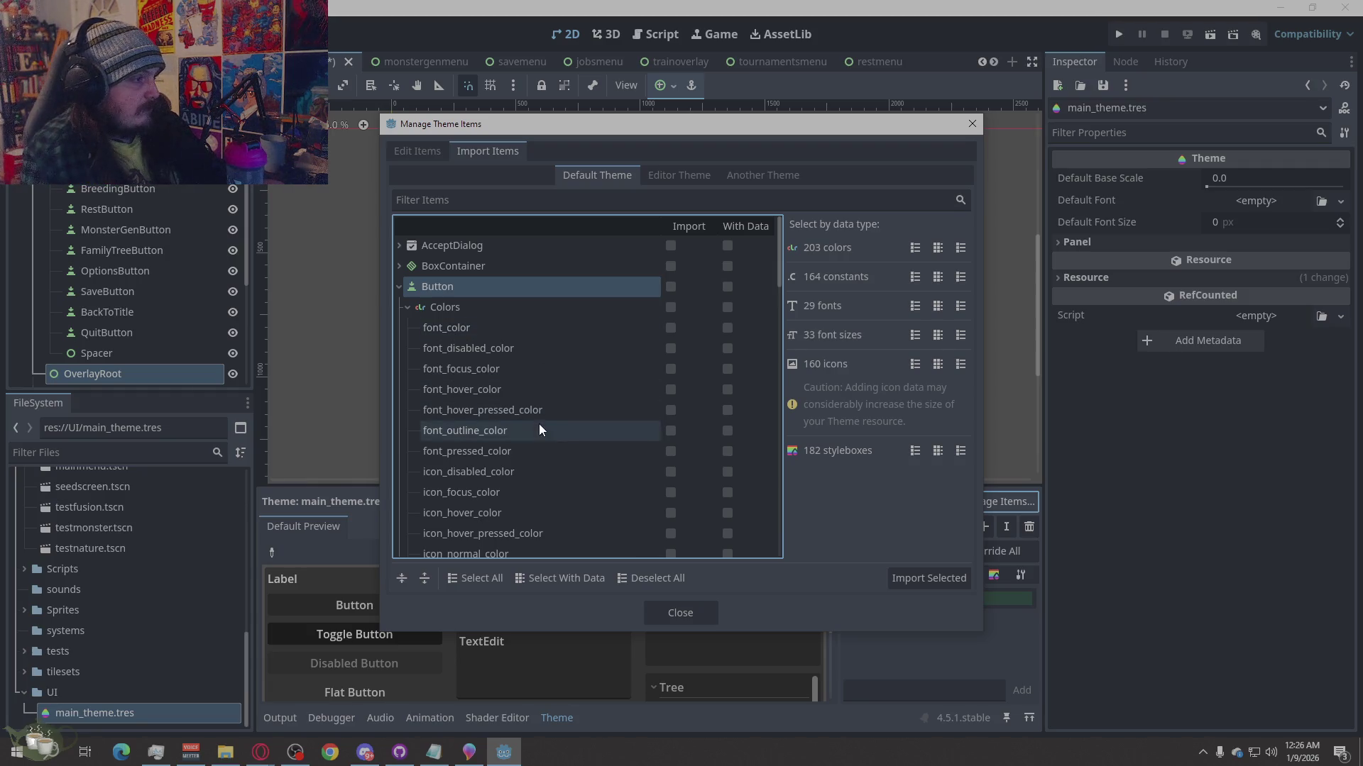
{"action": "left_click", "coordinate": [534, 331]}
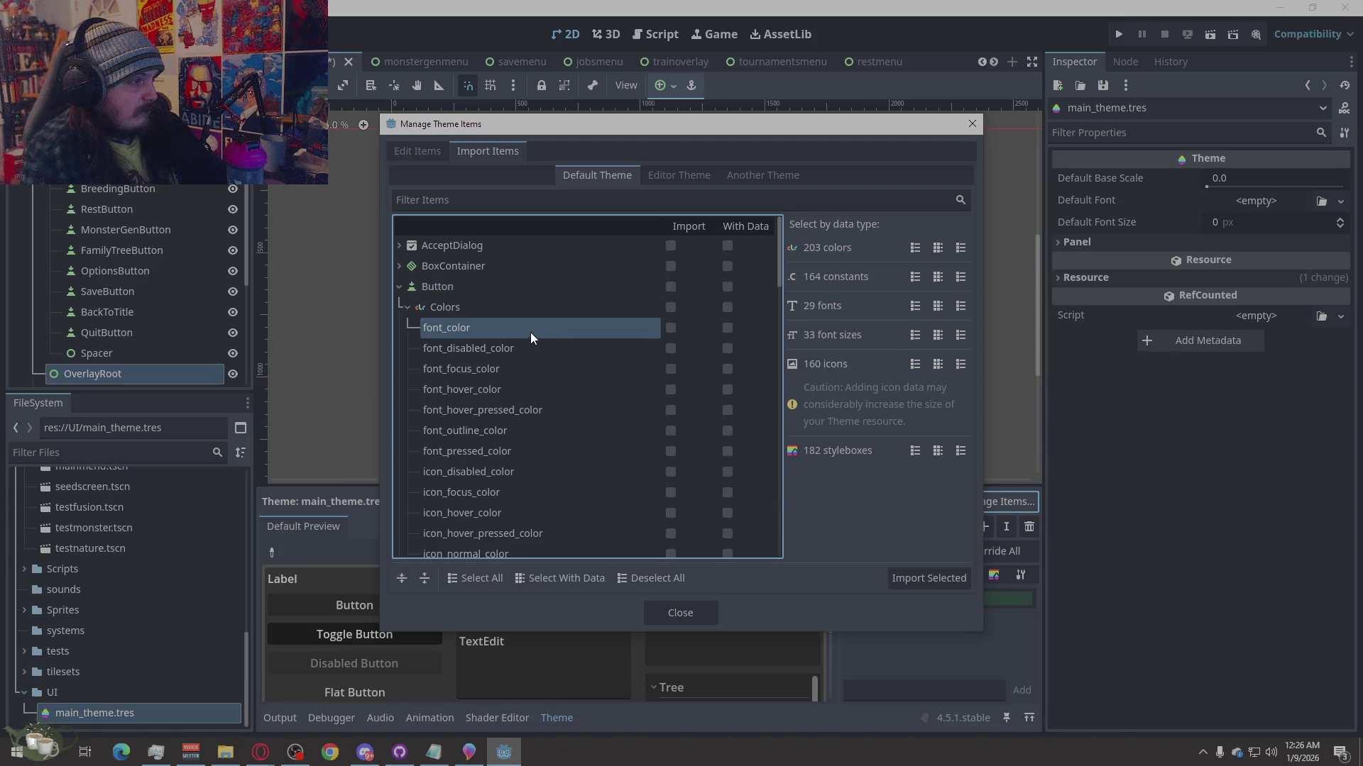
{"action": "left_click", "coordinate": [666, 328]}
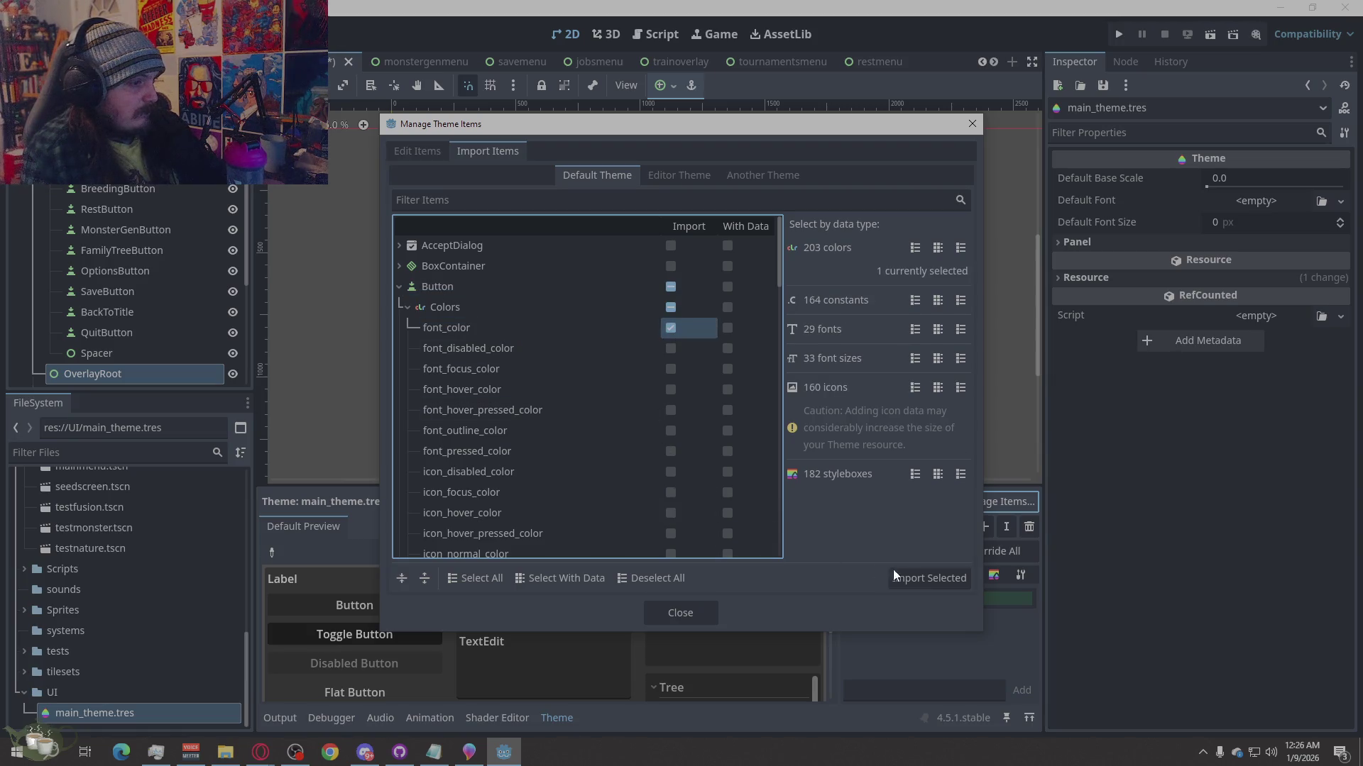
{"action": "left_click", "coordinate": [949, 579]}
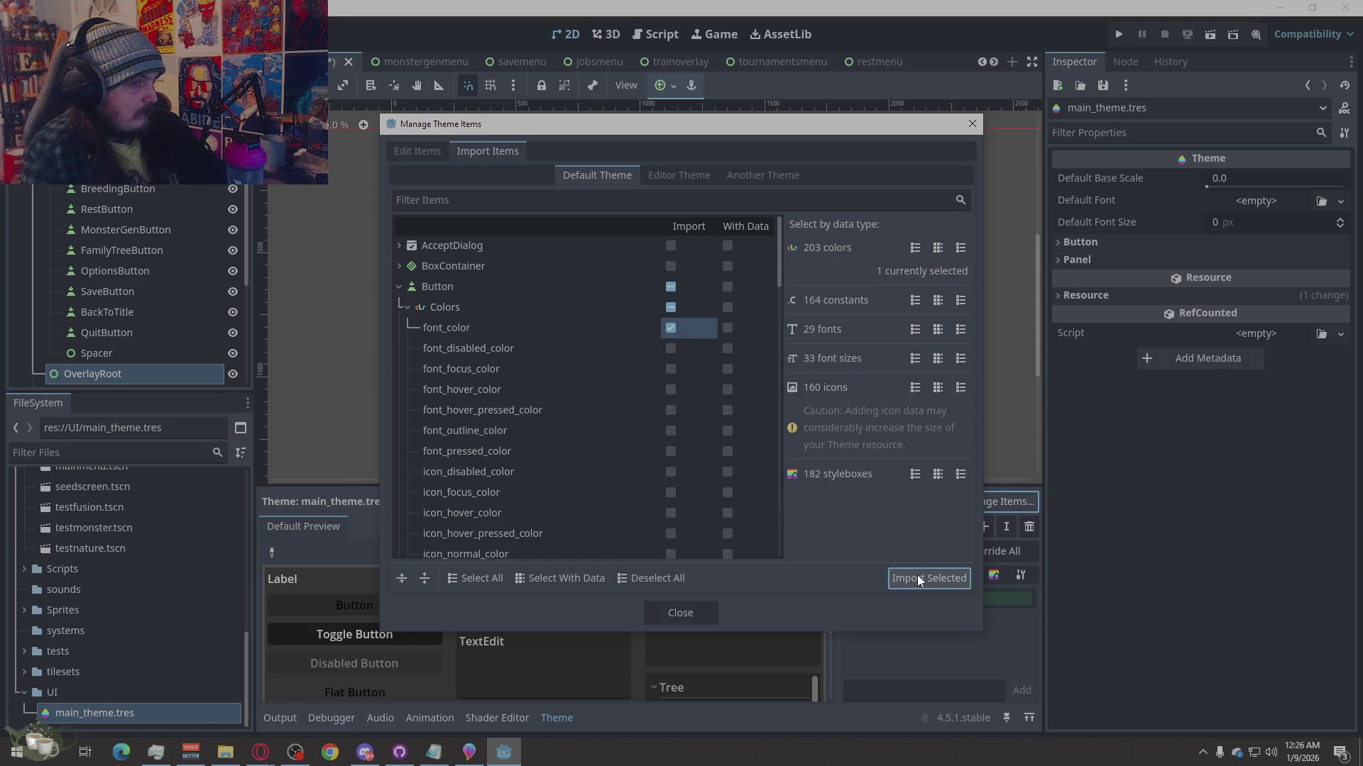
{"action": "left_click", "coordinate": [425, 151]}
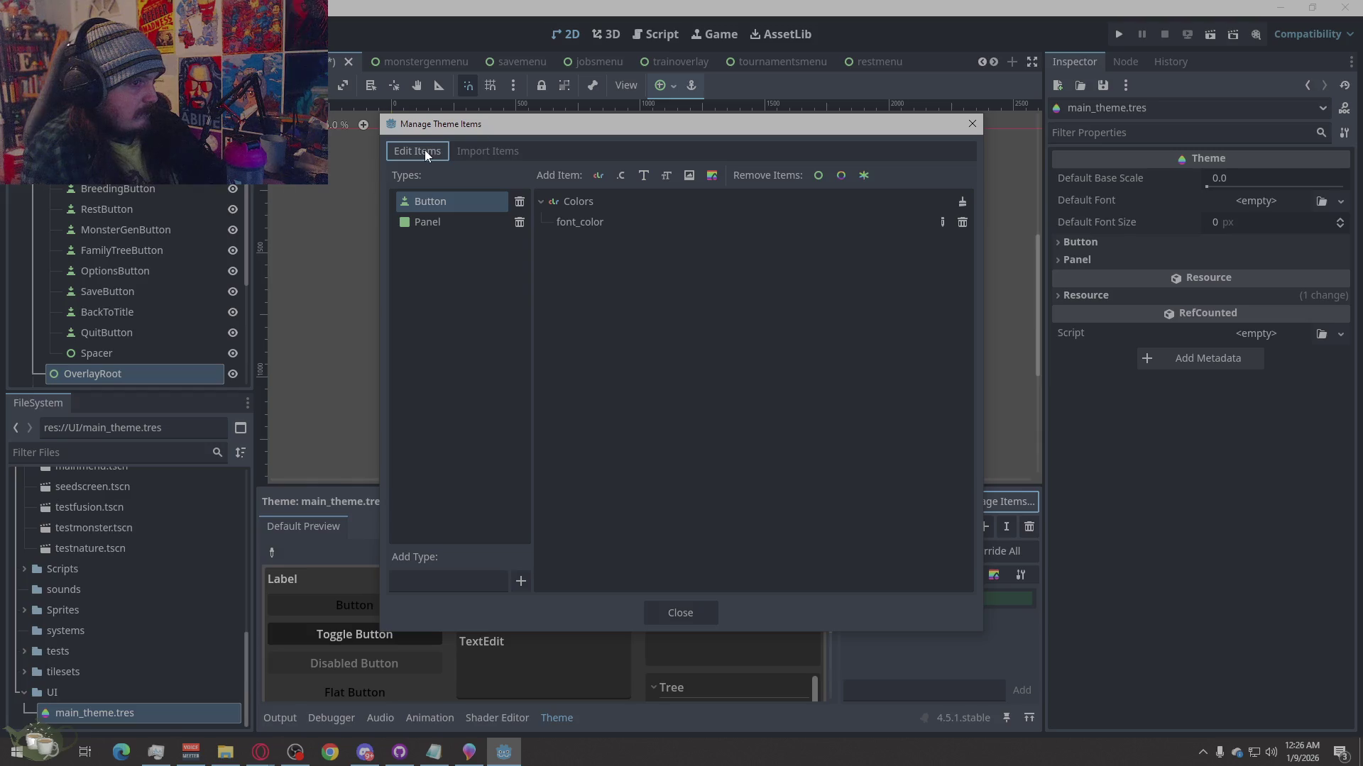
- Check Button's imported font_color, collapse Button on the import page, and close the manager
{"action": "left_click", "coordinate": [642, 203]}
{"action": "left_click", "coordinate": [654, 219]}
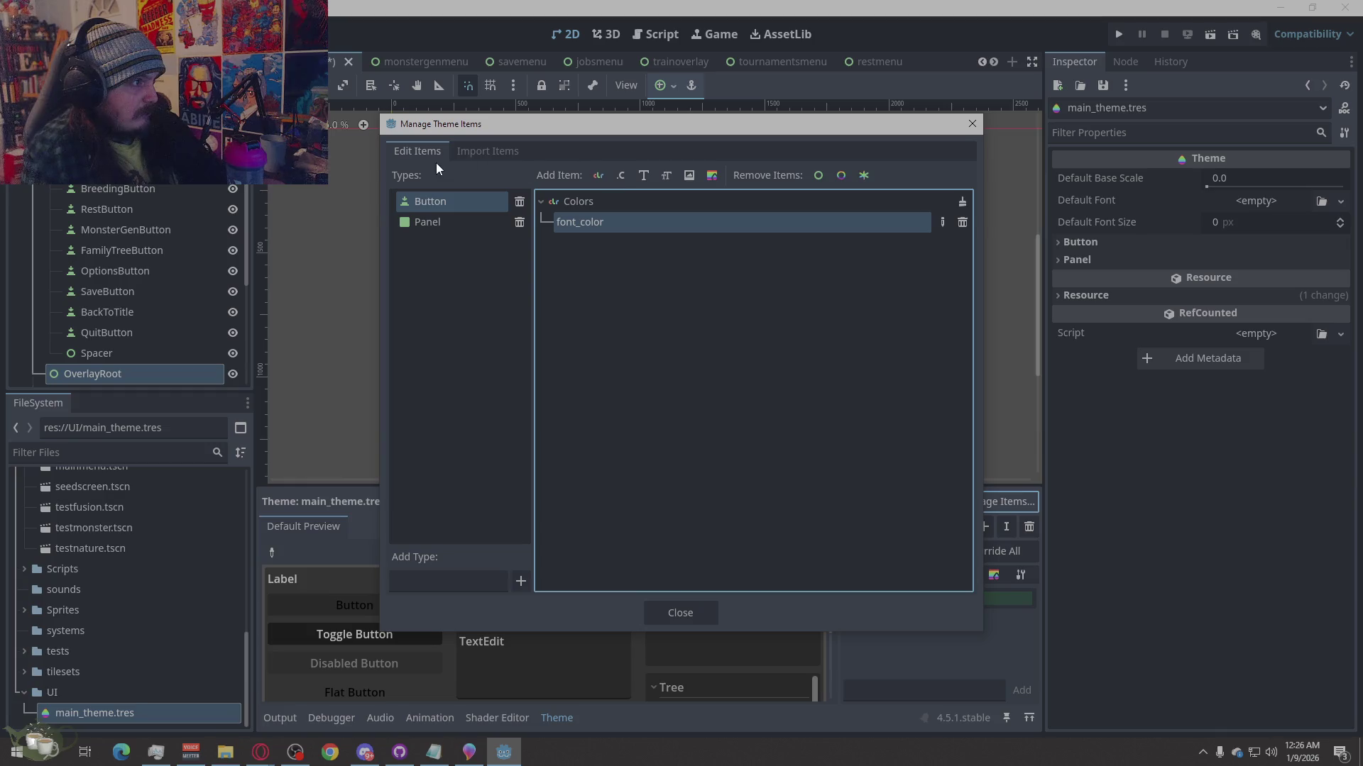
{"action": "left_click", "coordinate": [487, 151]}
{"action": "left_click", "coordinate": [400, 287]}
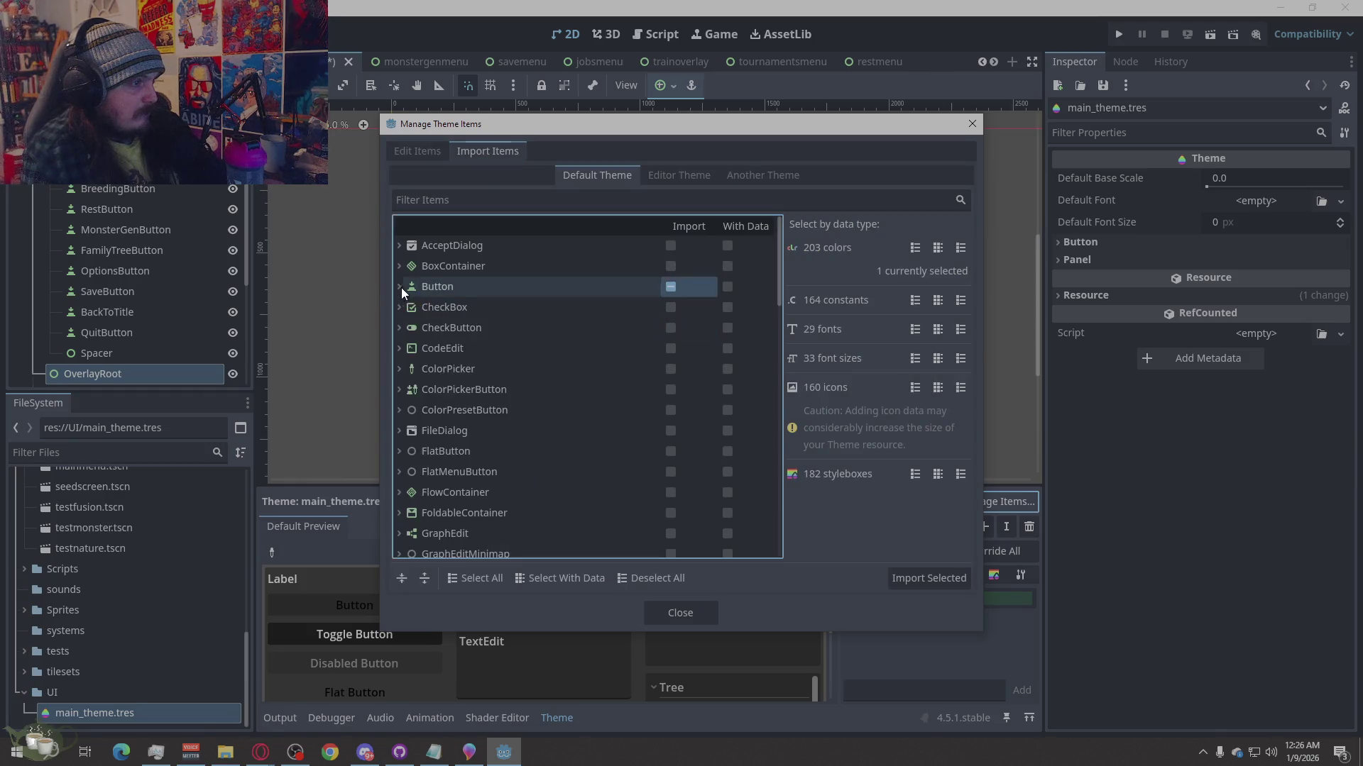
{"action": "left_click", "coordinate": [498, 201]}
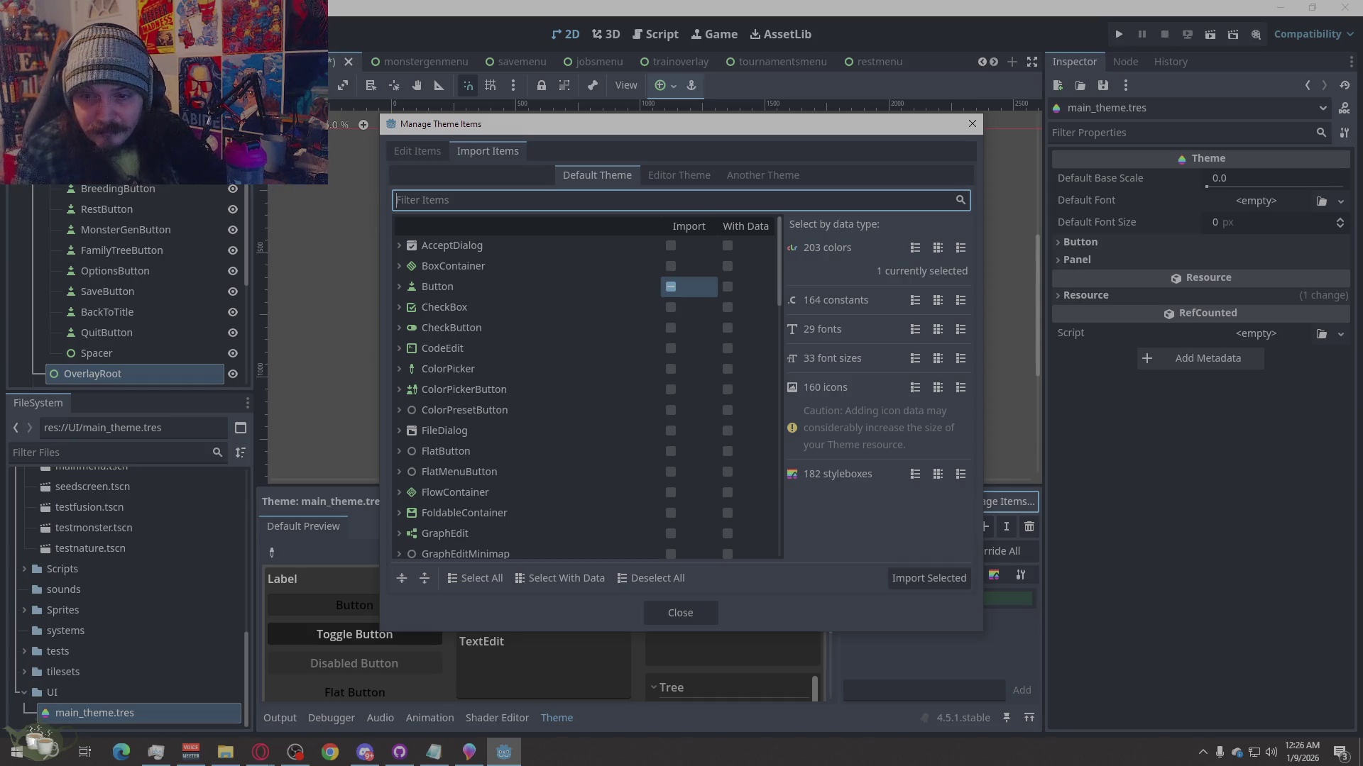
{"action": "key", "text": "alt+Tab"}
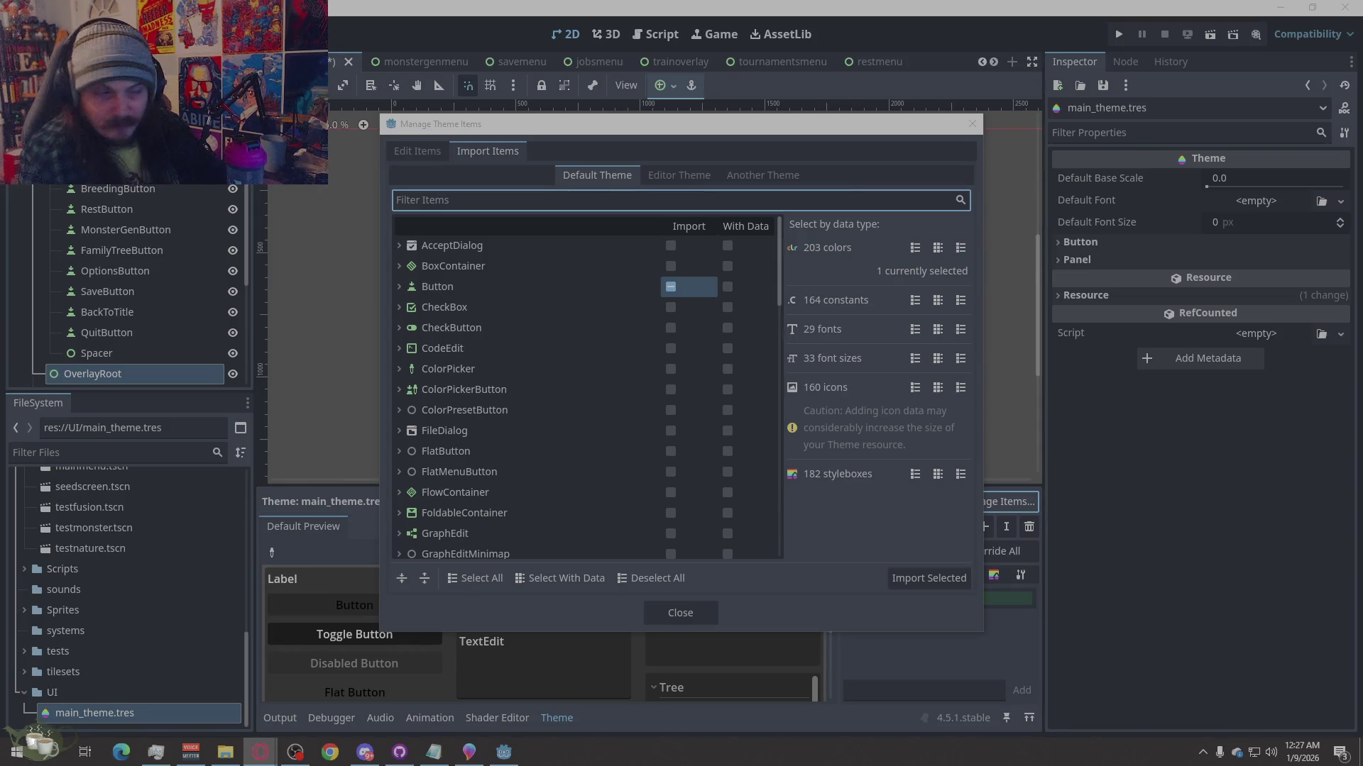
{"action": "left_click", "coordinate": [972, 124]}
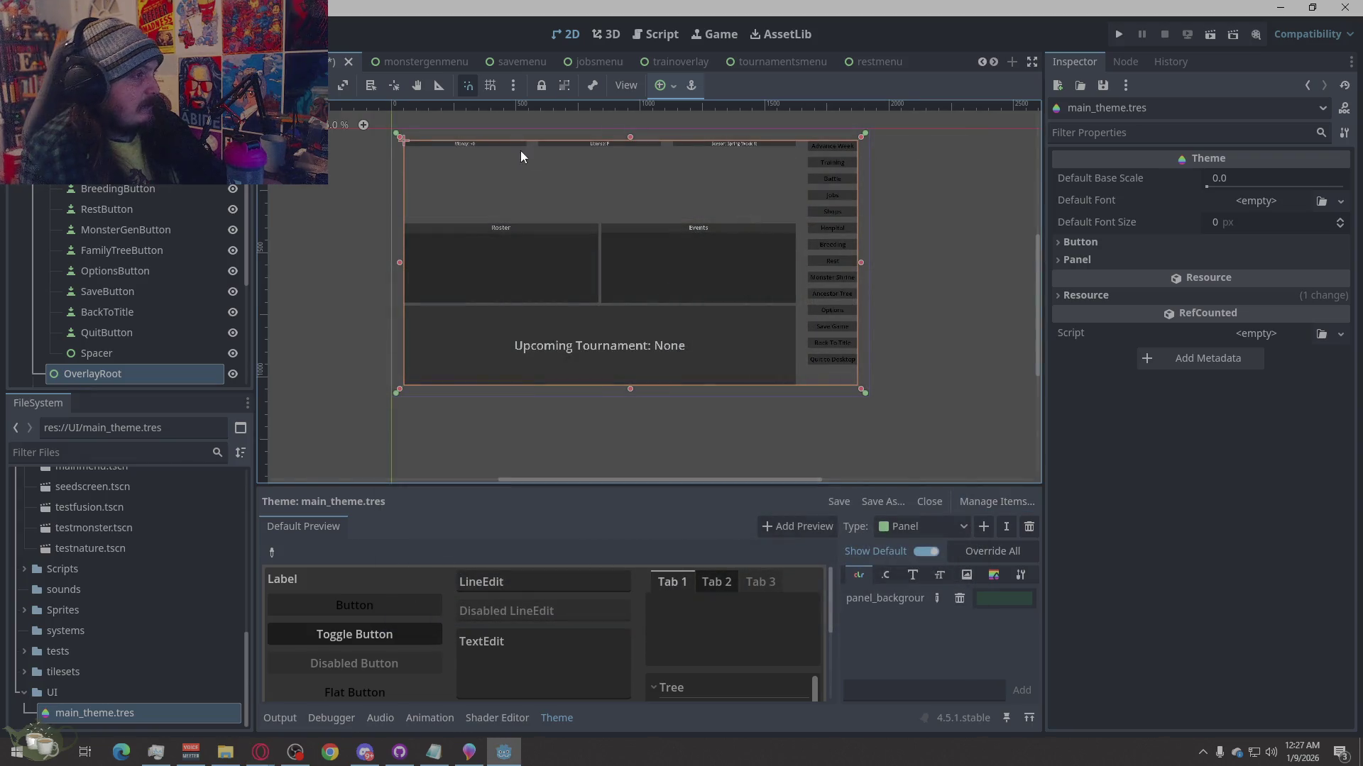
- Replace all of Main.gd's code with the new overlay-handling version and save it
{"action": "scroll", "coordinate": [146, 346], "scroll_direction": "up", "scroll_amount": 5}
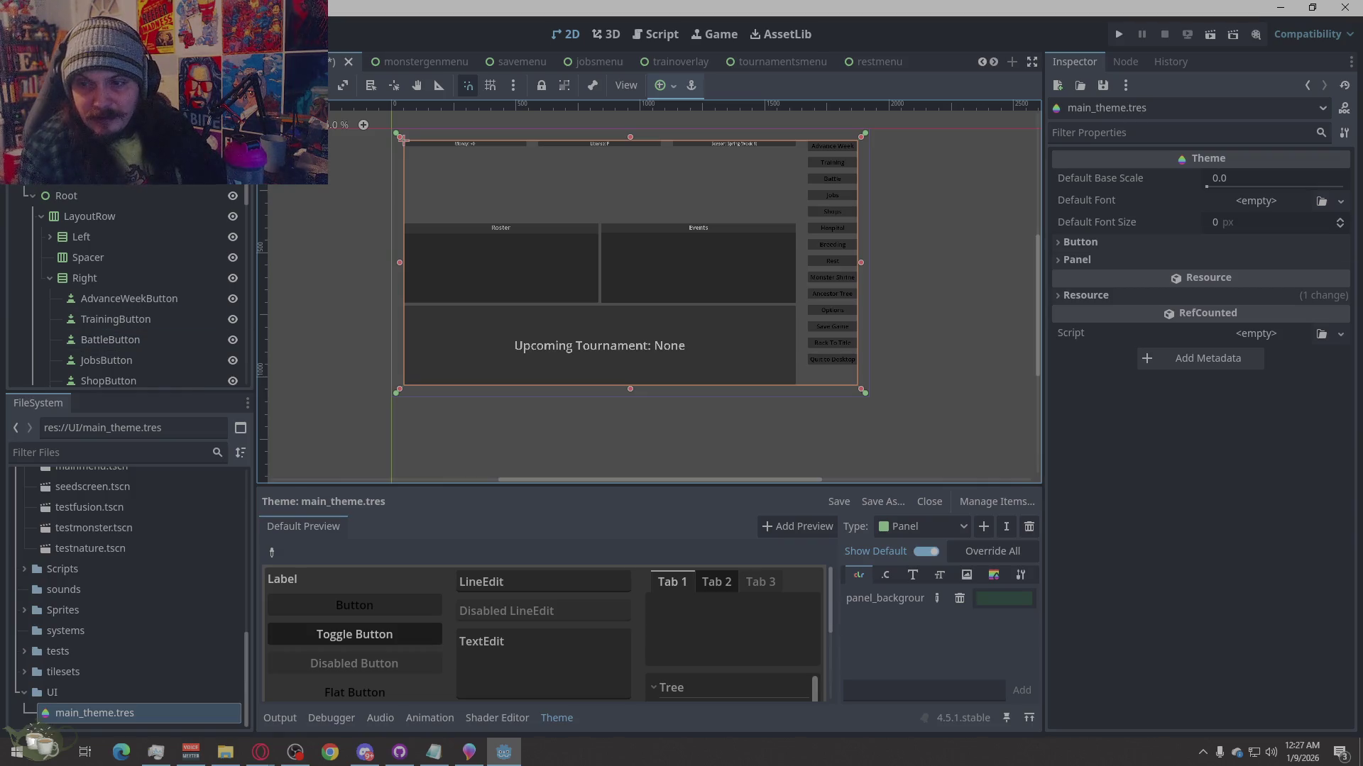
{"action": "left_click", "coordinate": [657, 34]}
{"action": "right_click", "coordinate": [704, 321]}
{"action": "left_click", "coordinate": [701, 403]}
{"action": "key", "text": "ctrl+v"}
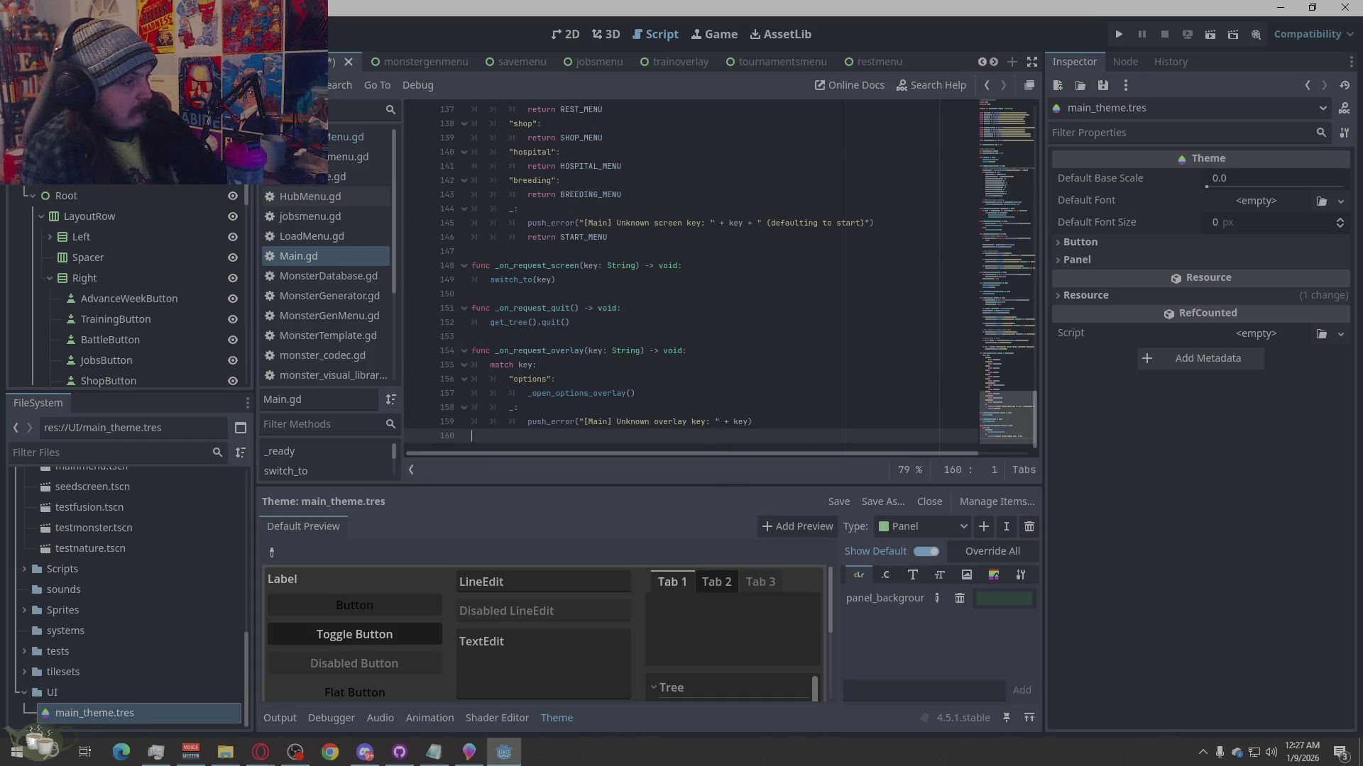
{"action": "key", "text": "ctrl+s"}
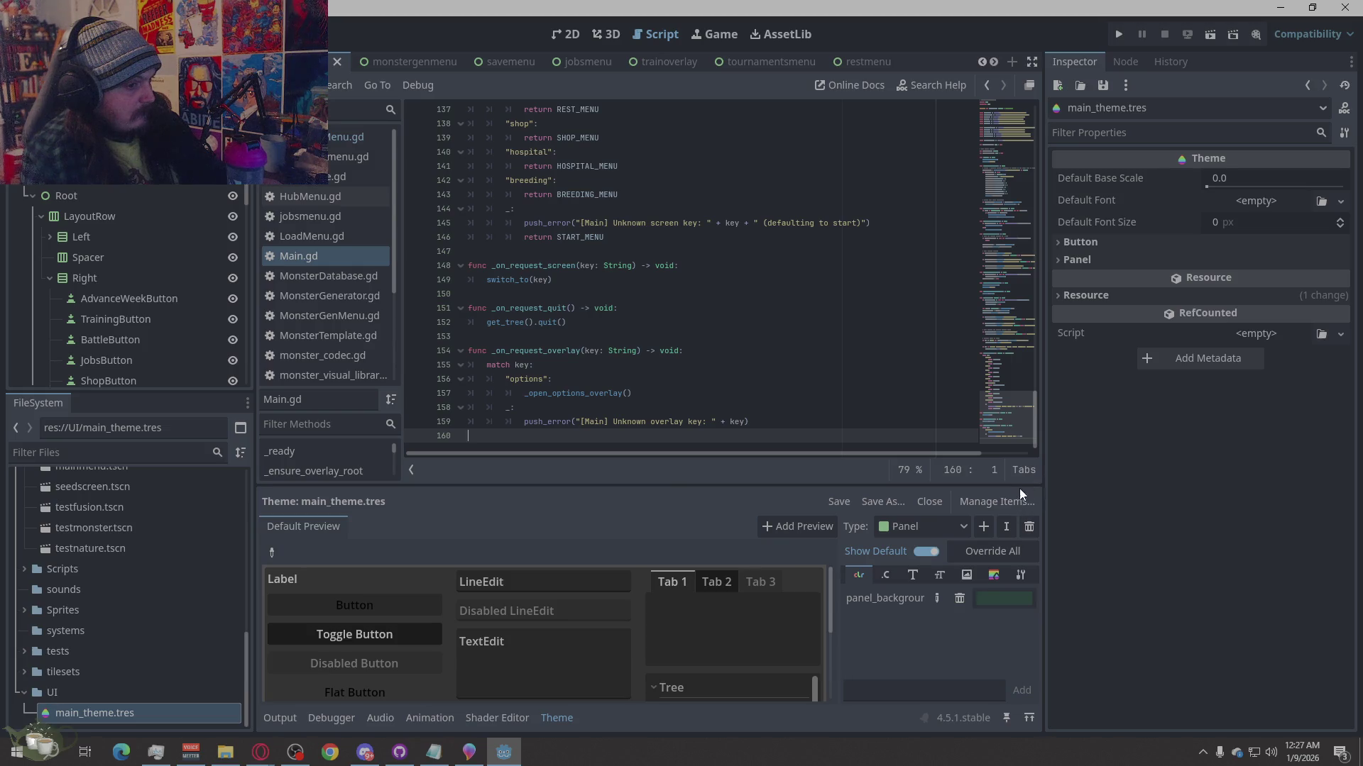
- Toggle the bottom panel's size and switch it to the shader editor
{"action": "left_click", "coordinate": [1034, 715]}
{"action": "left_click", "coordinate": [1035, 715]}
{"action": "left_click", "coordinate": [483, 719]}
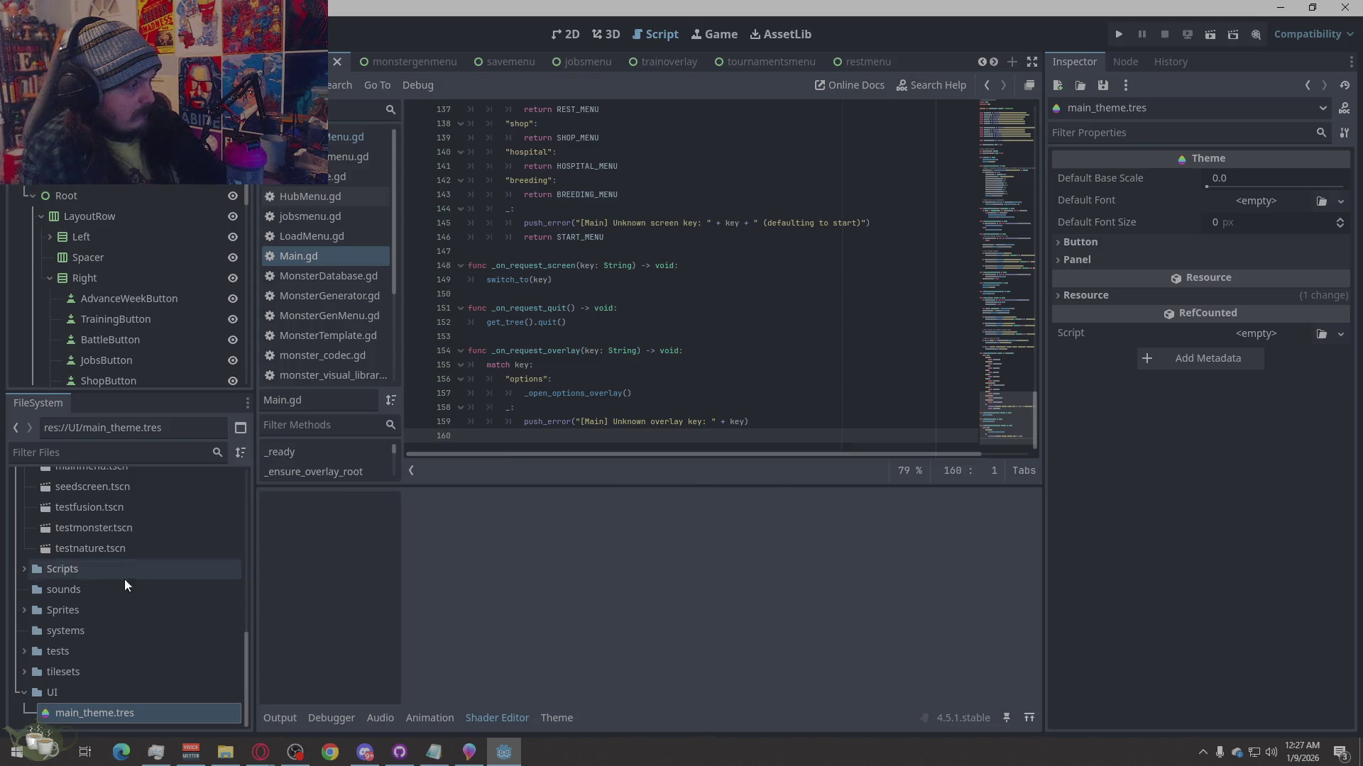
{"action": "left_click", "coordinate": [95, 631]}
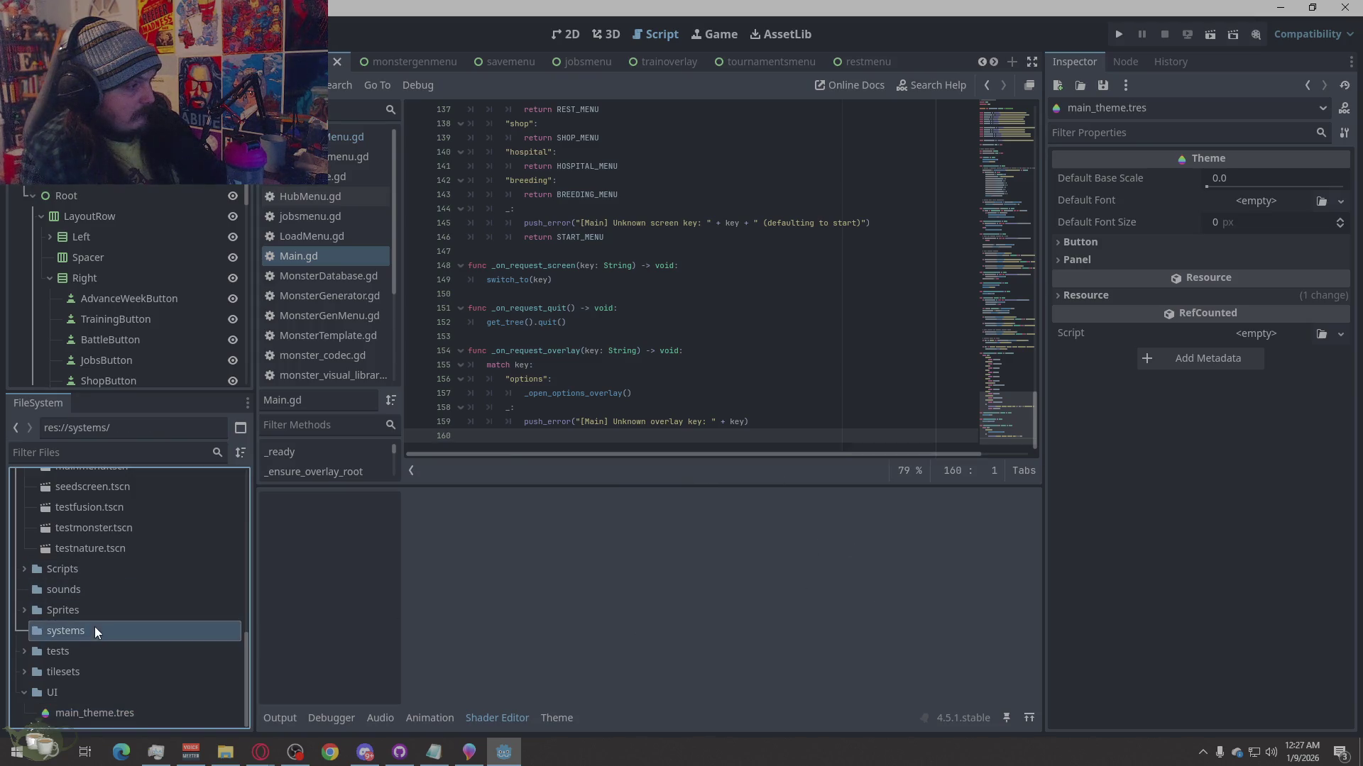
{"action": "left_click", "coordinate": [106, 526]}
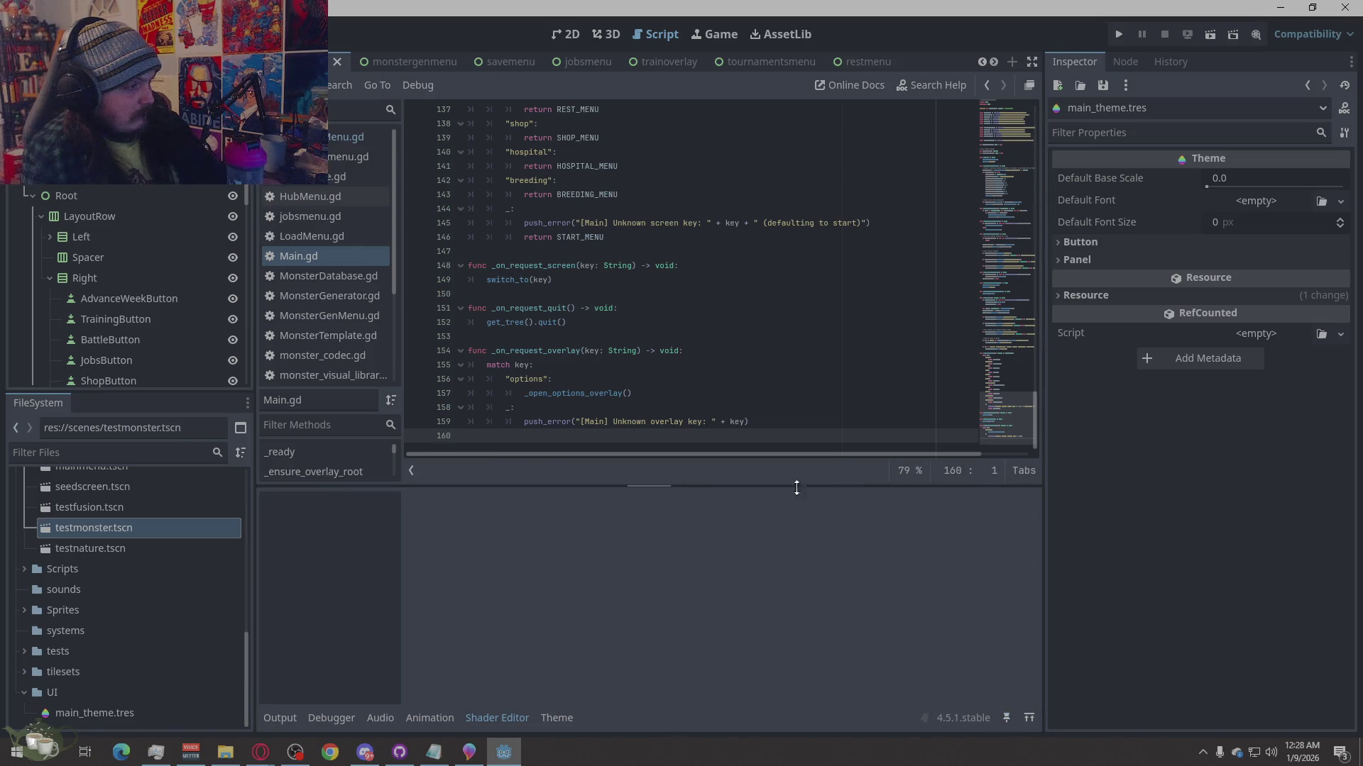
{"action": "left_click", "coordinate": [557, 718]}
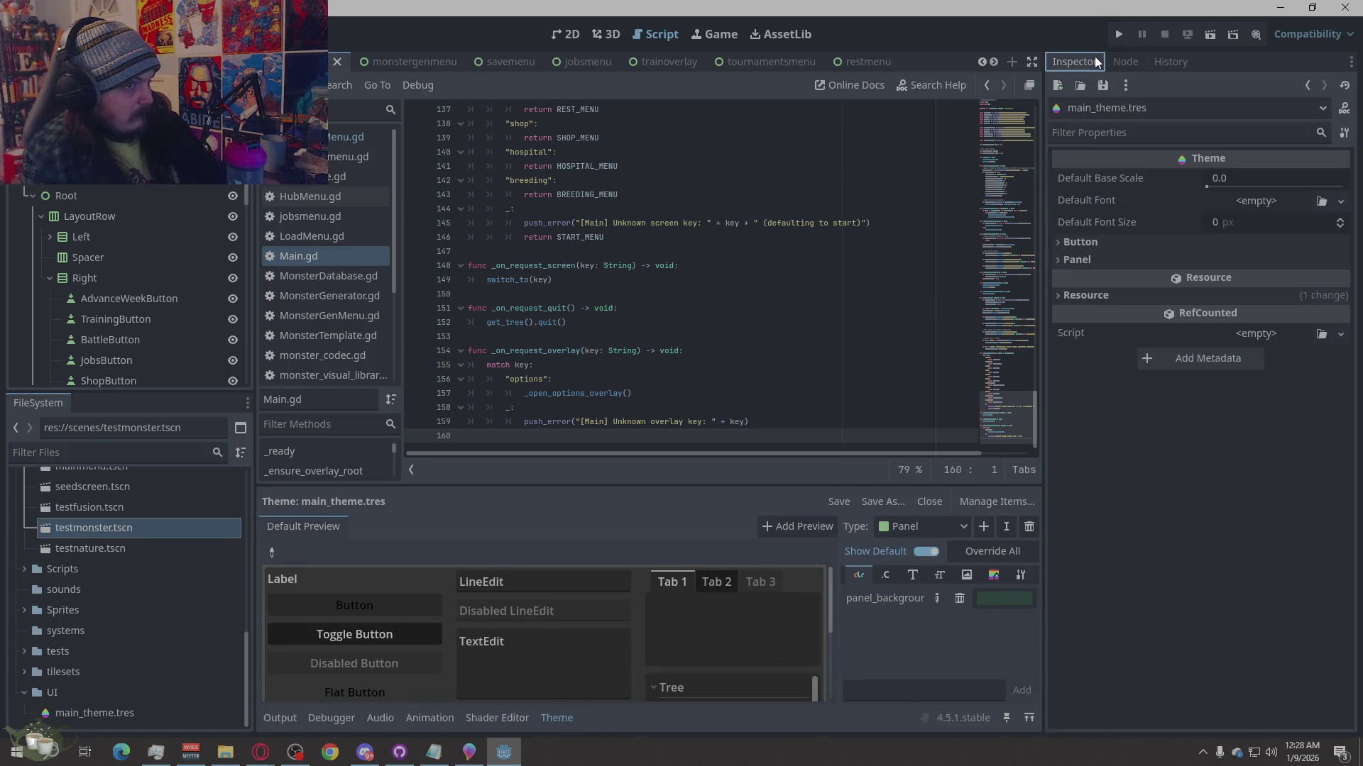
{"action": "scroll", "coordinate": [763, 368], "scroll_direction": "up", "scroll_amount": 5}
{"action": "scroll", "coordinate": [763, 368], "scroll_direction": "down", "scroll_amount": 5}
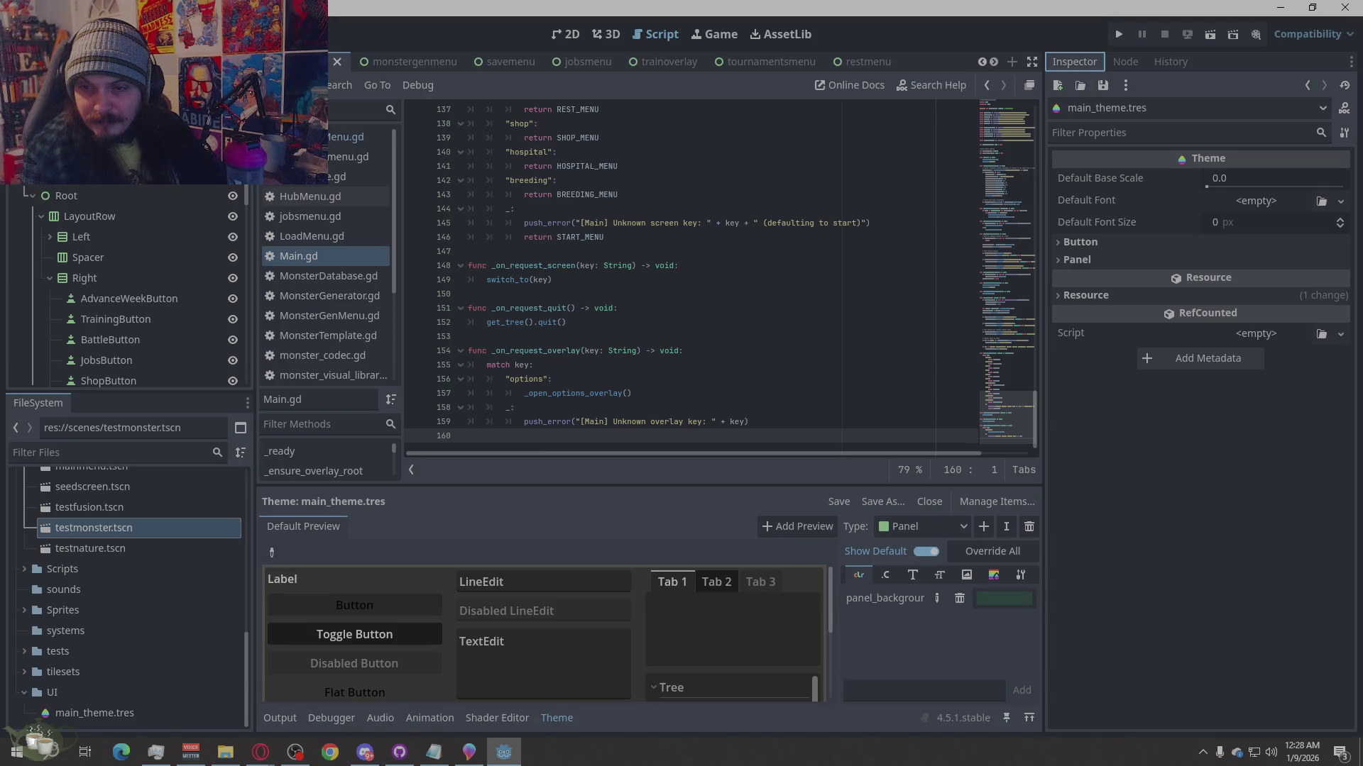
{"action": "key", "text": "alt+Tab"}
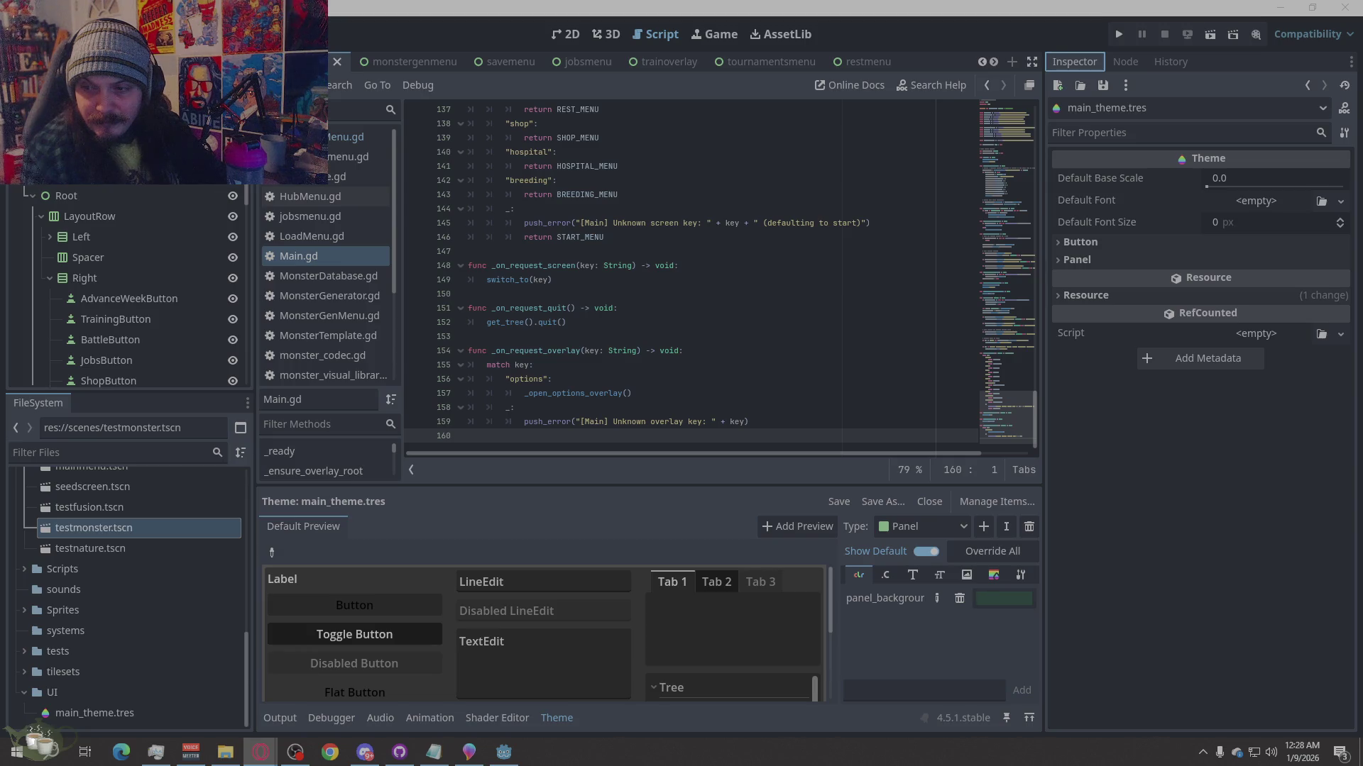
{"action": "left_click", "coordinate": [312, 202]}
{"action": "scroll", "coordinate": [710, 281], "scroll_direction": "up", "scroll_amount": 20}
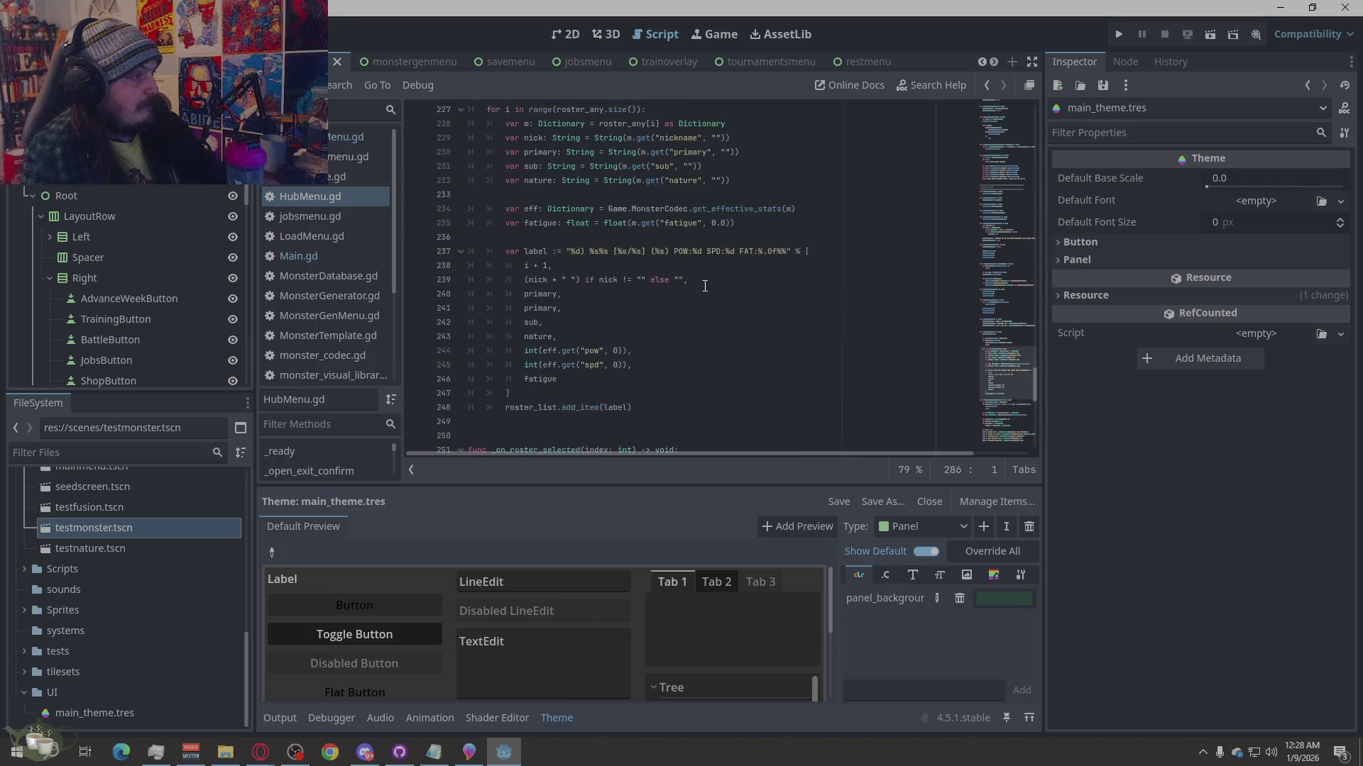
{"action": "scroll", "coordinate": [701, 285], "scroll_direction": "up", "scroll_amount": 20}
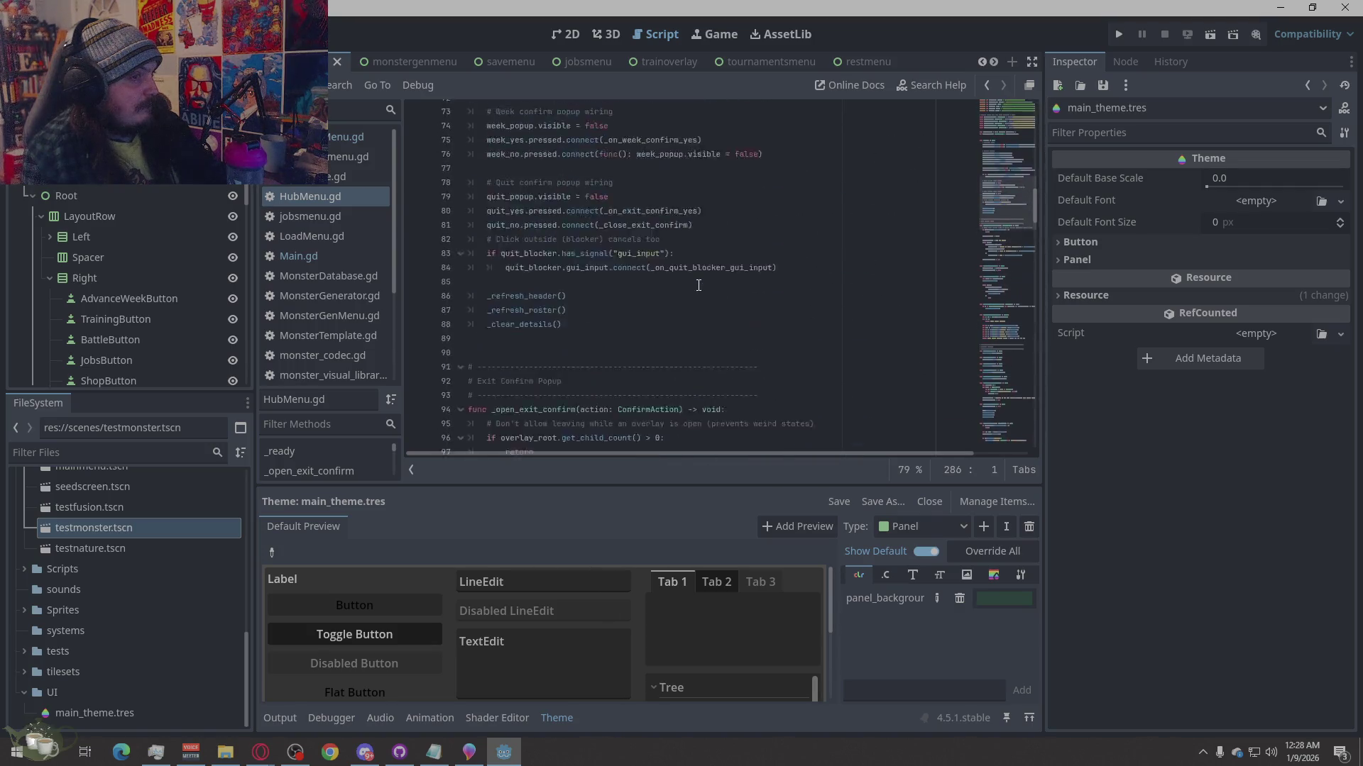
{"action": "scroll", "coordinate": [698, 286], "scroll_direction": "down", "scroll_amount": 10}
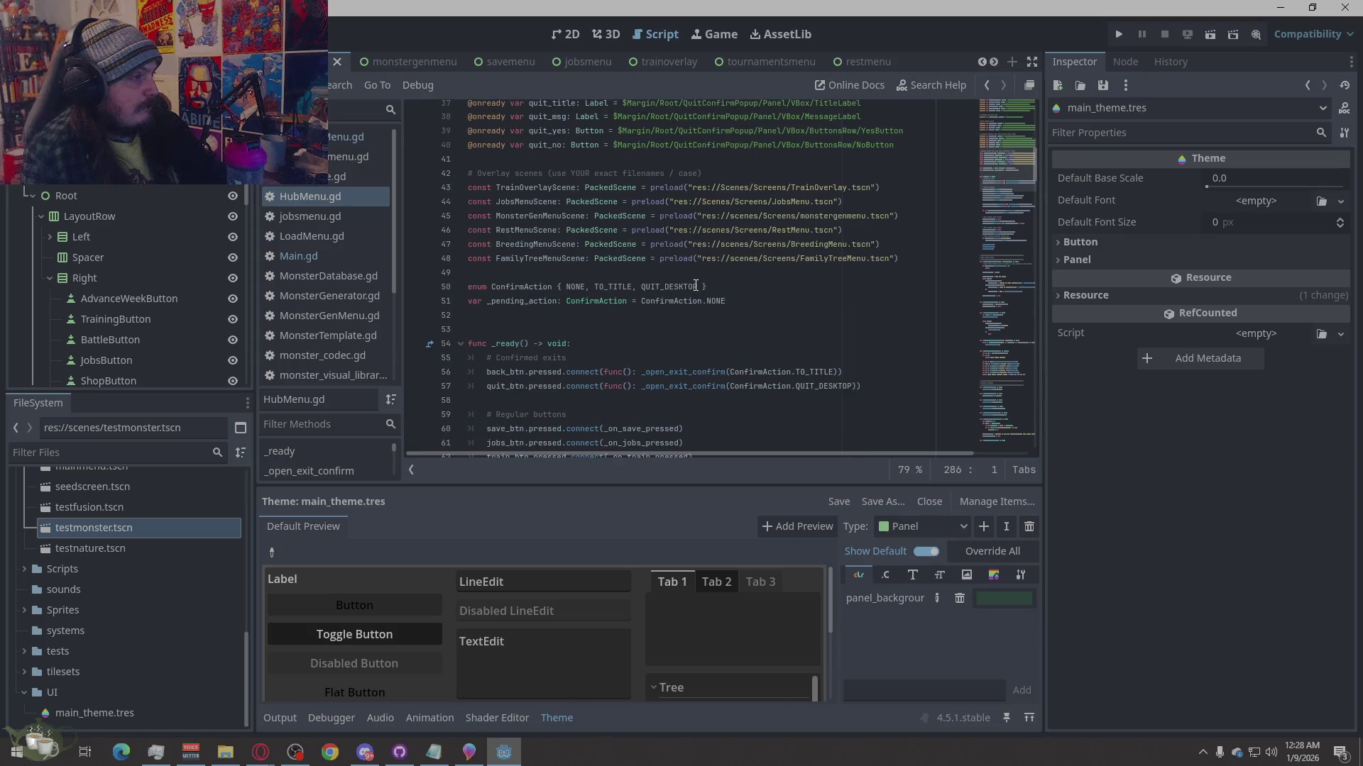
{"action": "mouse_move", "coordinate": [694, 286]}
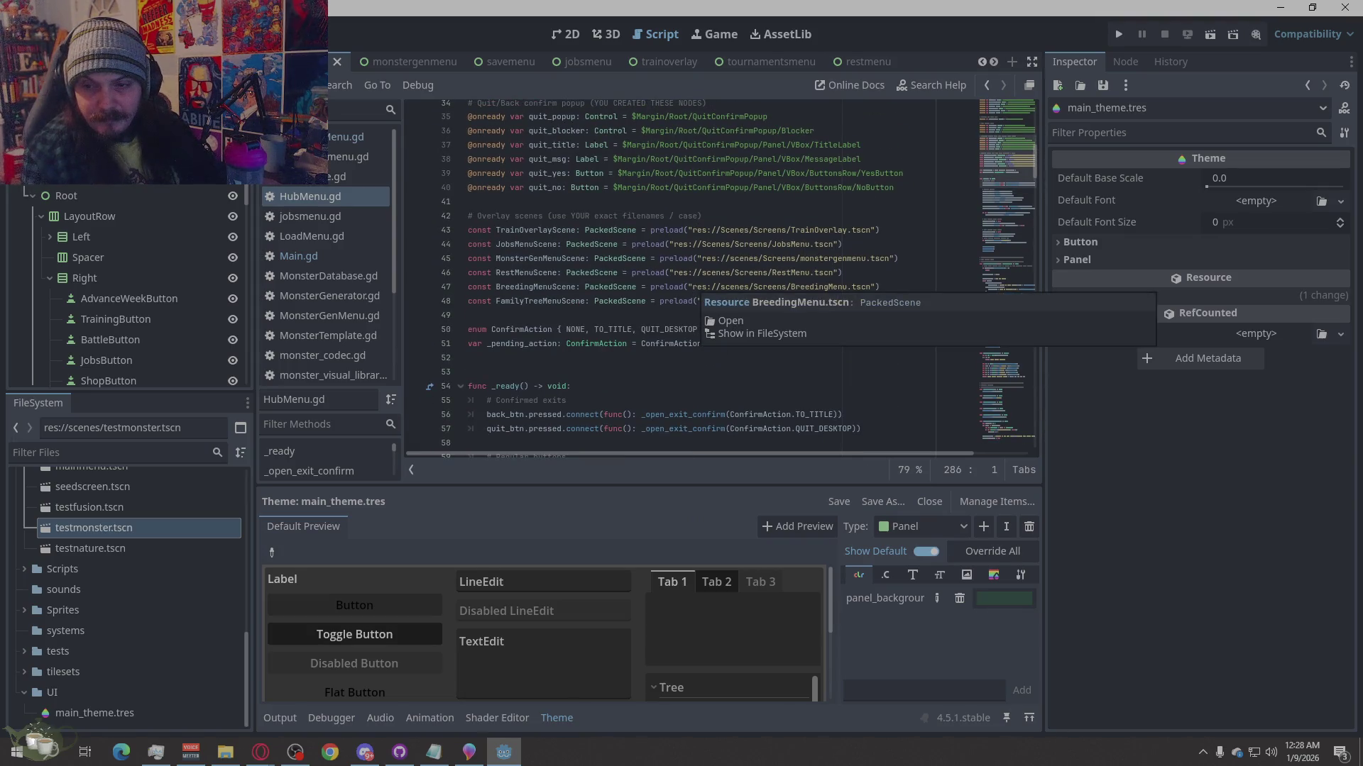
{"action": "key", "text": "alt+Tab"}
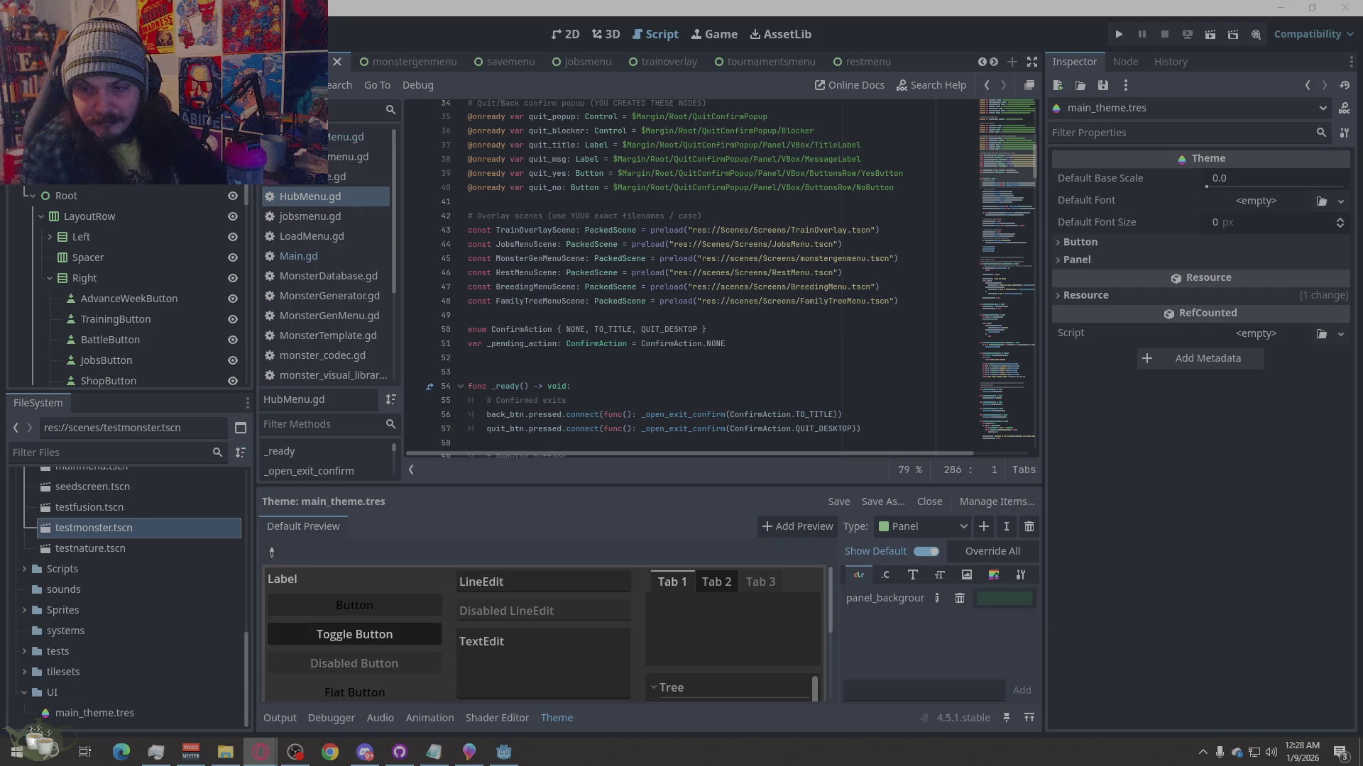
{"action": "scroll", "coordinate": [696, 367], "scroll_direction": "up", "scroll_amount": 10}
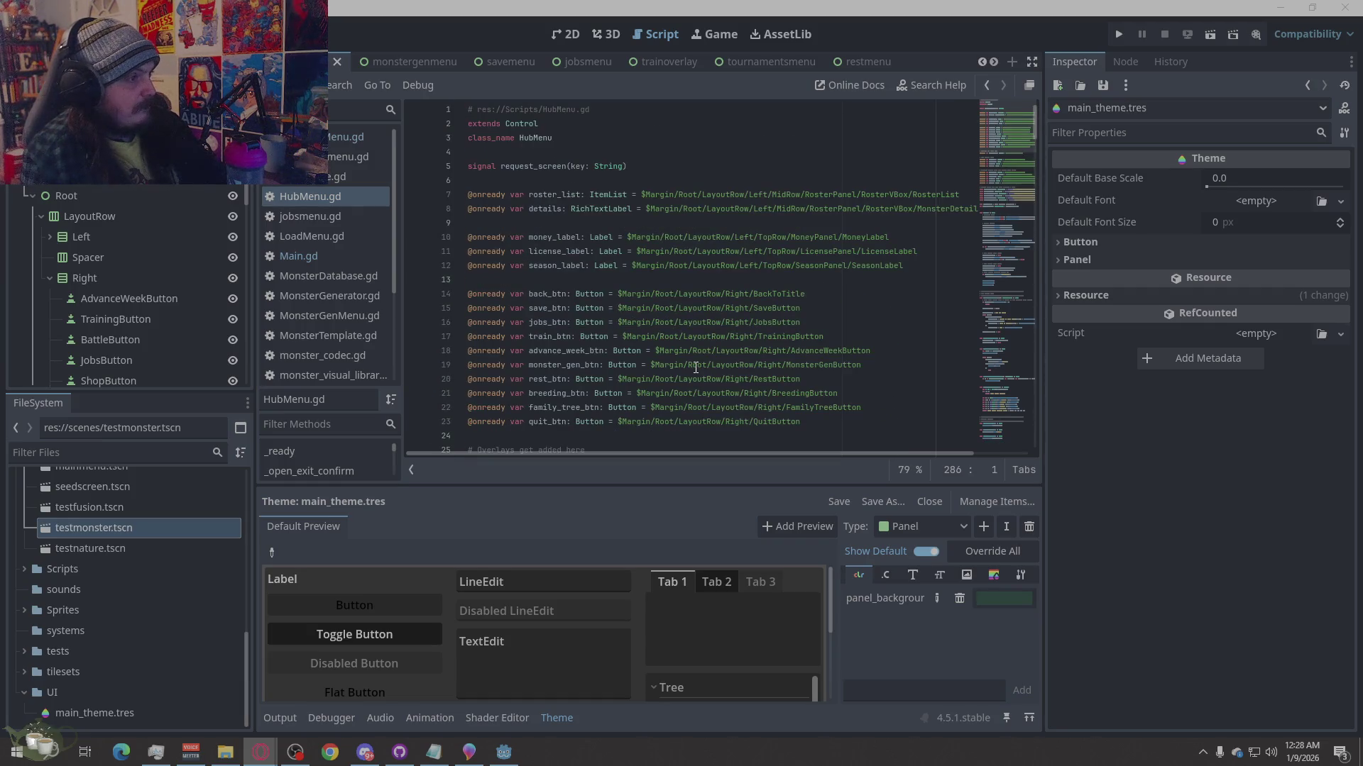
{"action": "scroll", "coordinate": [696, 368], "scroll_direction": "down", "scroll_amount": 2}
{"action": "left_click", "coordinate": [825, 339]}
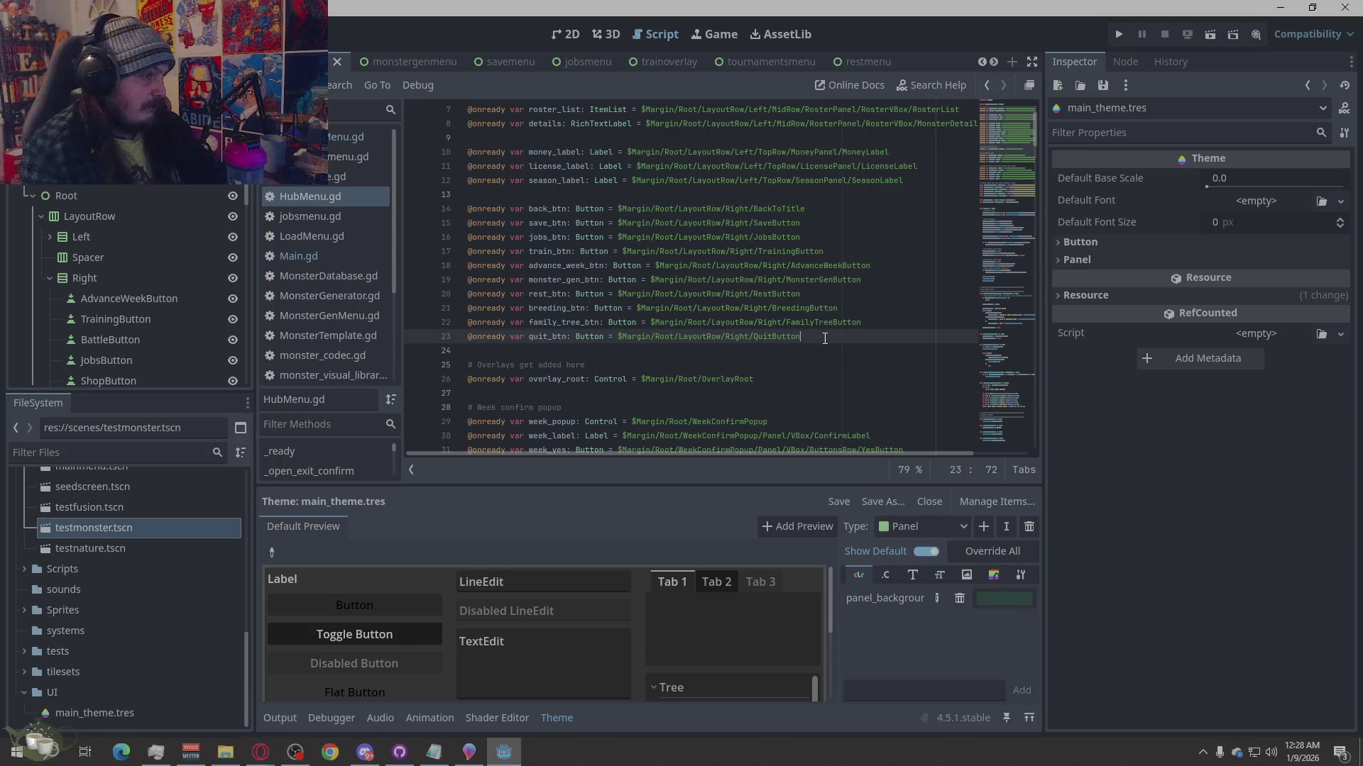
{"action": "key", "text": "Return"}
{"action": "type", "text": "@onready var options_btn: Button = $Margin/Root/LayoutRow/Right/OptionsButton"}
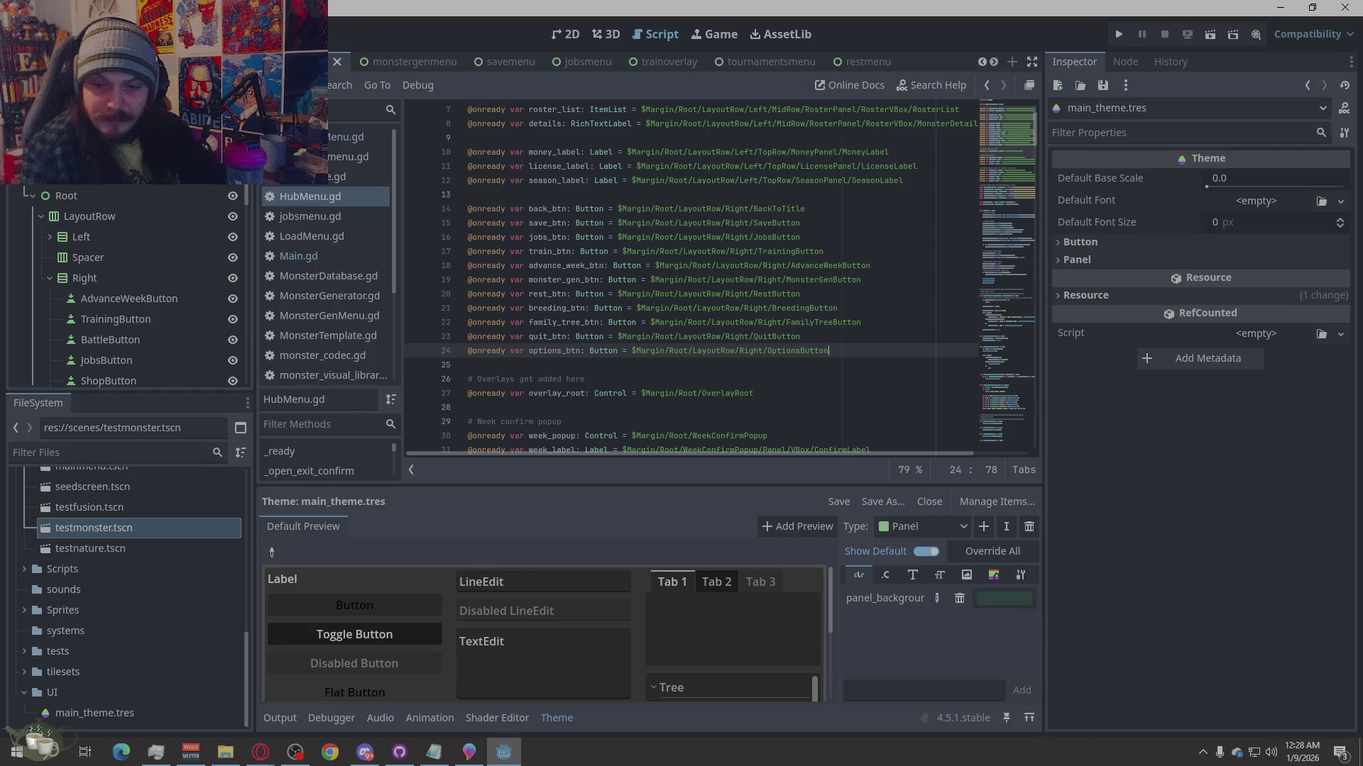
{"action": "key", "text": "alt+Tab"}
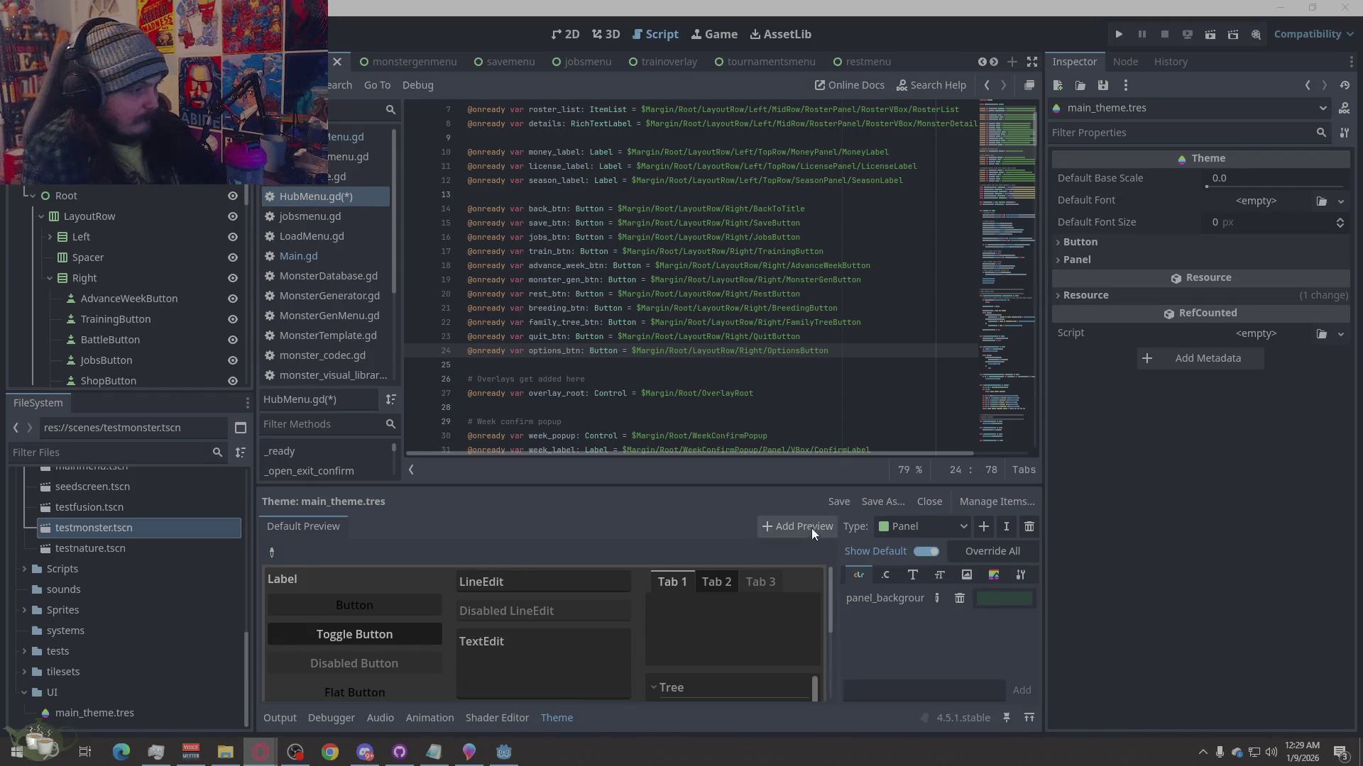
- Paste a request_overlay signal with a String key directly below request_screen
{"action": "left_click", "coordinate": [695, 322]}
{"action": "key", "text": "ctrl+f"}
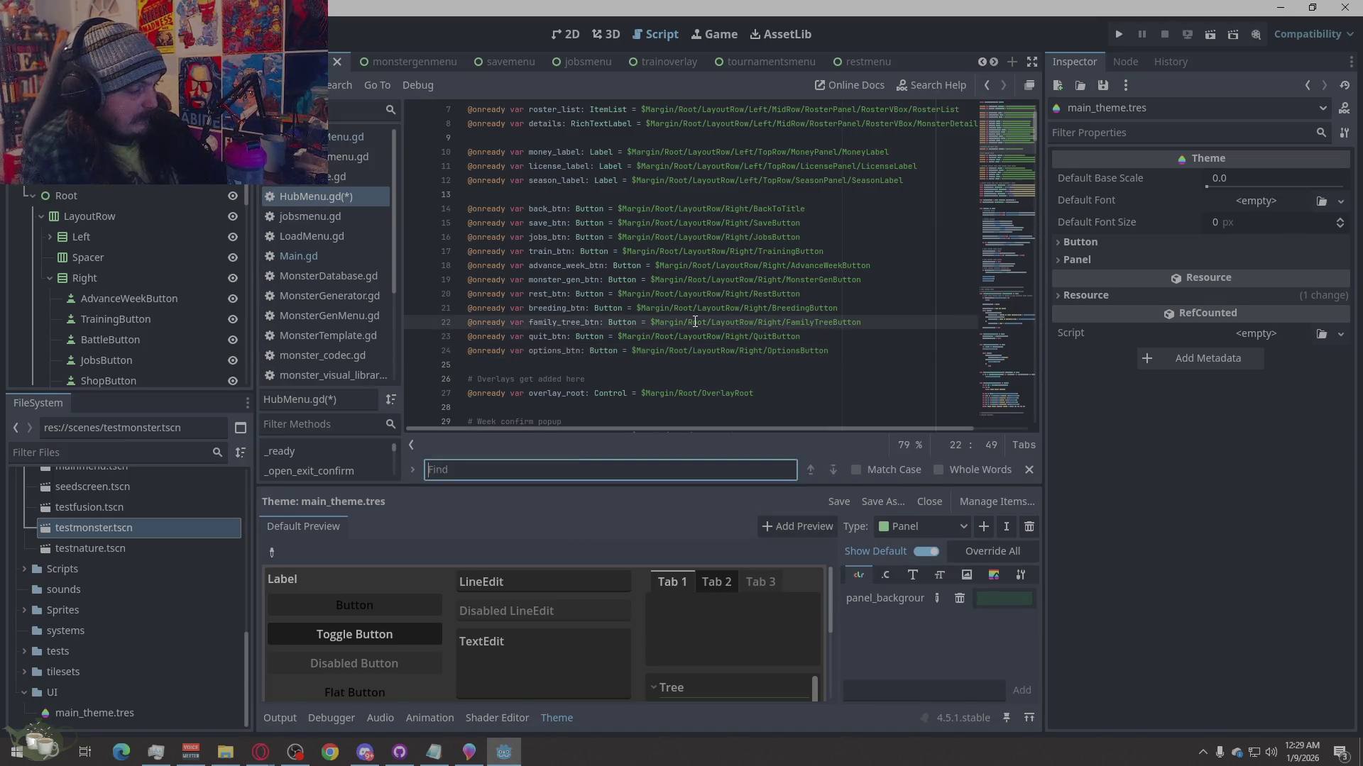
{"action": "scroll", "coordinate": [660, 329], "scroll_direction": "up", "scroll_amount": 2}
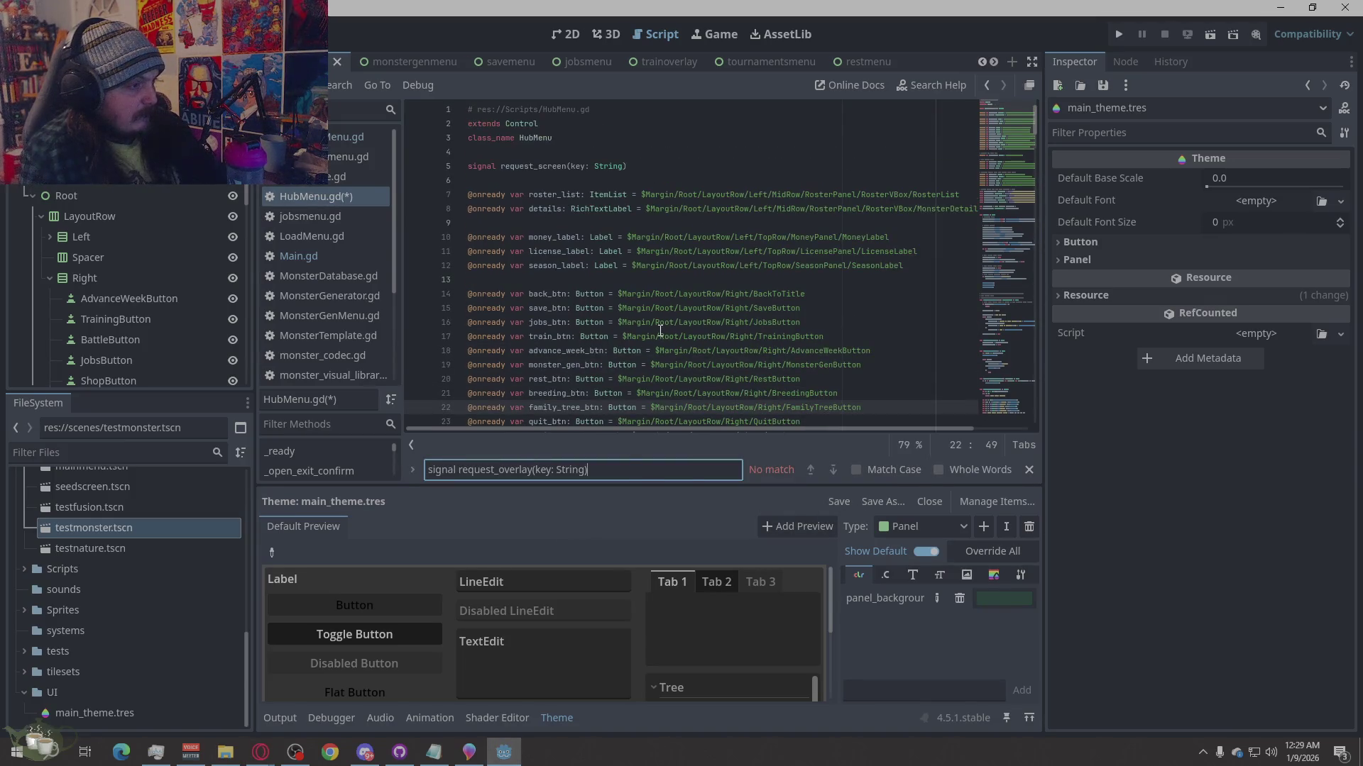
{"action": "left_click", "coordinate": [641, 167]}
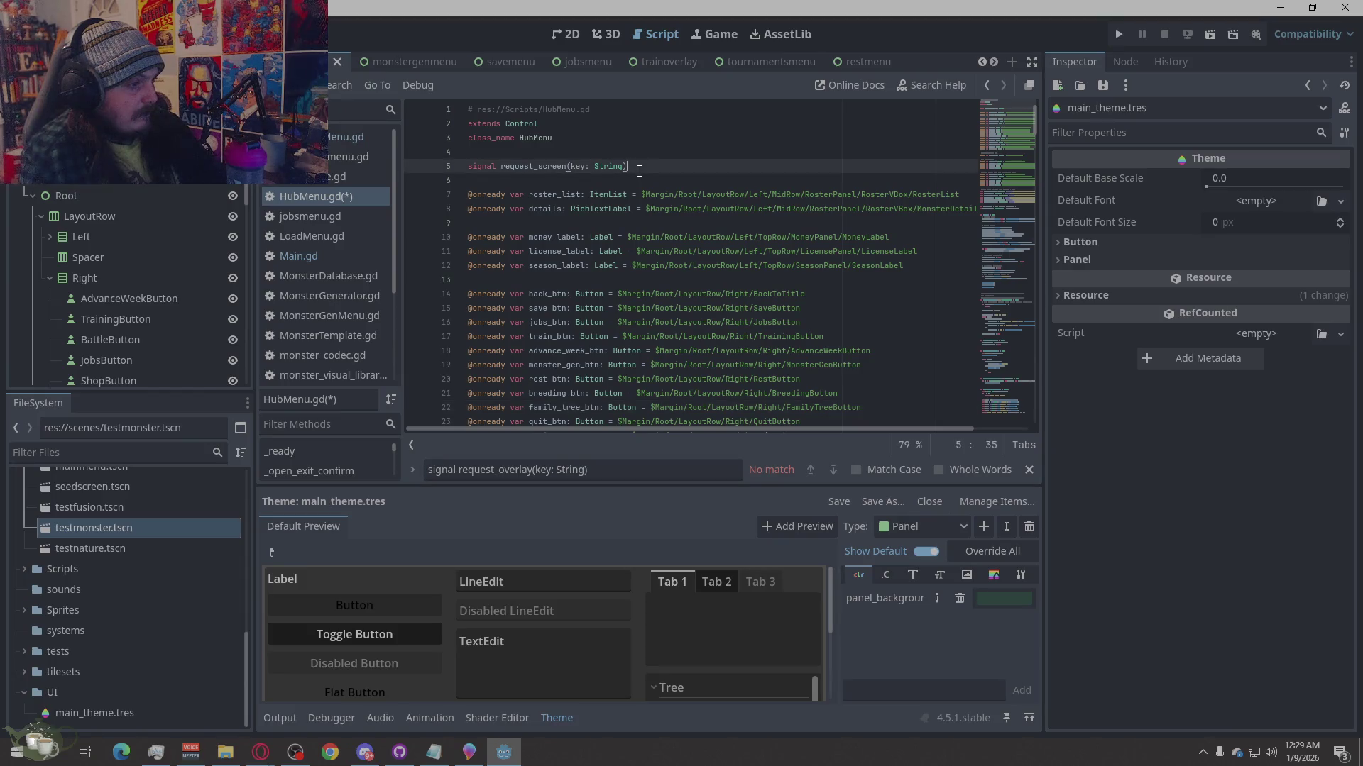
{"action": "key", "text": "Return"}
{"action": "type", "text": "signal request_overlay(key: String)"}
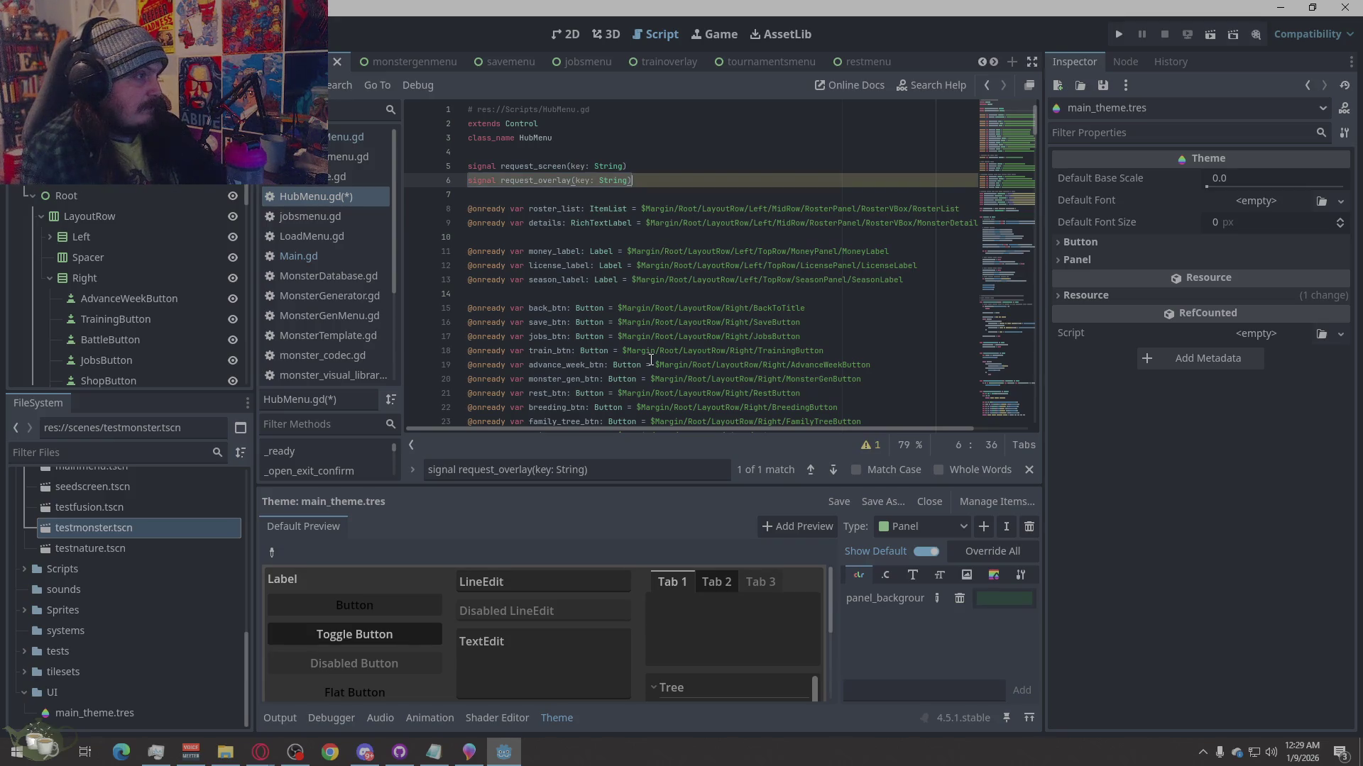
- Review the UNUSED_SIGNAL warning for request_overlay on line 6
{"action": "left_click", "coordinate": [868, 447]}
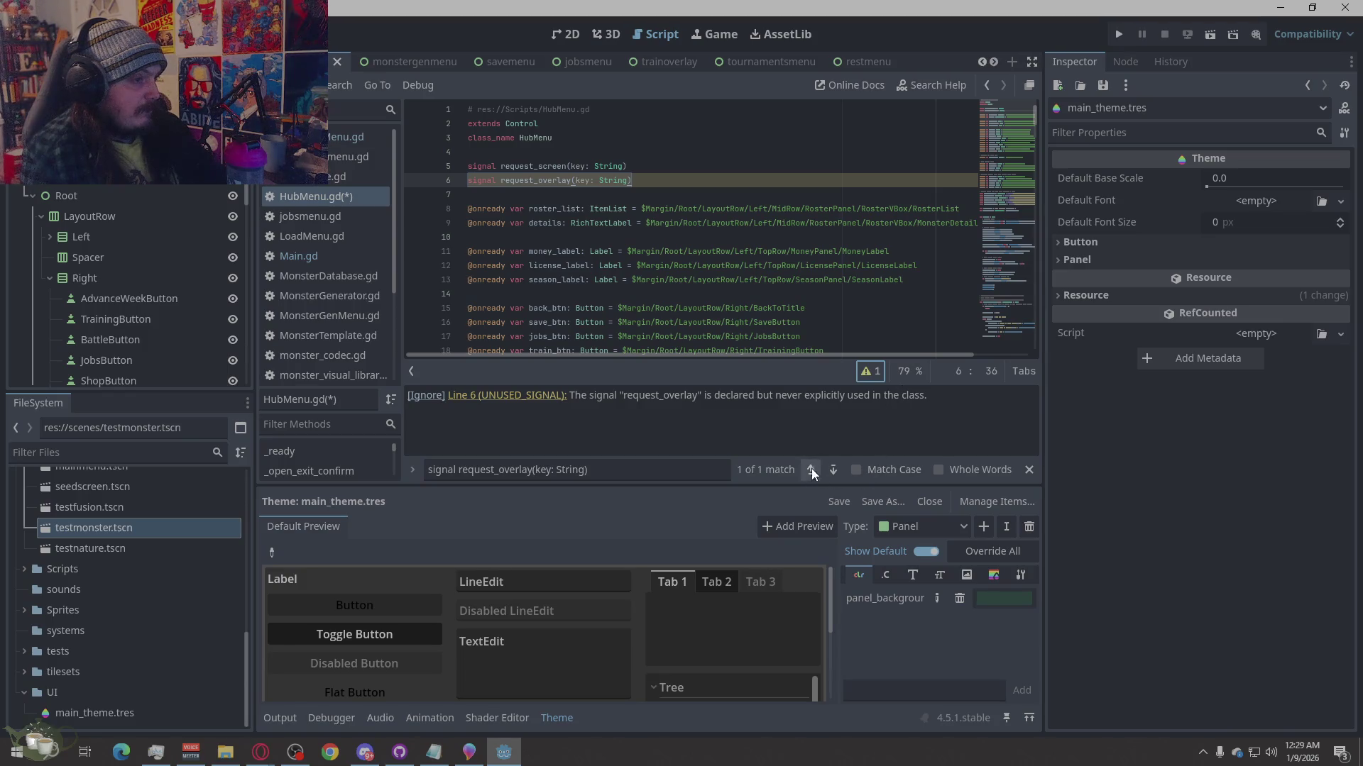
{"action": "key", "text": "alt+Tab"}
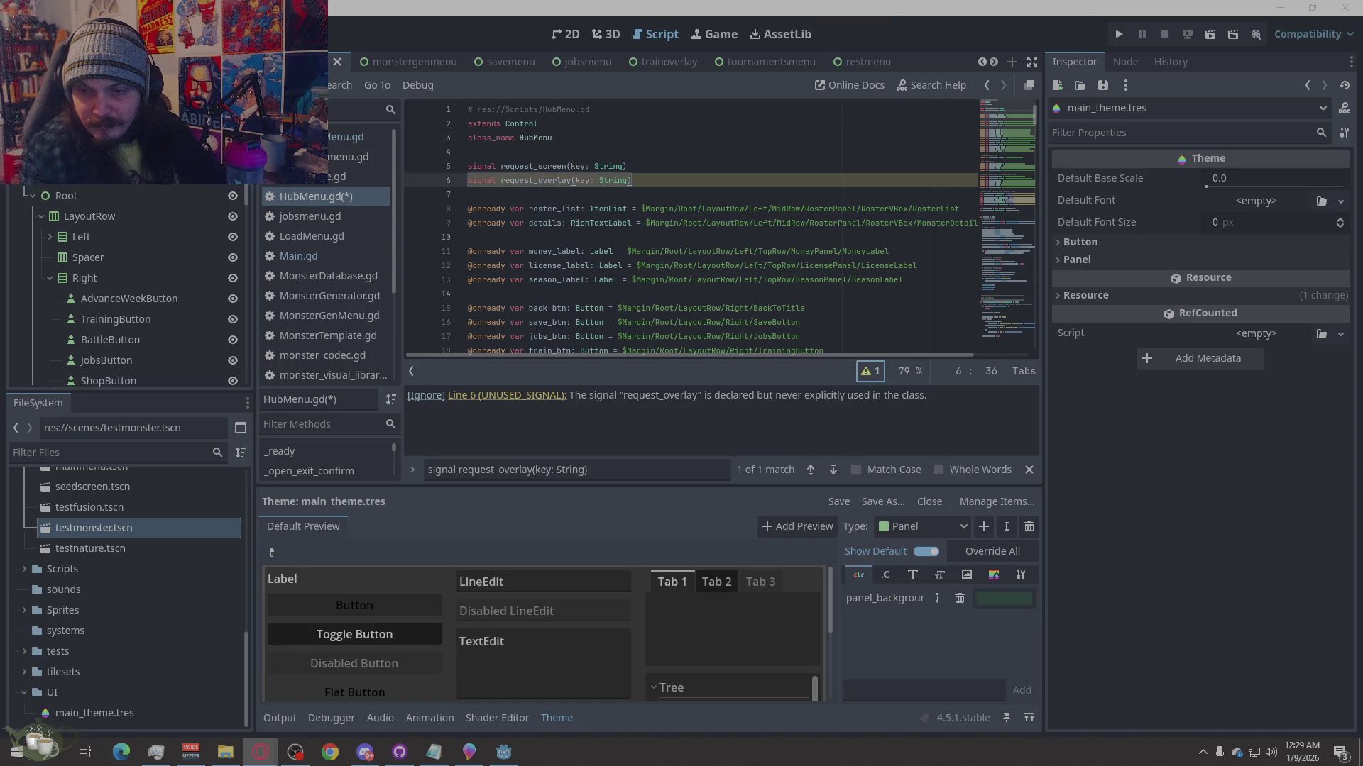
{"action": "triple_click", "coordinate": [580, 471]}
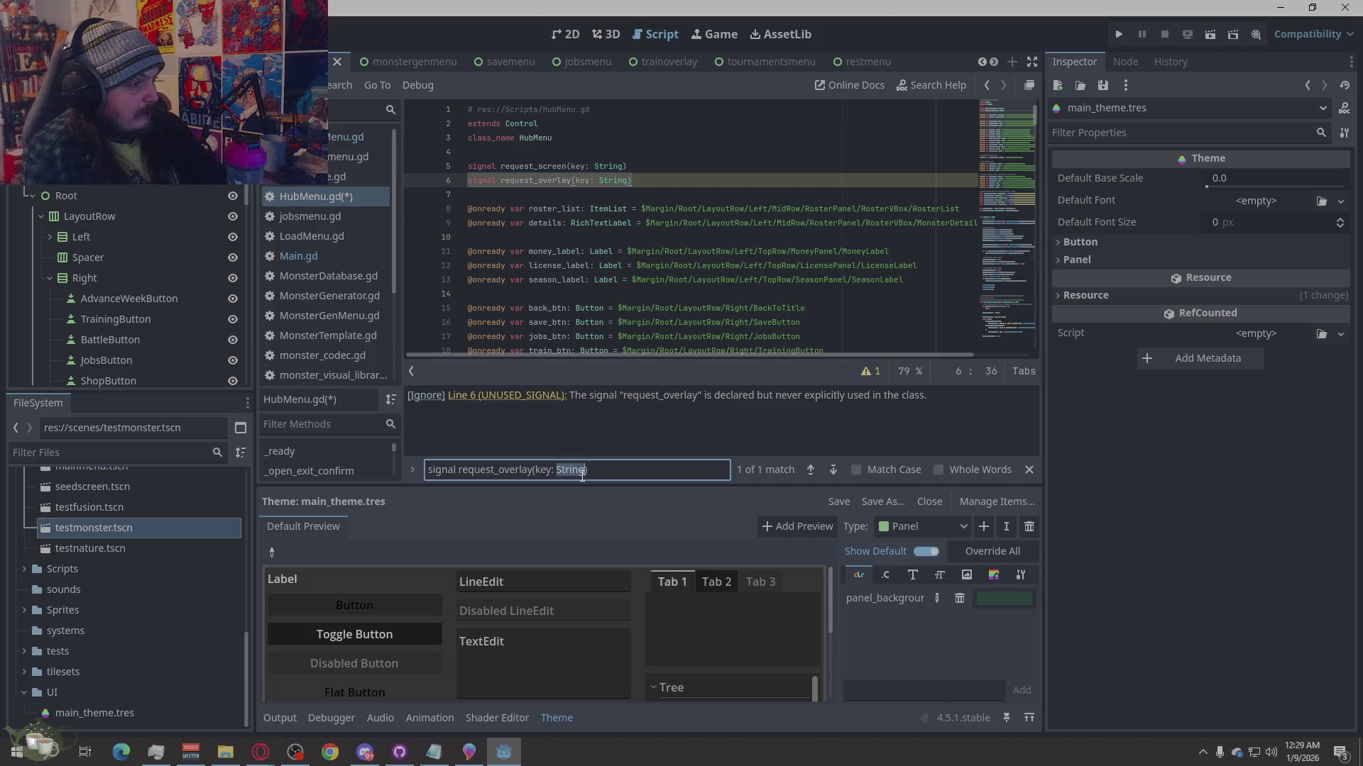
- After _ready's quit_btn connection, add '#Options Button' and paste the options_btn handler emitting request_overlay("options")
{"action": "type", "text": "_ready("}
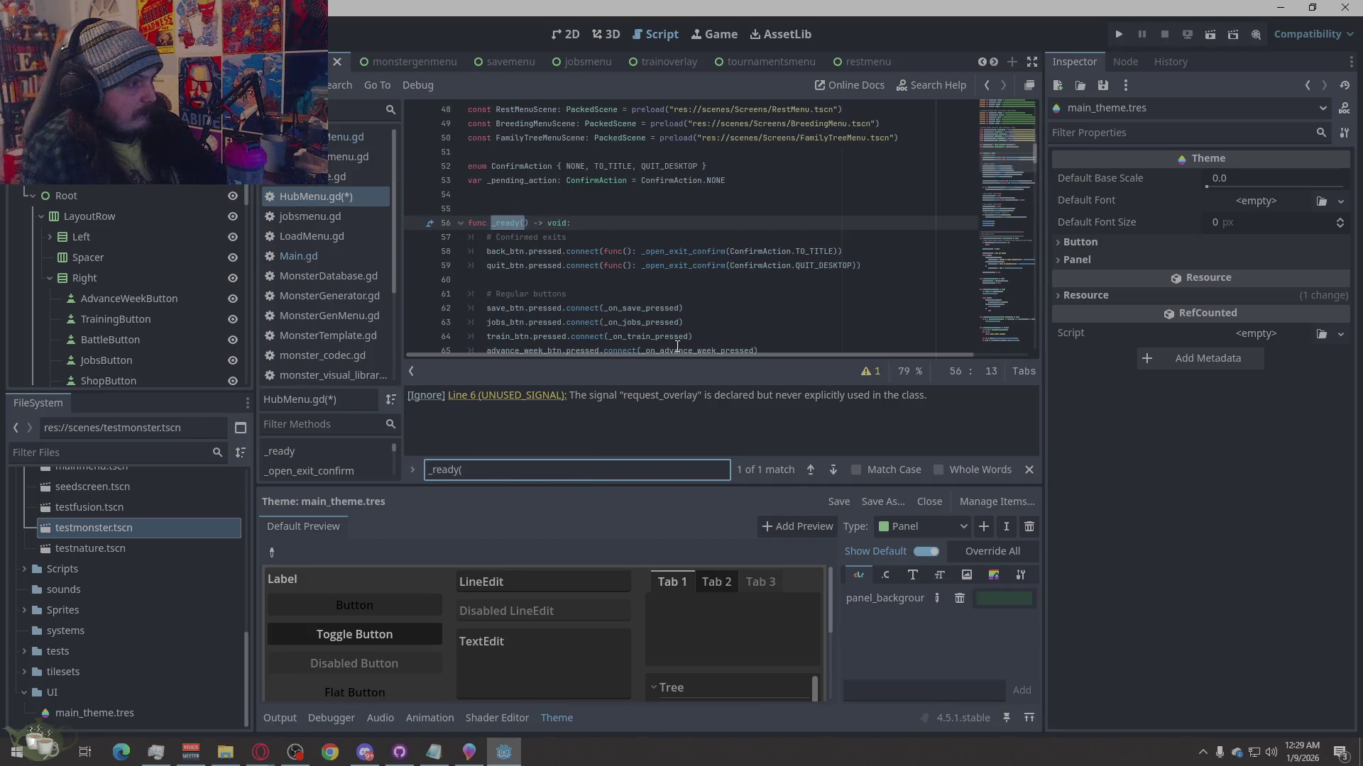
{"action": "scroll", "coordinate": [710, 227], "scroll_direction": "down", "scroll_amount": 1}
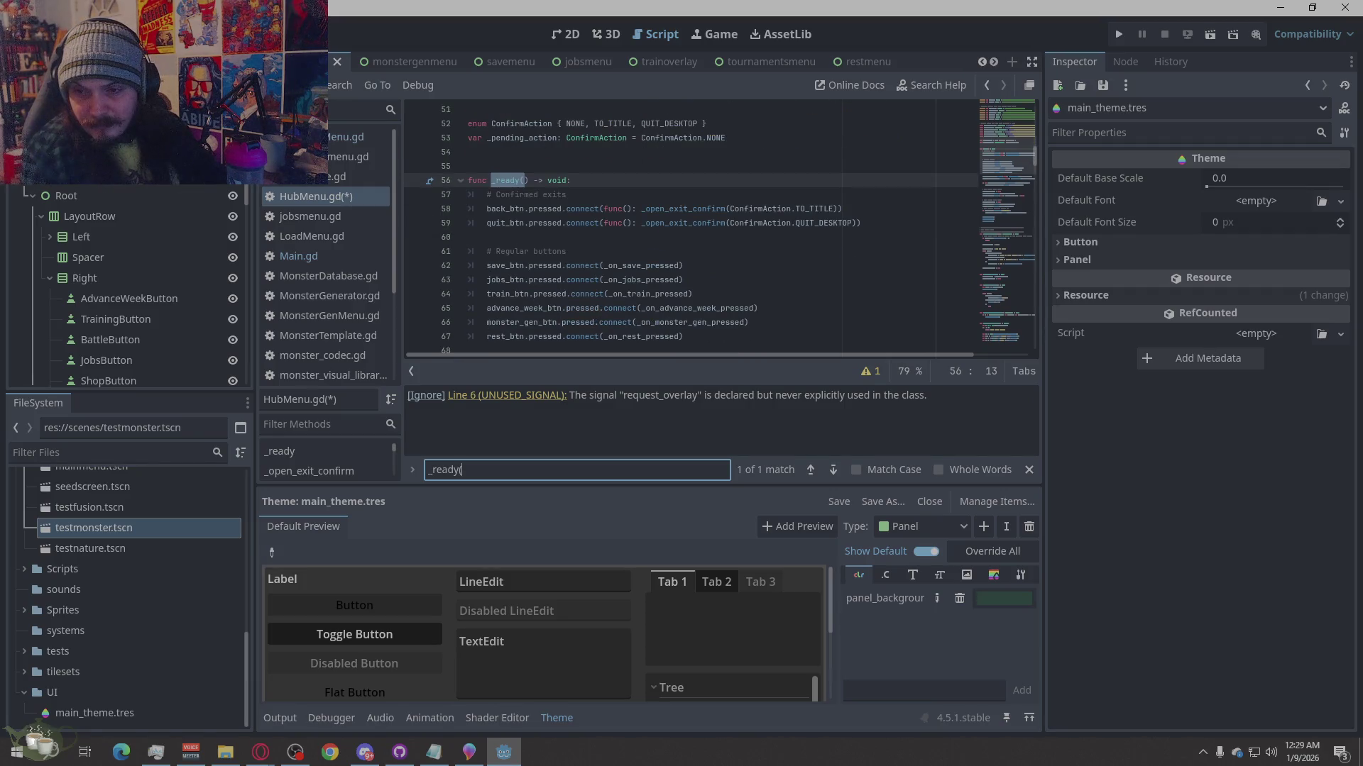
{"action": "key", "text": "alt+Tab"}
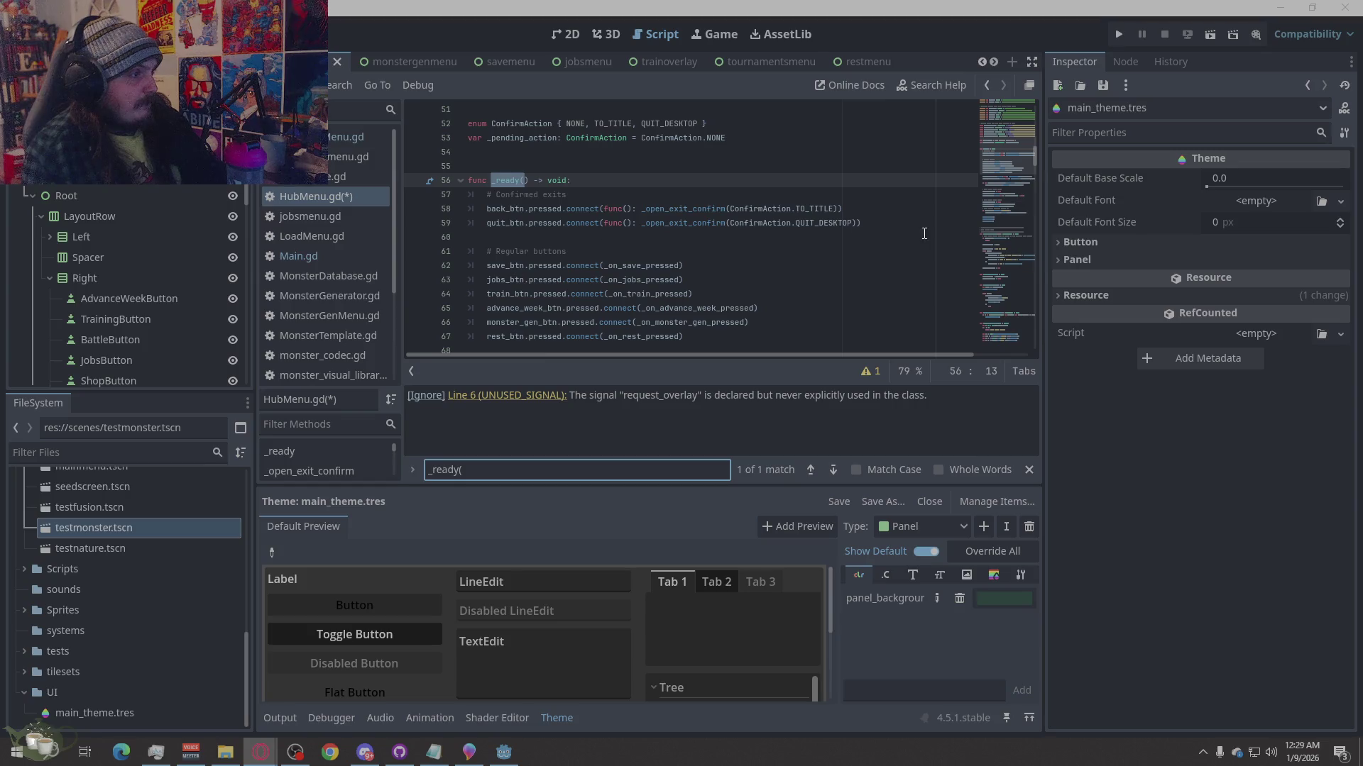
{"action": "left_click", "coordinate": [902, 222]}
{"action": "scroll", "coordinate": [707, 268], "scroll_direction": "down", "scroll_amount": 3}
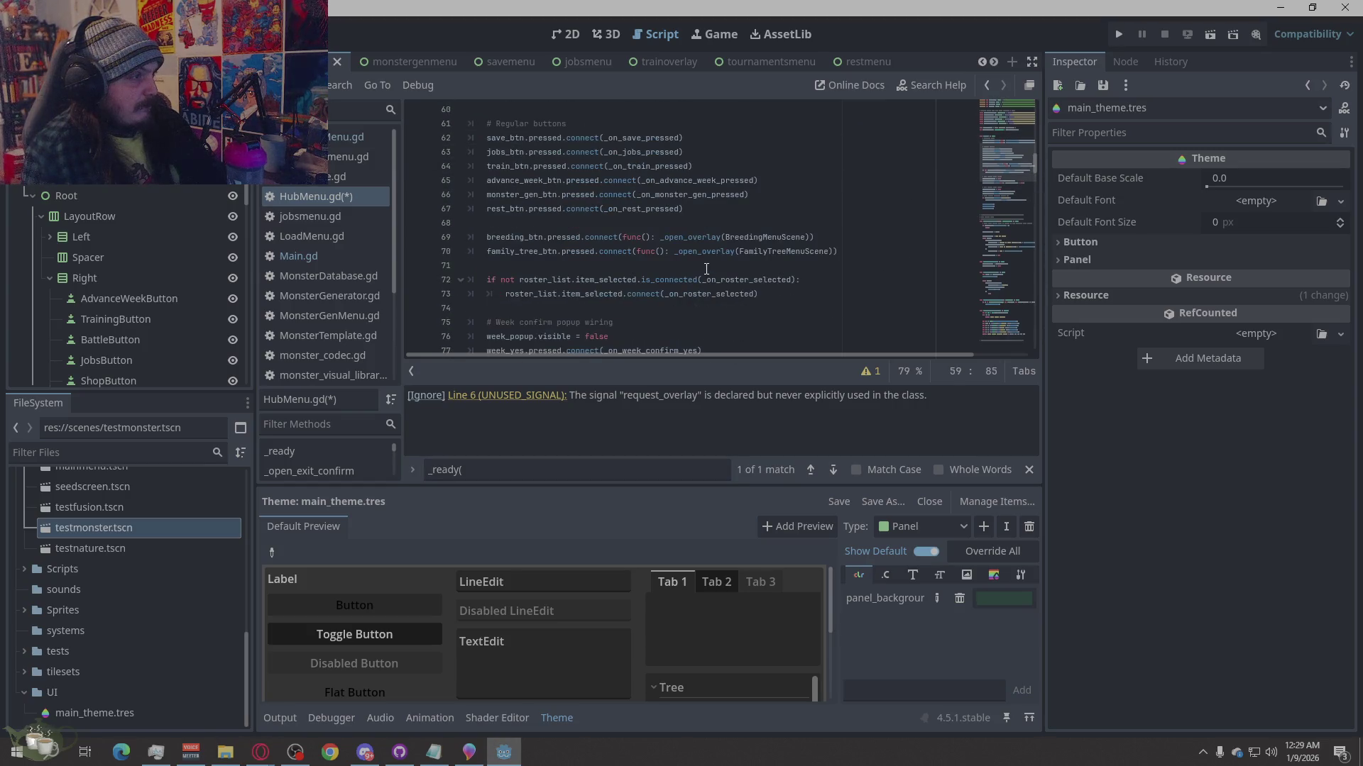
{"action": "scroll", "coordinate": [720, 267], "scroll_direction": "down", "scroll_amount": 2}
{"action": "scroll", "coordinate": [756, 270], "scroll_direction": "up", "scroll_amount": 7}
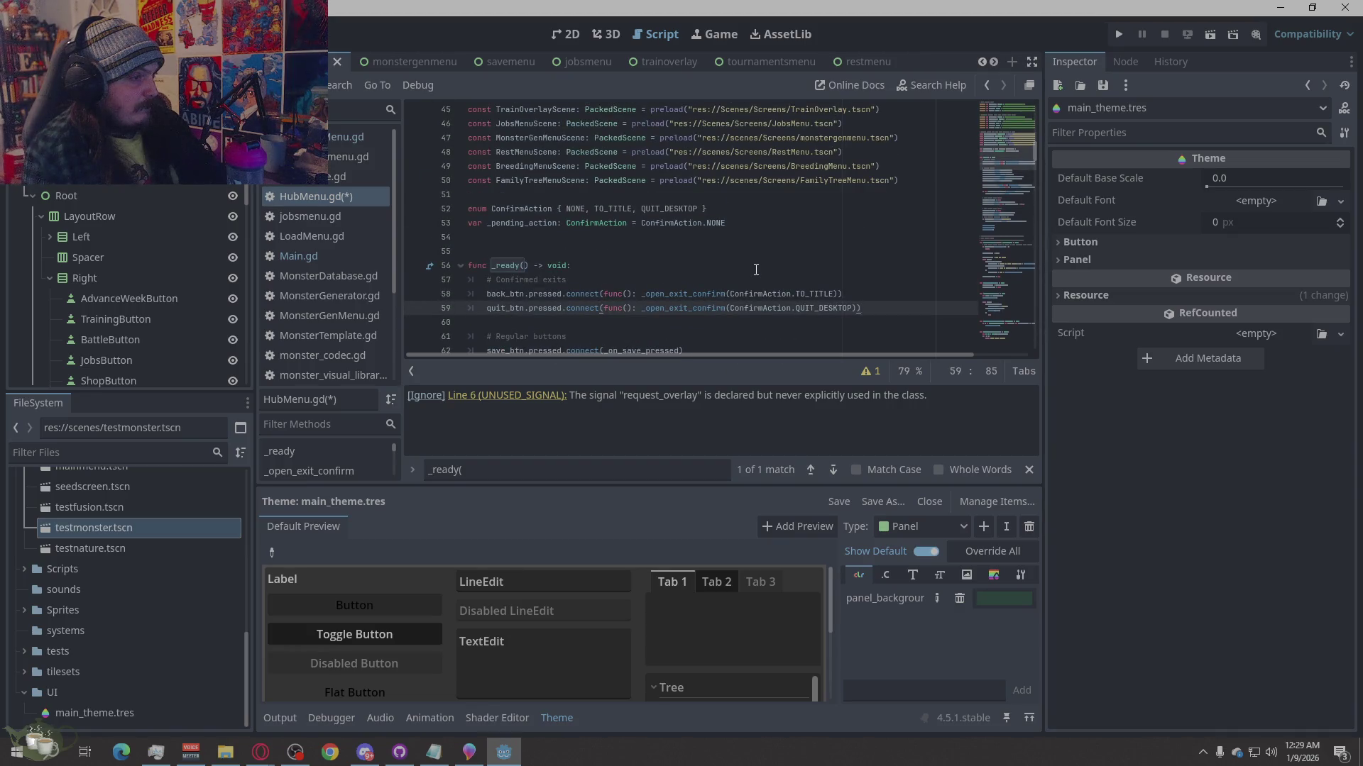
{"action": "key", "text": "Return"}
{"action": "key", "text": "Return"}
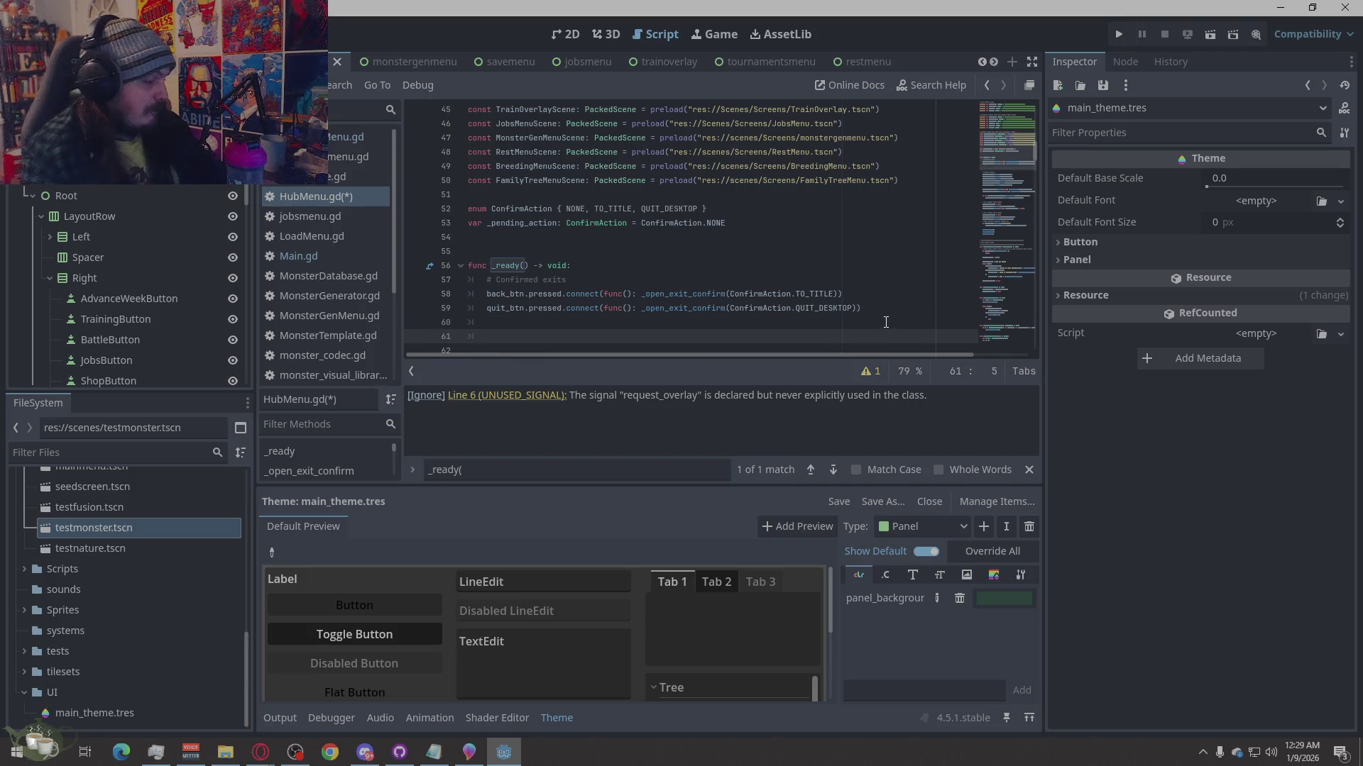
{"action": "type", "text": "#Options Button"}
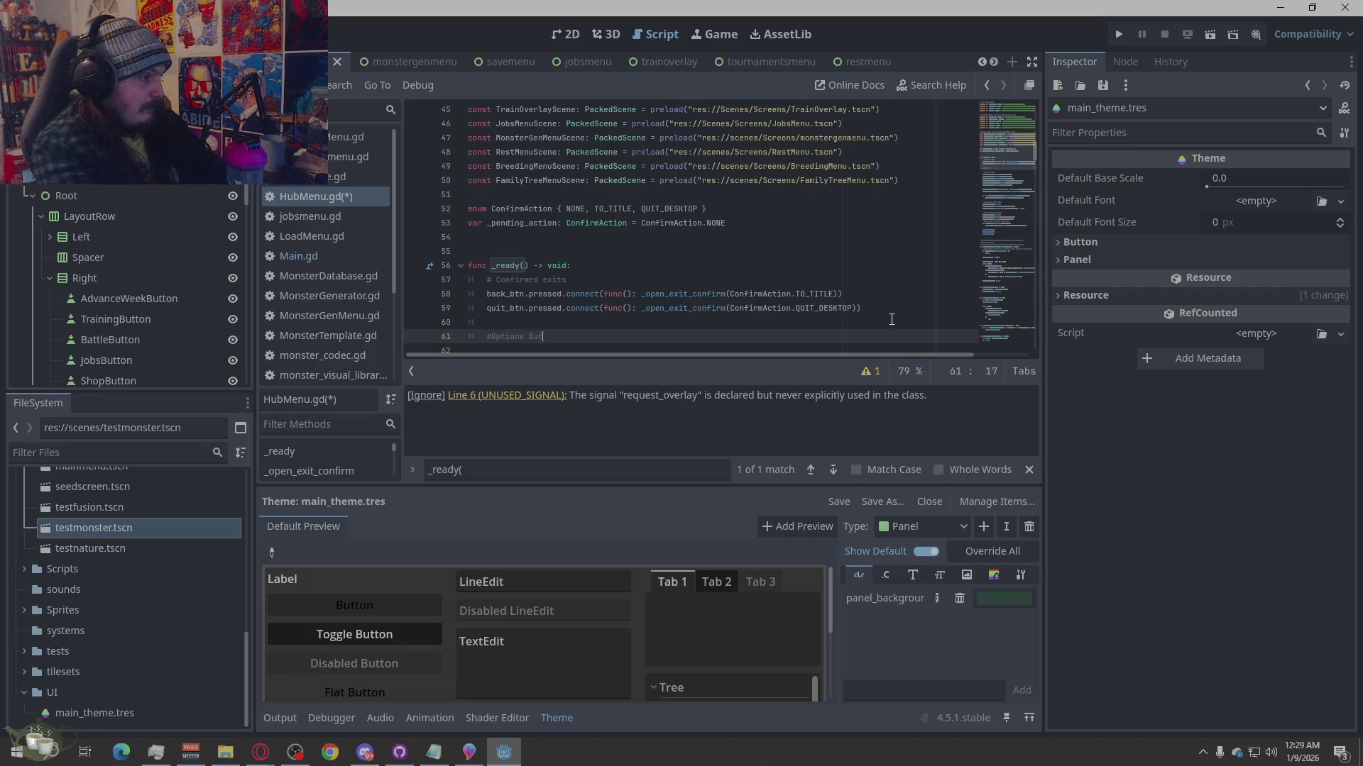
{"action": "type", "text": "options_btn.pressed.connect(func(): \t# Prevent clicks leaking / double actions \tget_viewport().set_input_as_handled() \trequest_overlay.emit(\"options\") )"}
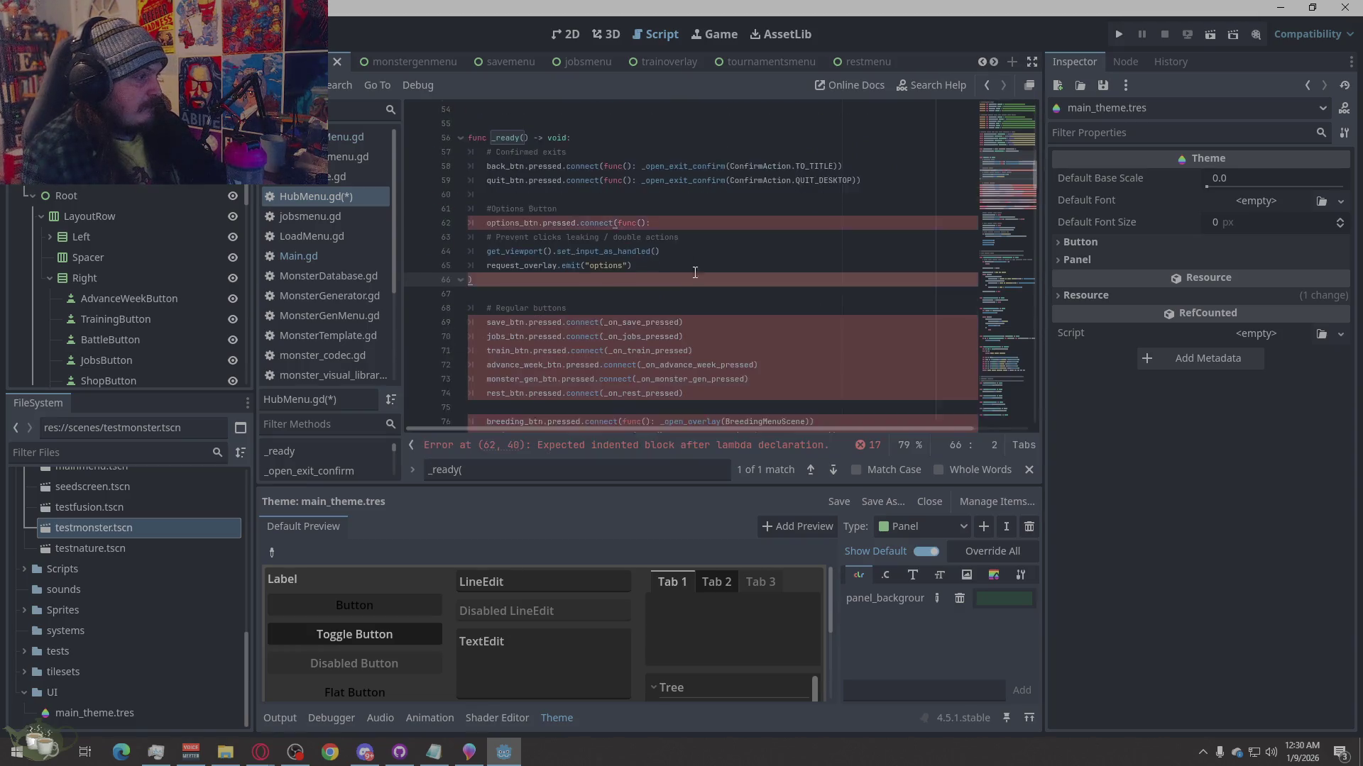
- Unindent the options_btn handler's closing parenthesis on line 66 to clear the script error
{"action": "scroll", "coordinate": [472, 190], "scroll_direction": "down", "scroll_amount": 3}
{"action": "left_click", "coordinate": [467, 191]}
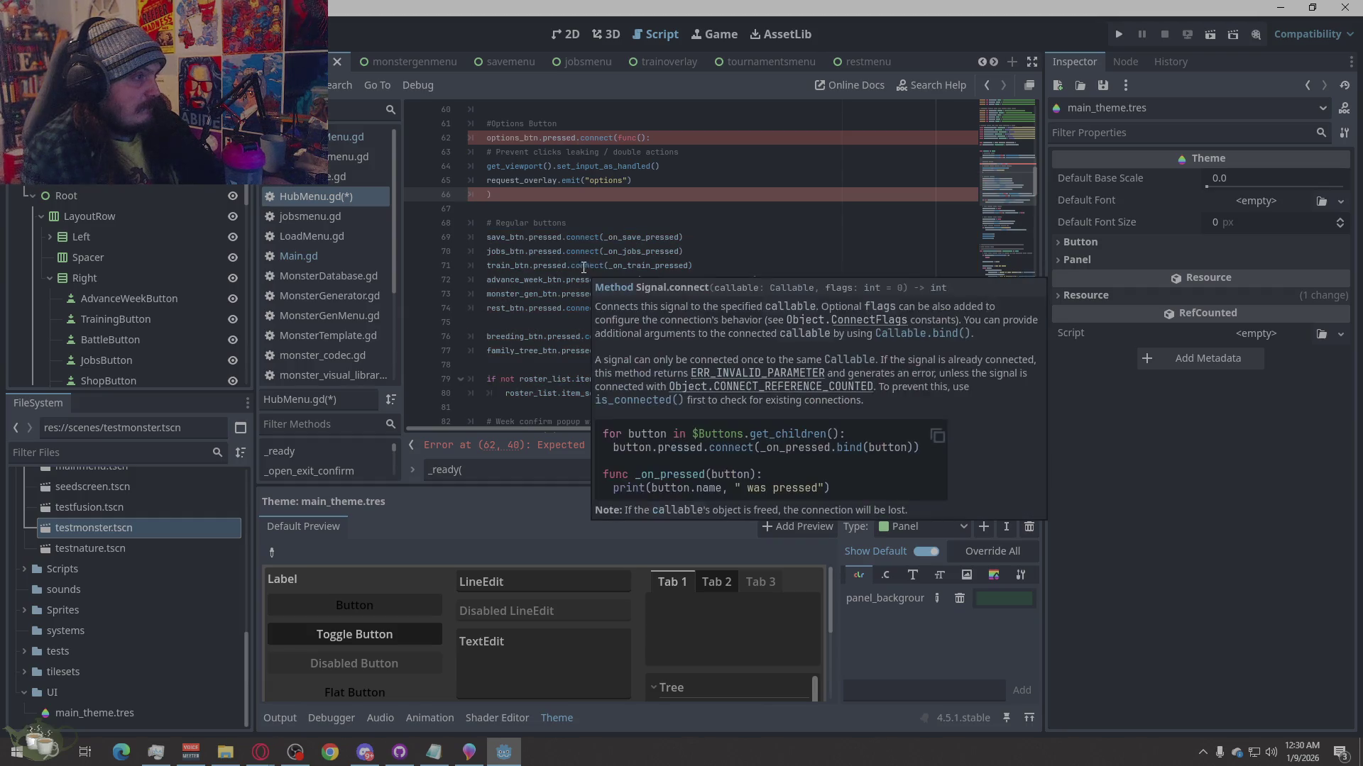
{"action": "scroll", "coordinate": [756, 267], "scroll_direction": "up", "scroll_amount": 2}
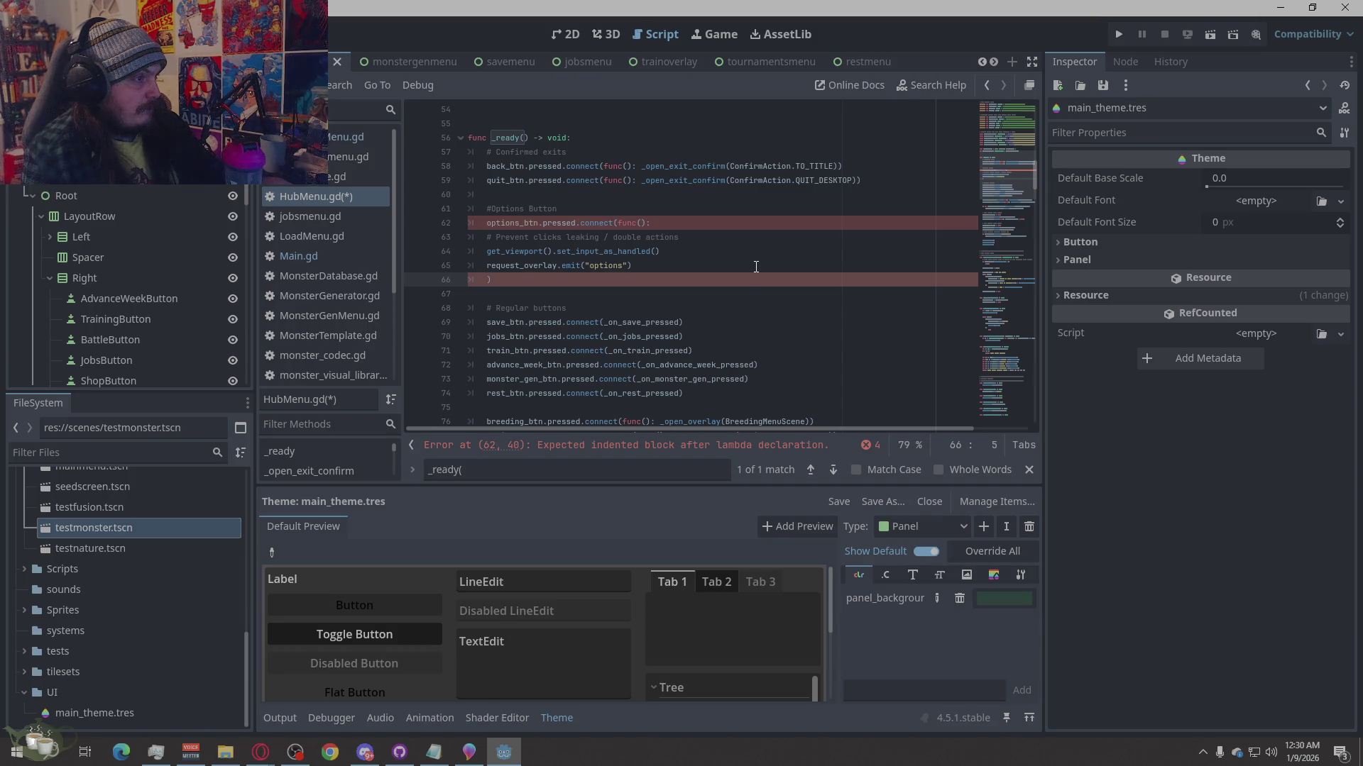
{"action": "scroll", "coordinate": [756, 267], "scroll_direction": "down", "scroll_amount": 10}
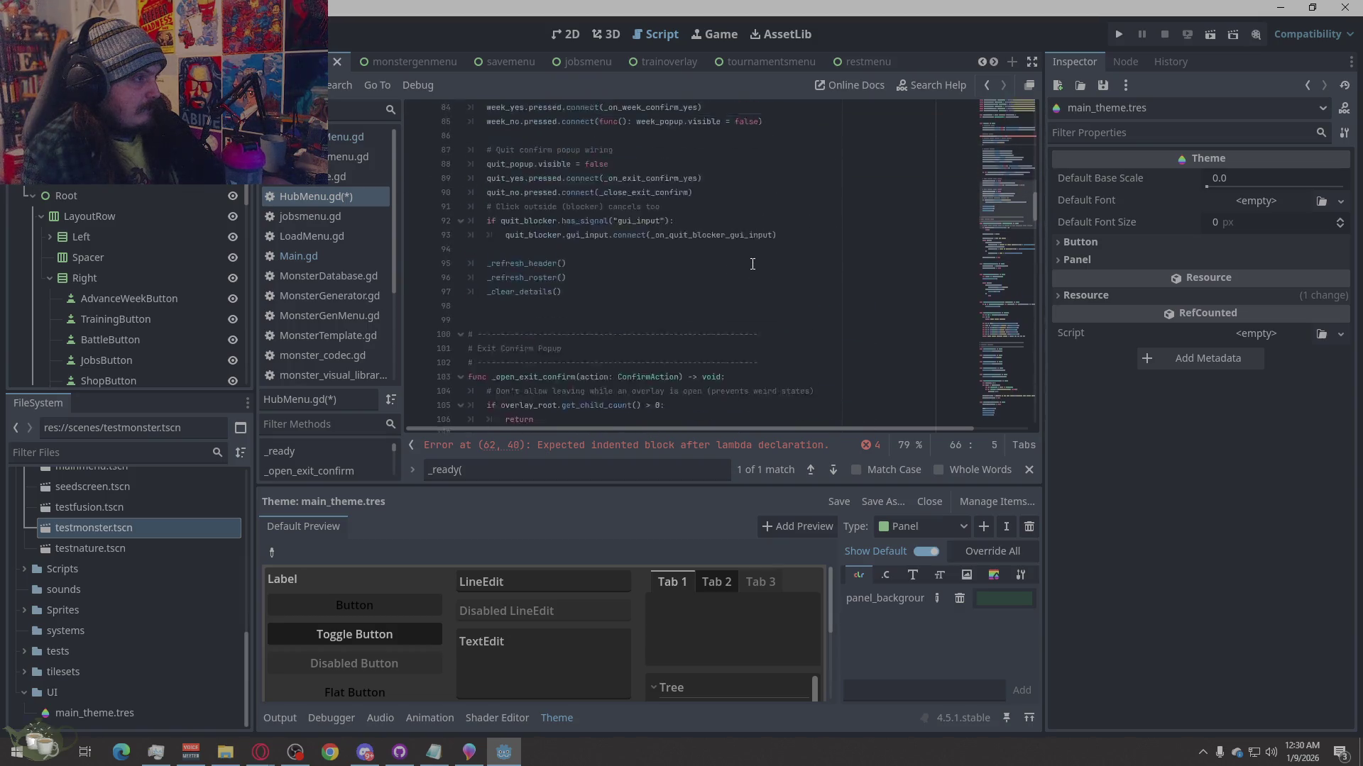
{"action": "scroll", "coordinate": [752, 264], "scroll_direction": "up", "scroll_amount": 10}
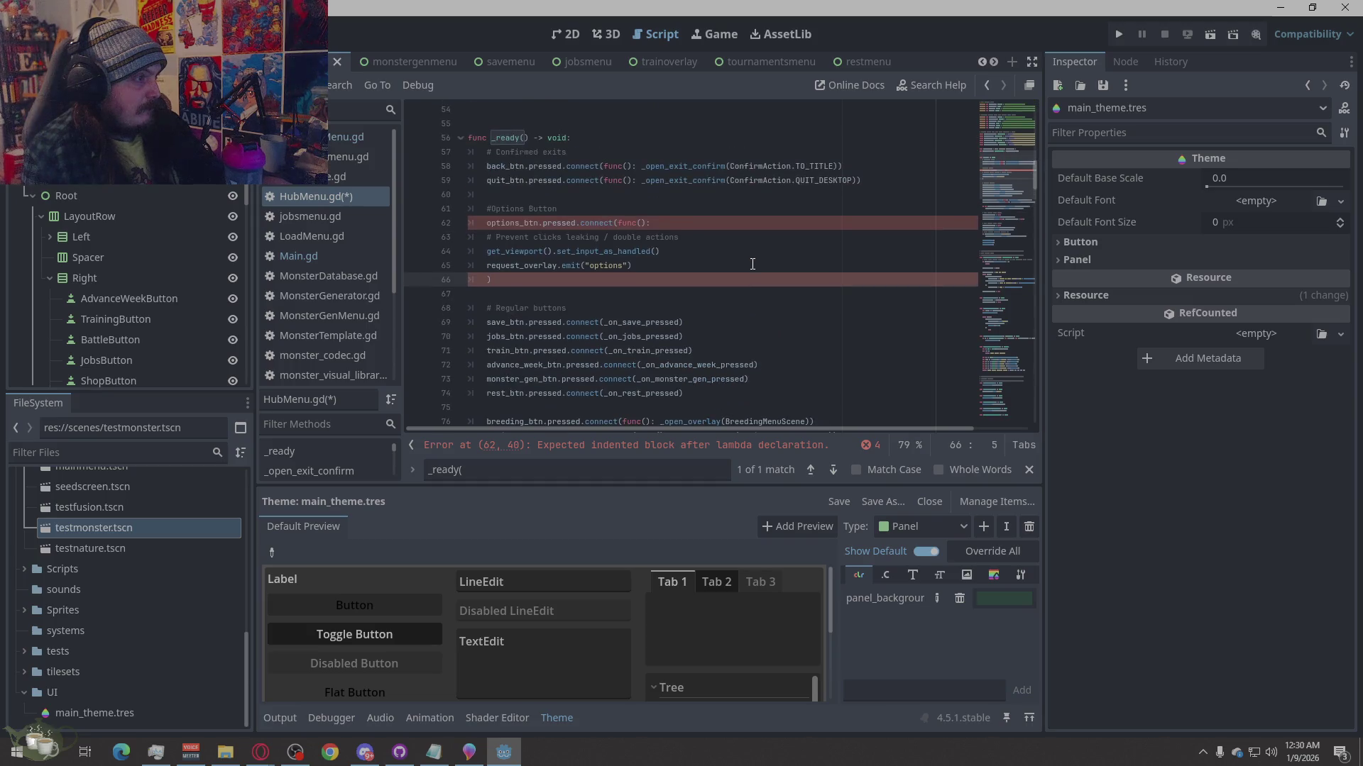
{"action": "scroll", "coordinate": [752, 264], "scroll_direction": "down", "scroll_amount": 1}
{"action": "key", "text": "BackSpace"}
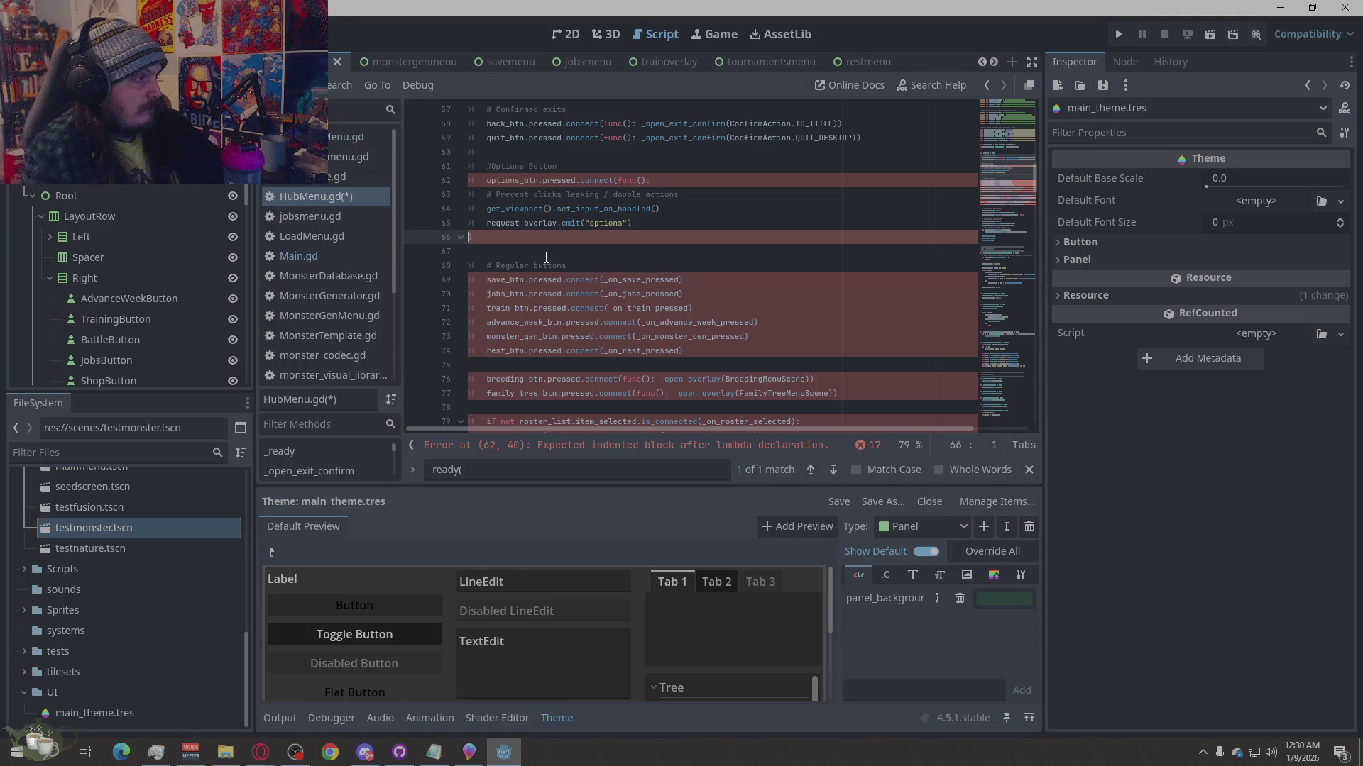
{"action": "left_click", "coordinate": [487, 210]}
- Indent lines 64 and 65 of HubMenu.gd into the options button lambda body
{"action": "key", "text": "Tab"}
{"action": "left_click", "coordinate": [487, 225]}
{"action": "key", "text": "Tab"}
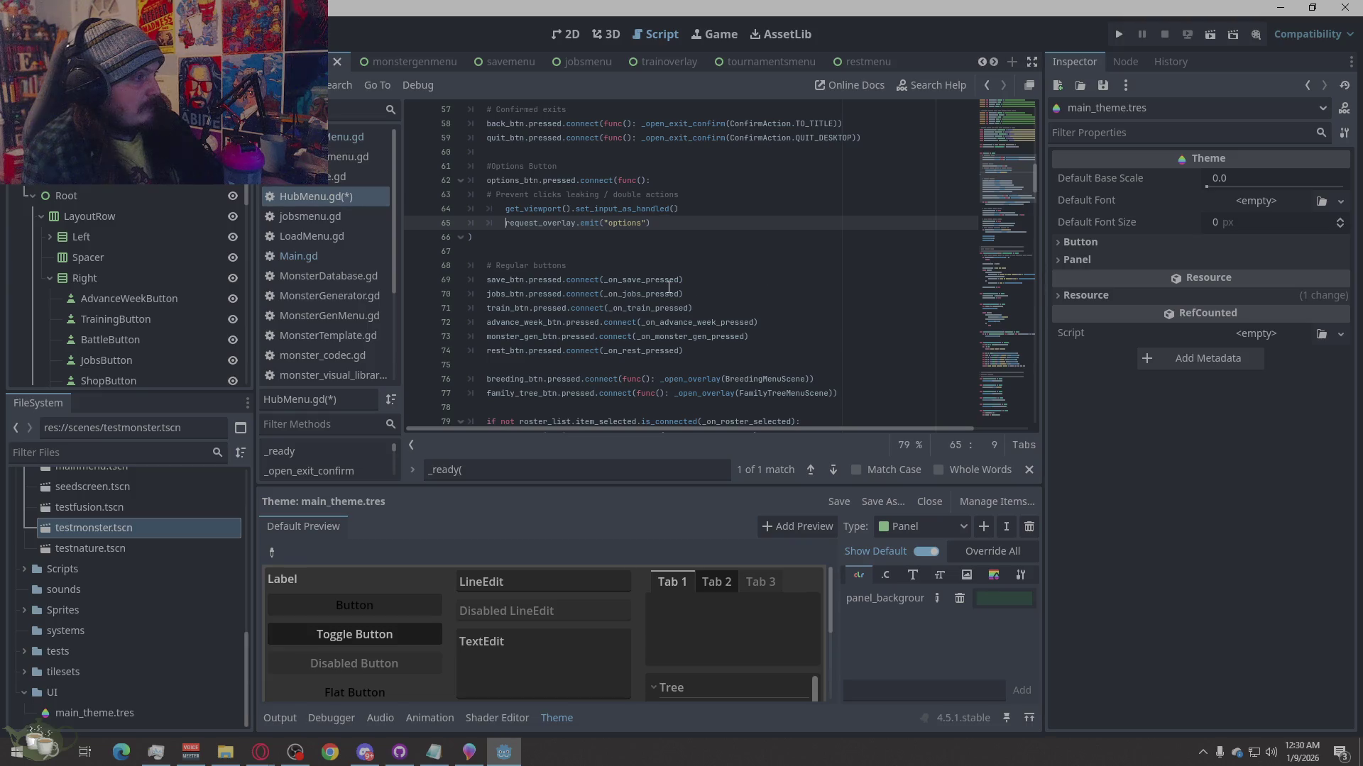
{"action": "scroll", "coordinate": [668, 287], "scroll_direction": "up", "scroll_amount": 1}
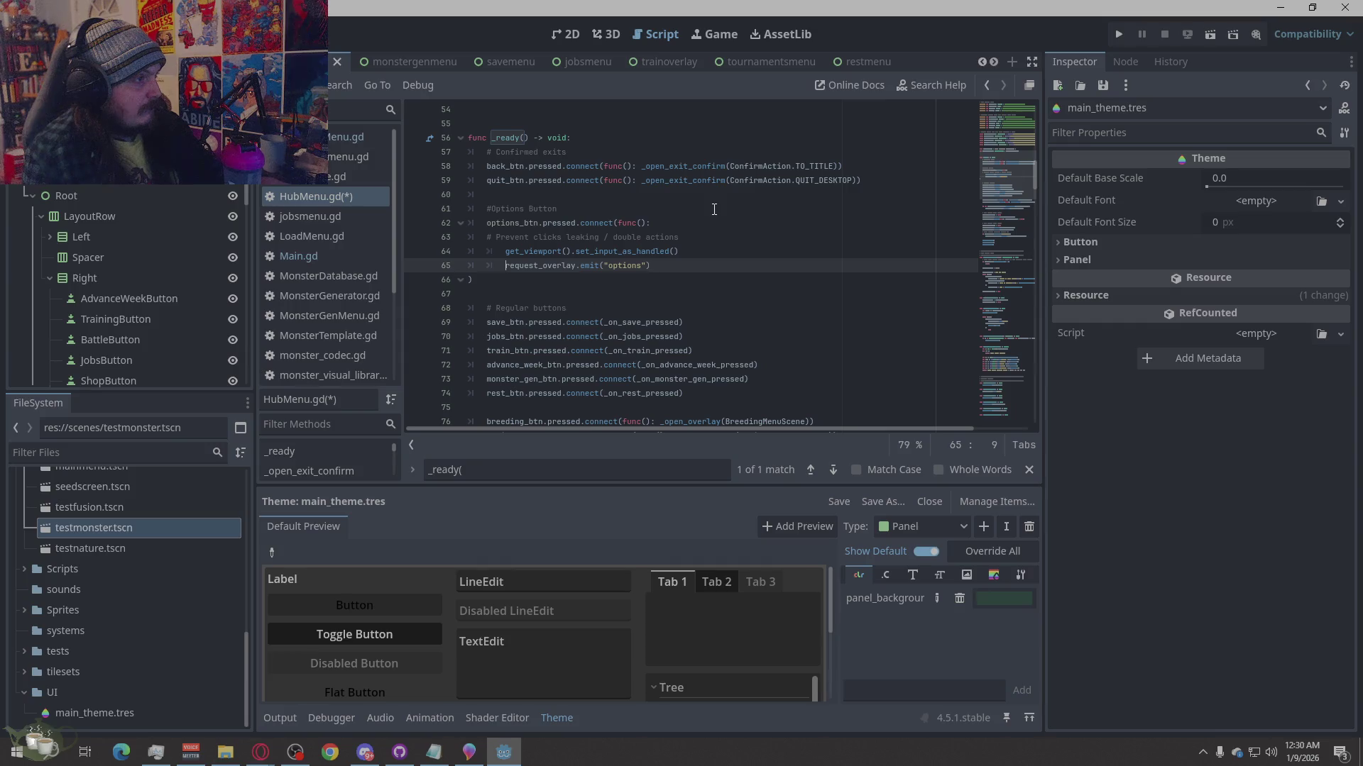
- Fold and unfold the options button lambda and the _ready function to check their structure
{"action": "left_click", "coordinate": [468, 282]}
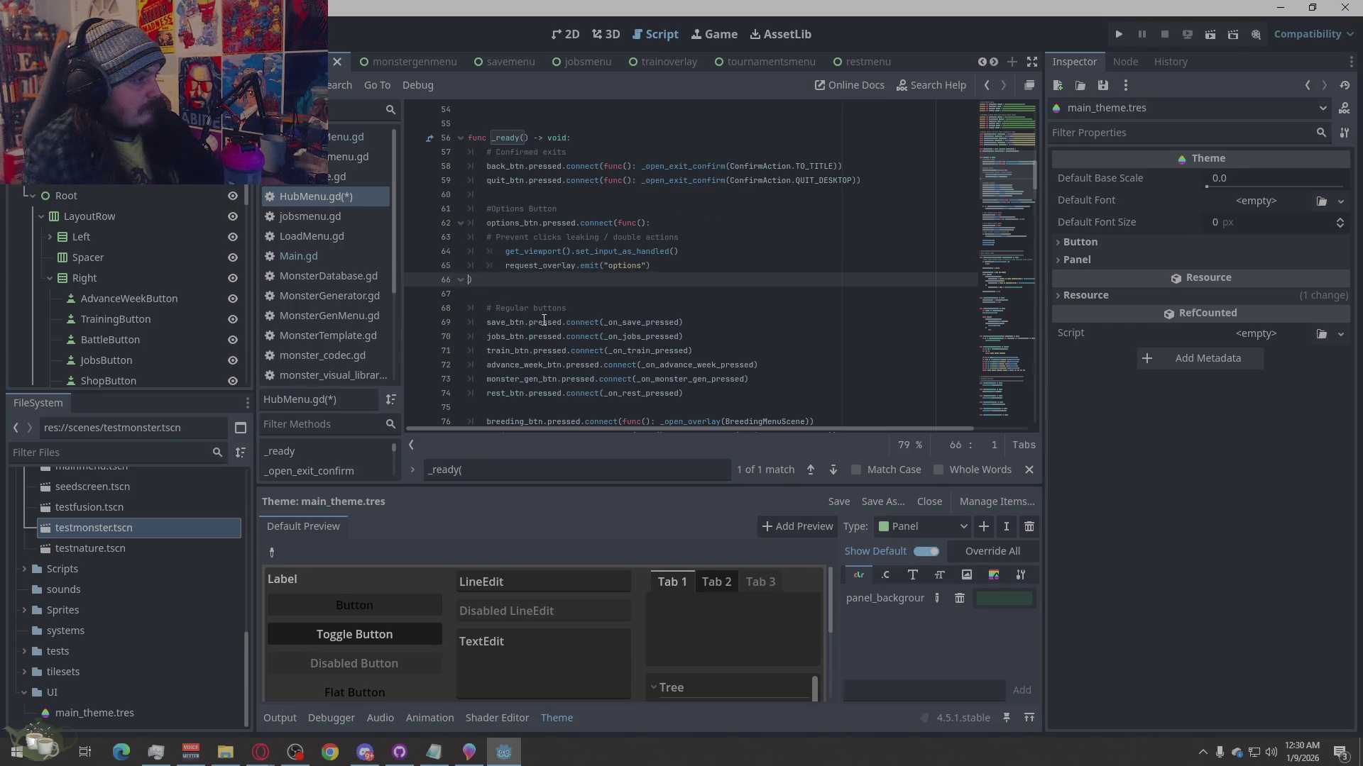
{"action": "left_click", "coordinate": [459, 226]}
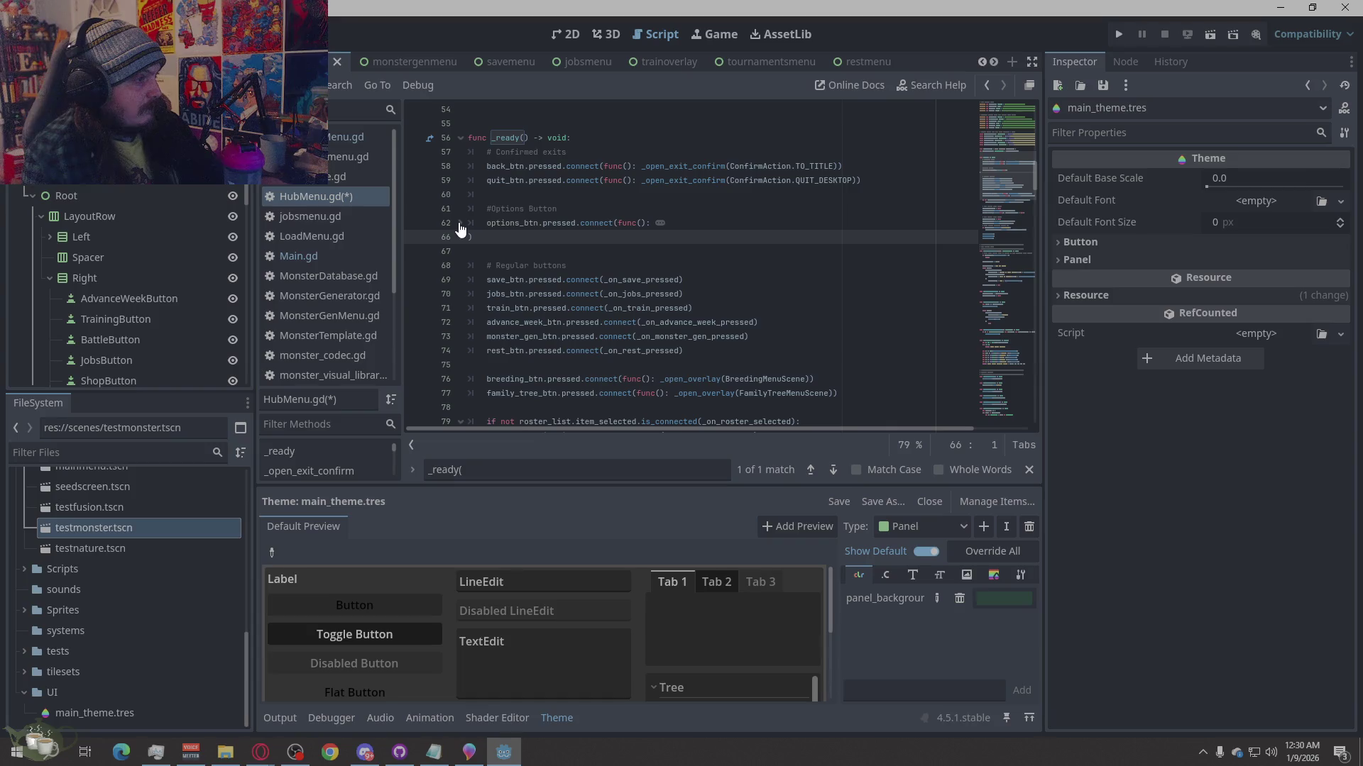
{"action": "left_click", "coordinate": [459, 224]}
{"action": "left_click", "coordinate": [459, 224]}
{"action": "left_click", "coordinate": [461, 138]}
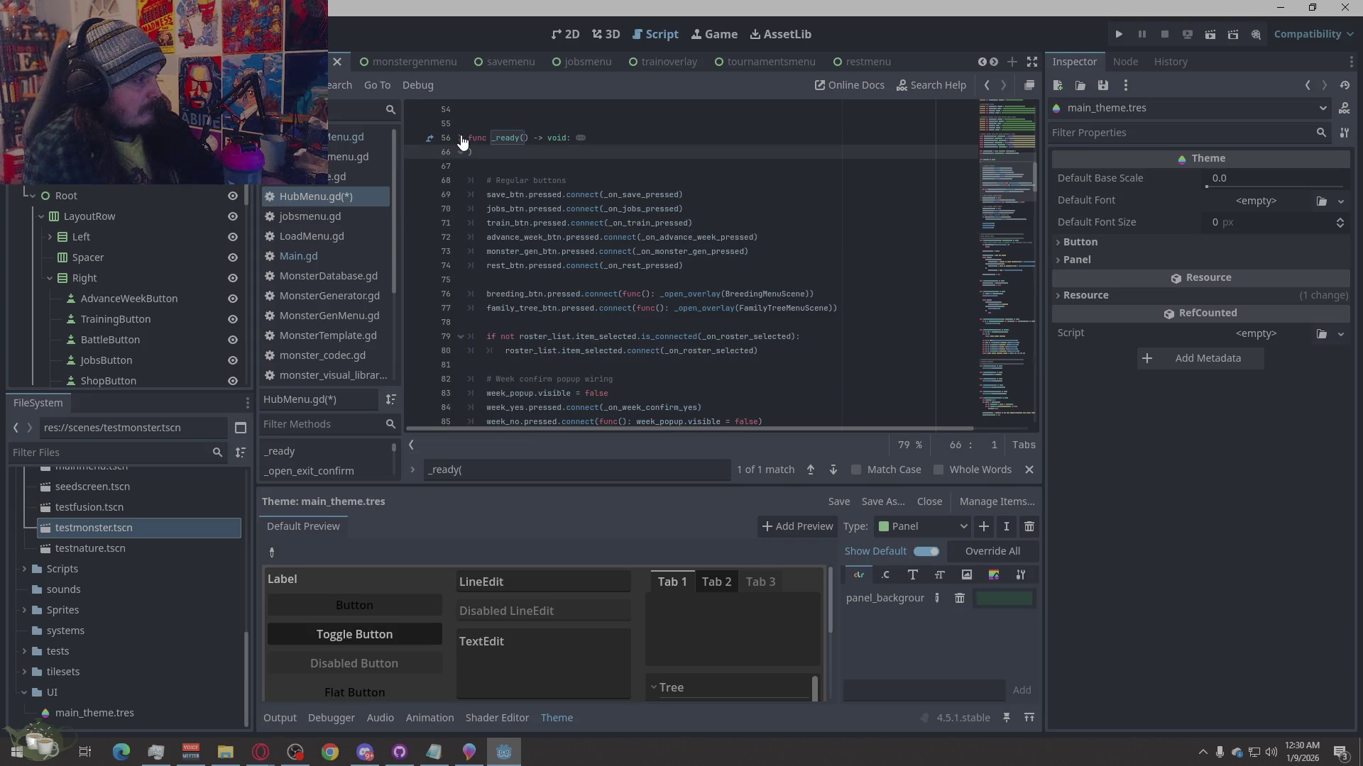
{"action": "left_click", "coordinate": [462, 139]}
- Indent line 66's closing ')' one level so the errors clear, and save HubMenu.gd
{"action": "left_click", "coordinate": [481, 279]}
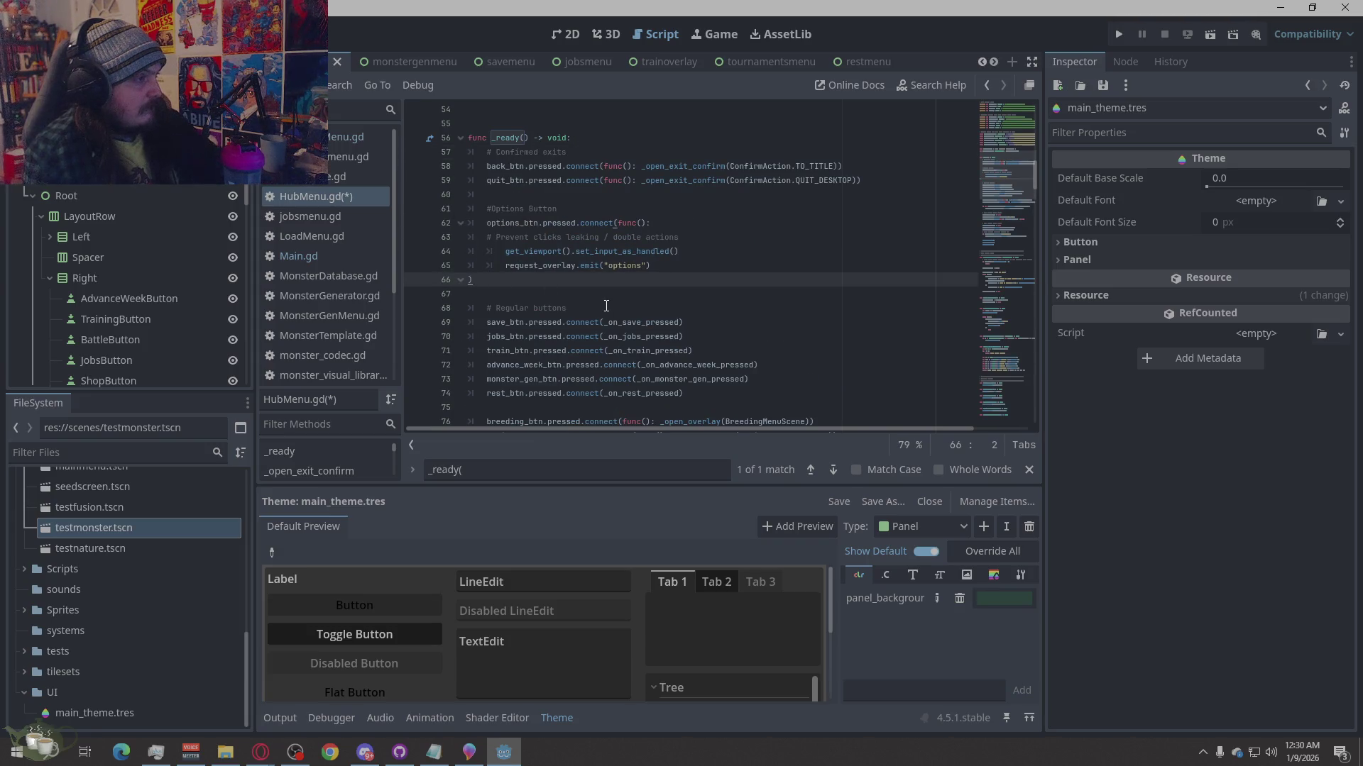
{"action": "key", "text": "BackSpace"}
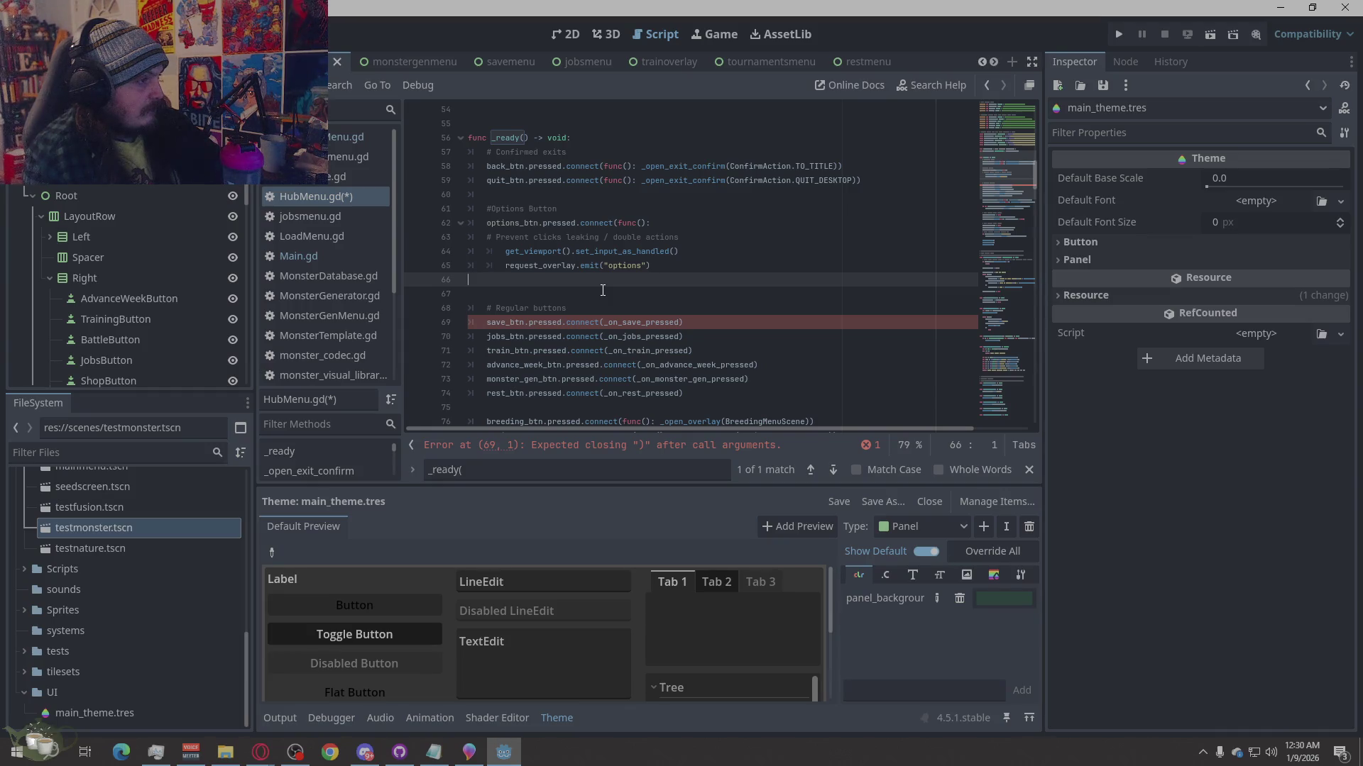
{"action": "key", "text": "Tab"}
{"action": "type", "text": ")"}
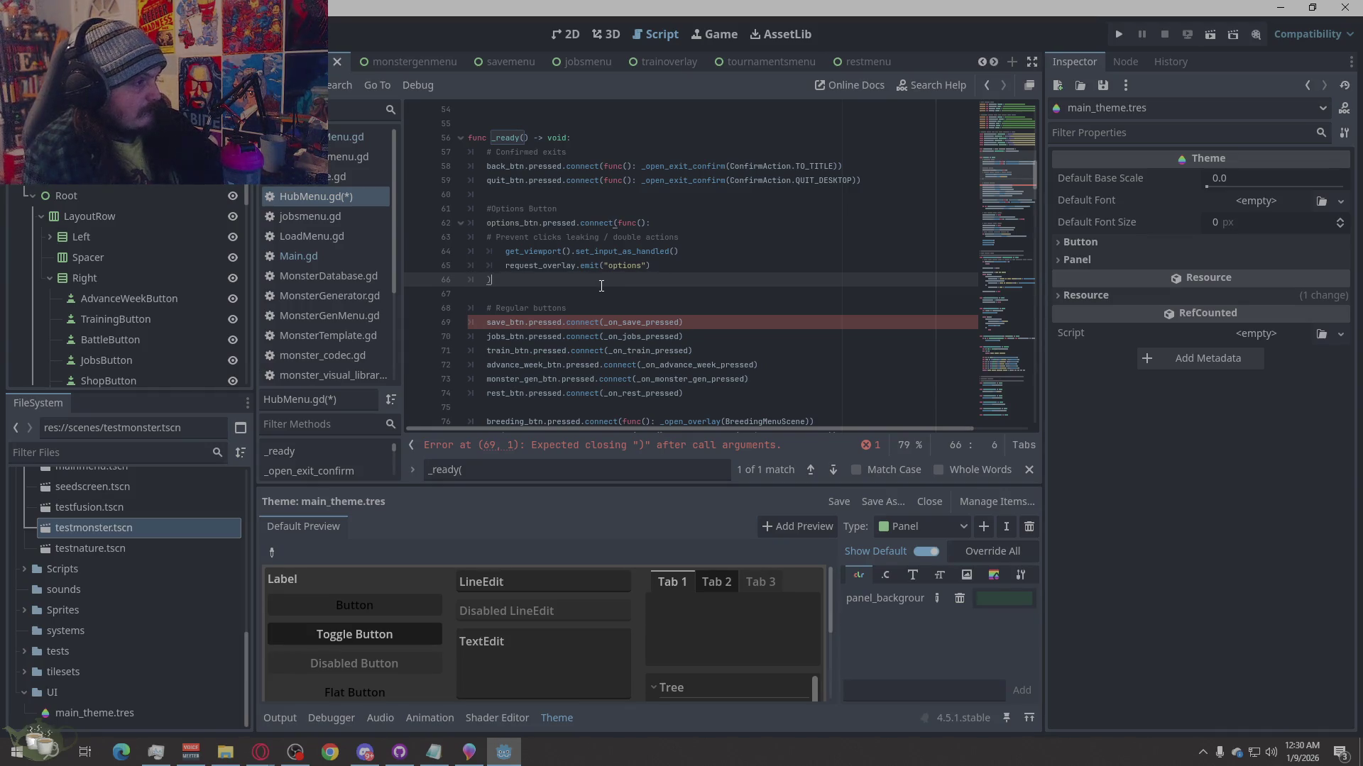
{"action": "left_click", "coordinate": [460, 138]}
{"action": "left_click", "coordinate": [460, 138]}
{"action": "left_click", "coordinate": [688, 282]}
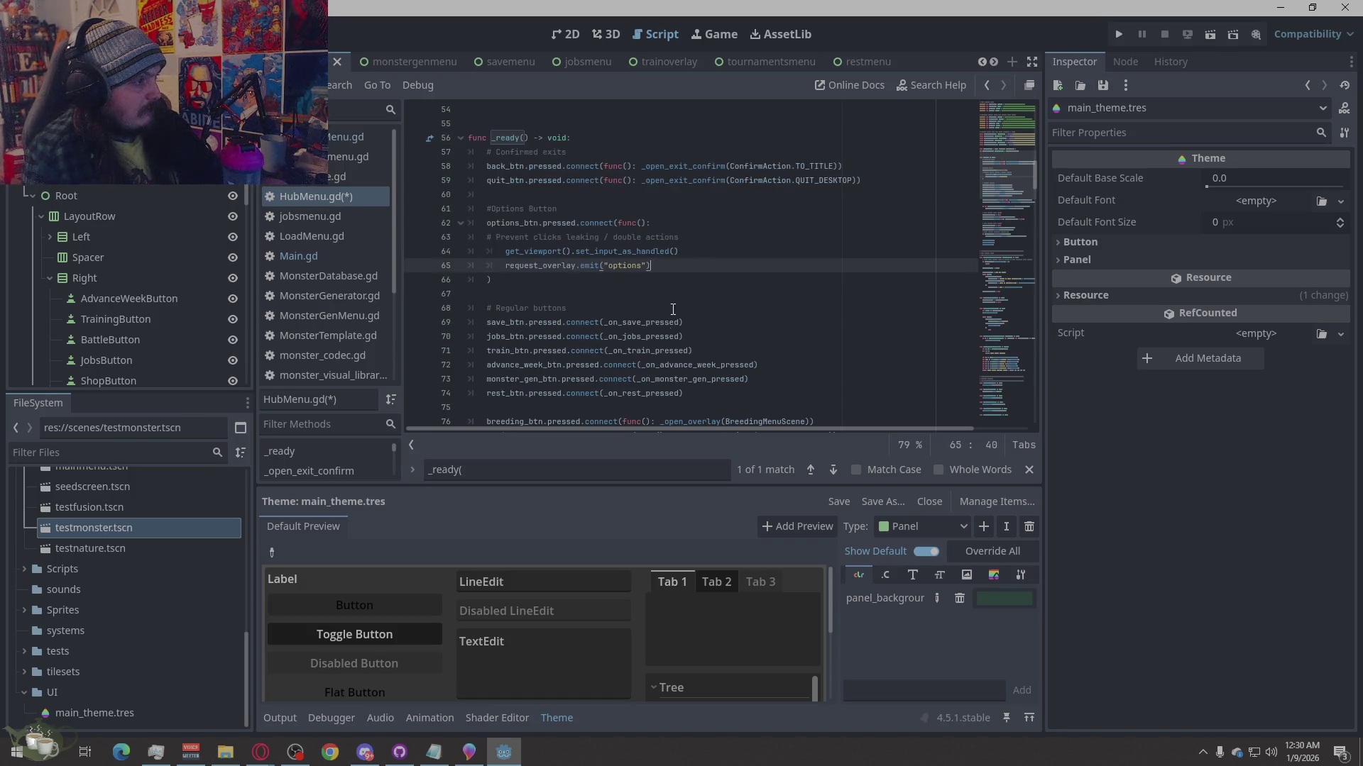
{"action": "key", "text": "ctrl+s"}
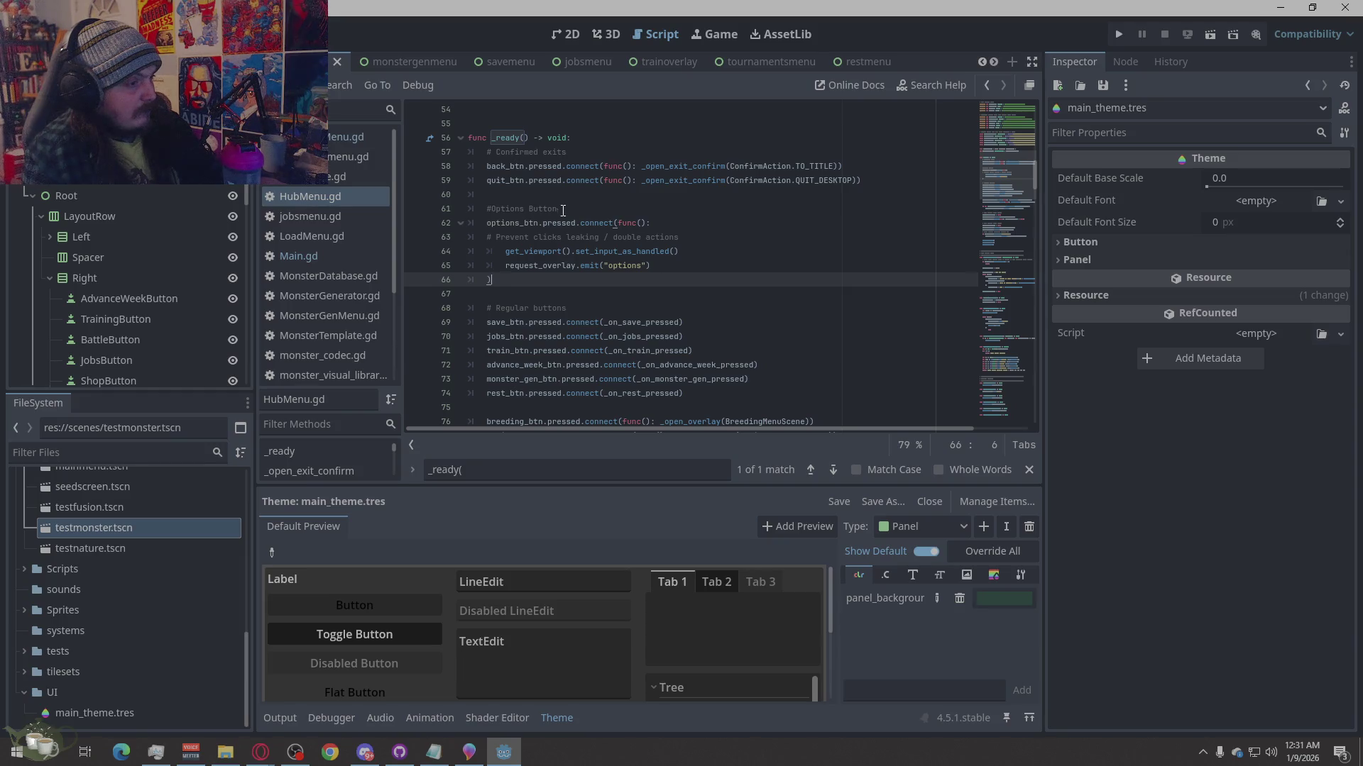
- Open OptionsMenu.gd from the script list
{"action": "left_click", "coordinate": [260, 752]}
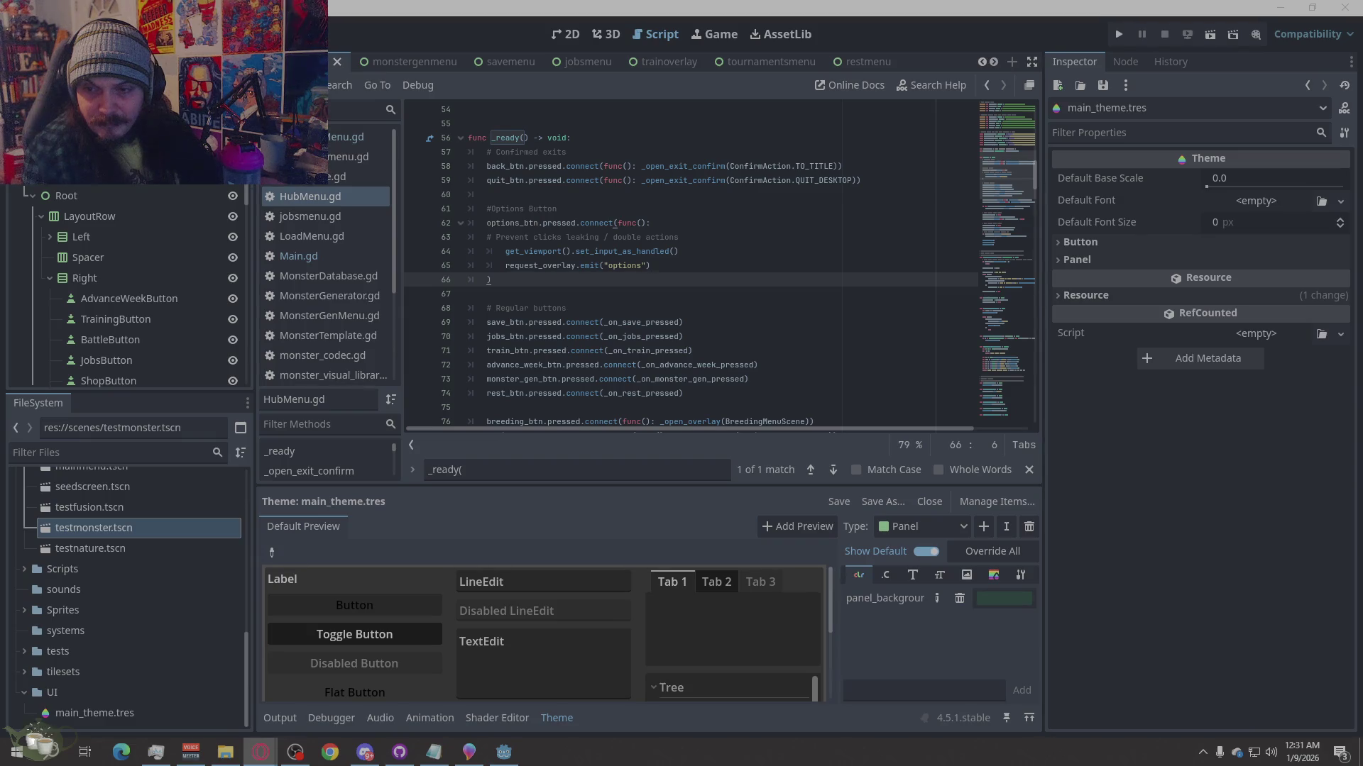
{"action": "scroll", "coordinate": [348, 227], "scroll_direction": "down", "scroll_amount": 3}
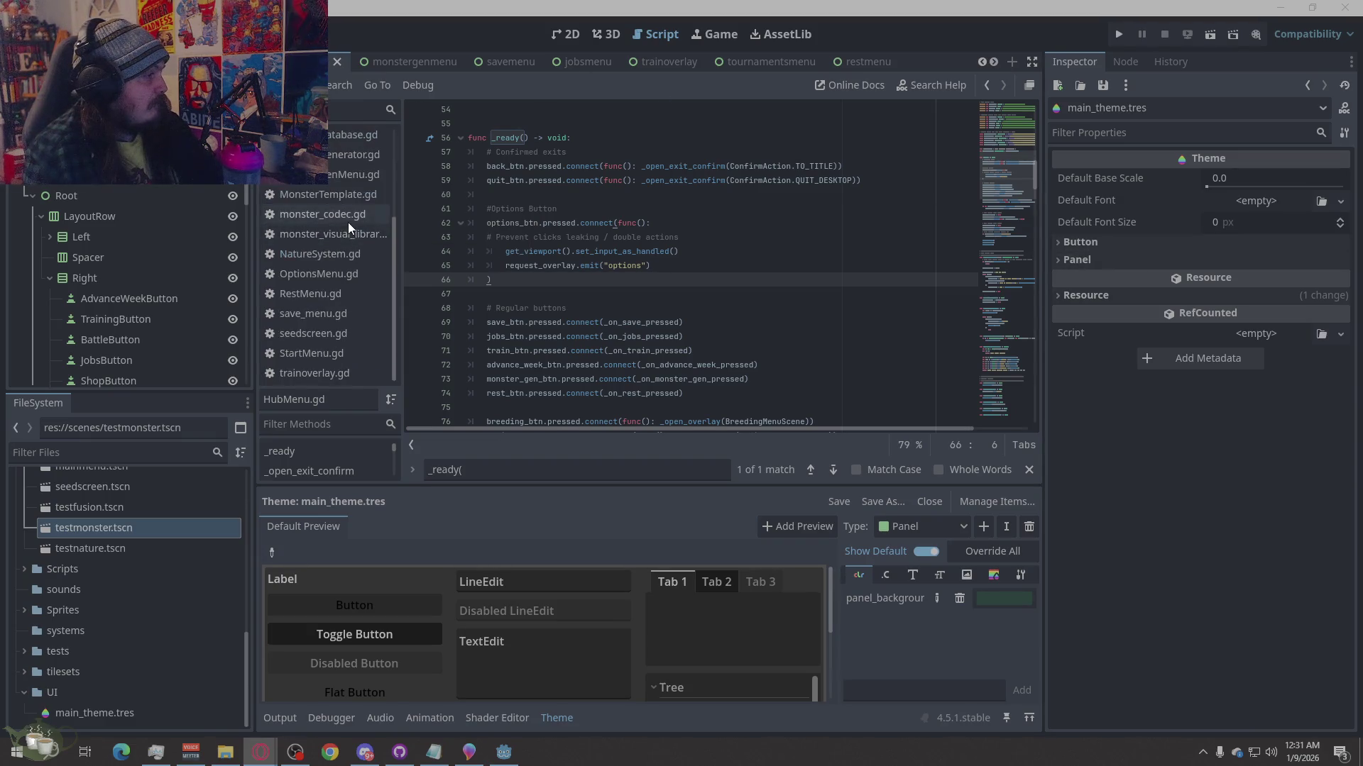
{"action": "left_click", "coordinate": [320, 273]}
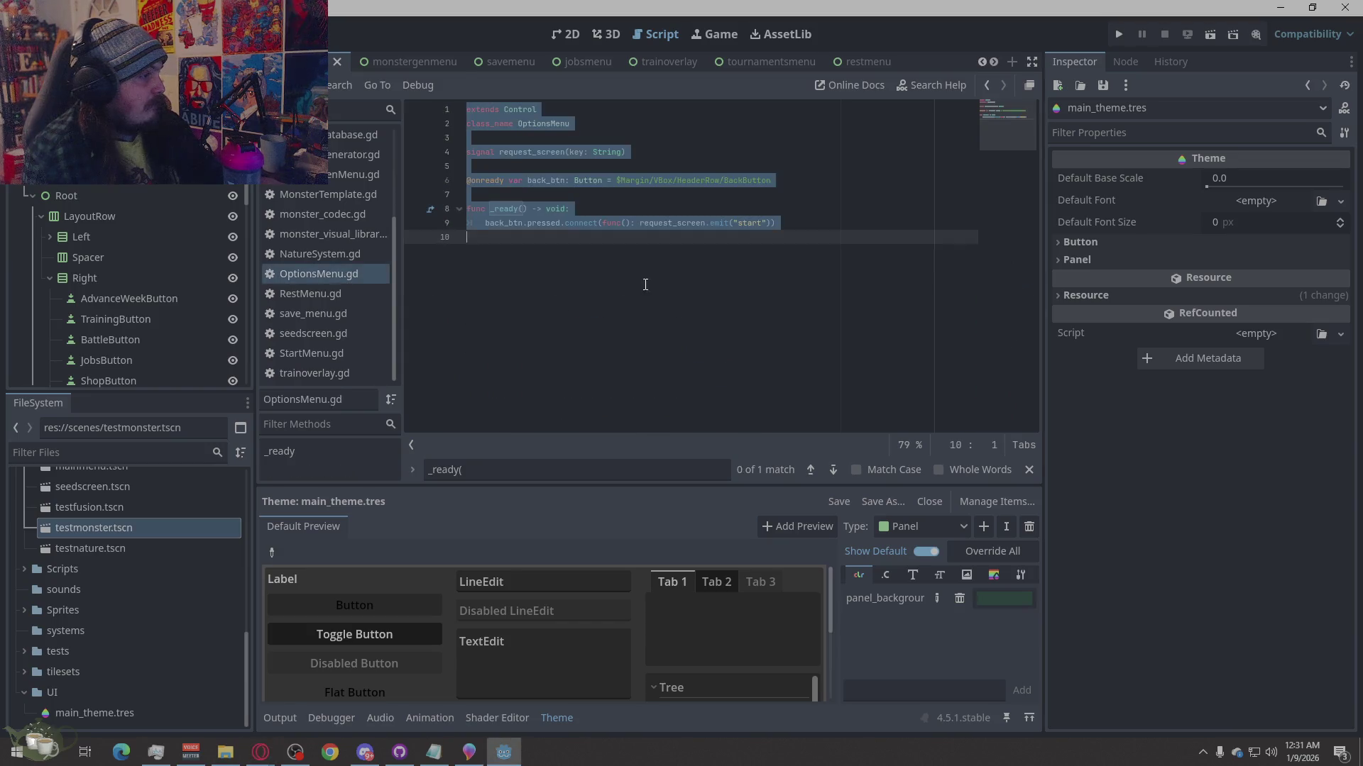
- Paste the 54-line OptionsMenu.gd with closed and quit-request signals over the selected code, then save
{"action": "right_click", "coordinate": [701, 286]}
{"action": "left_click", "coordinate": [748, 433]}
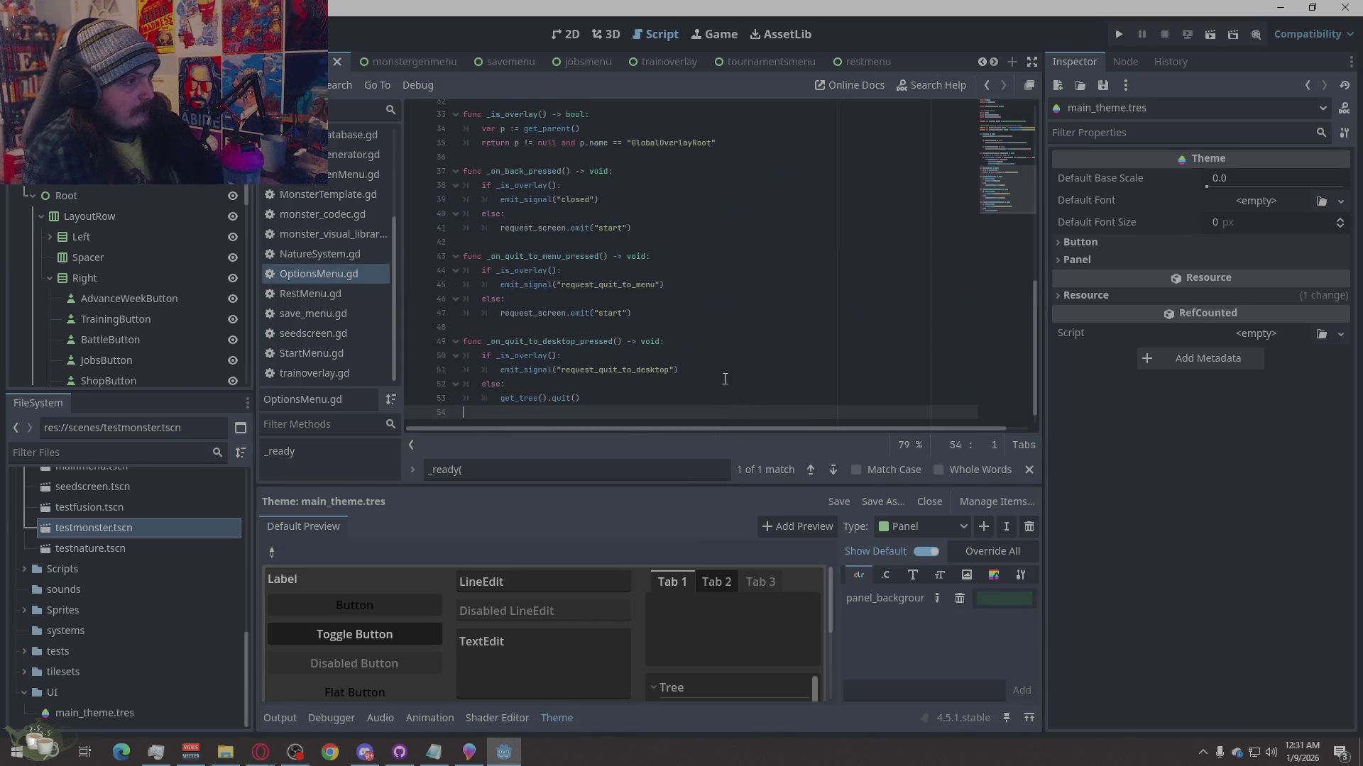
{"action": "scroll", "coordinate": [636, 303], "scroll_direction": "up", "scroll_amount": 10}
{"action": "key", "text": "ctrl+s"}
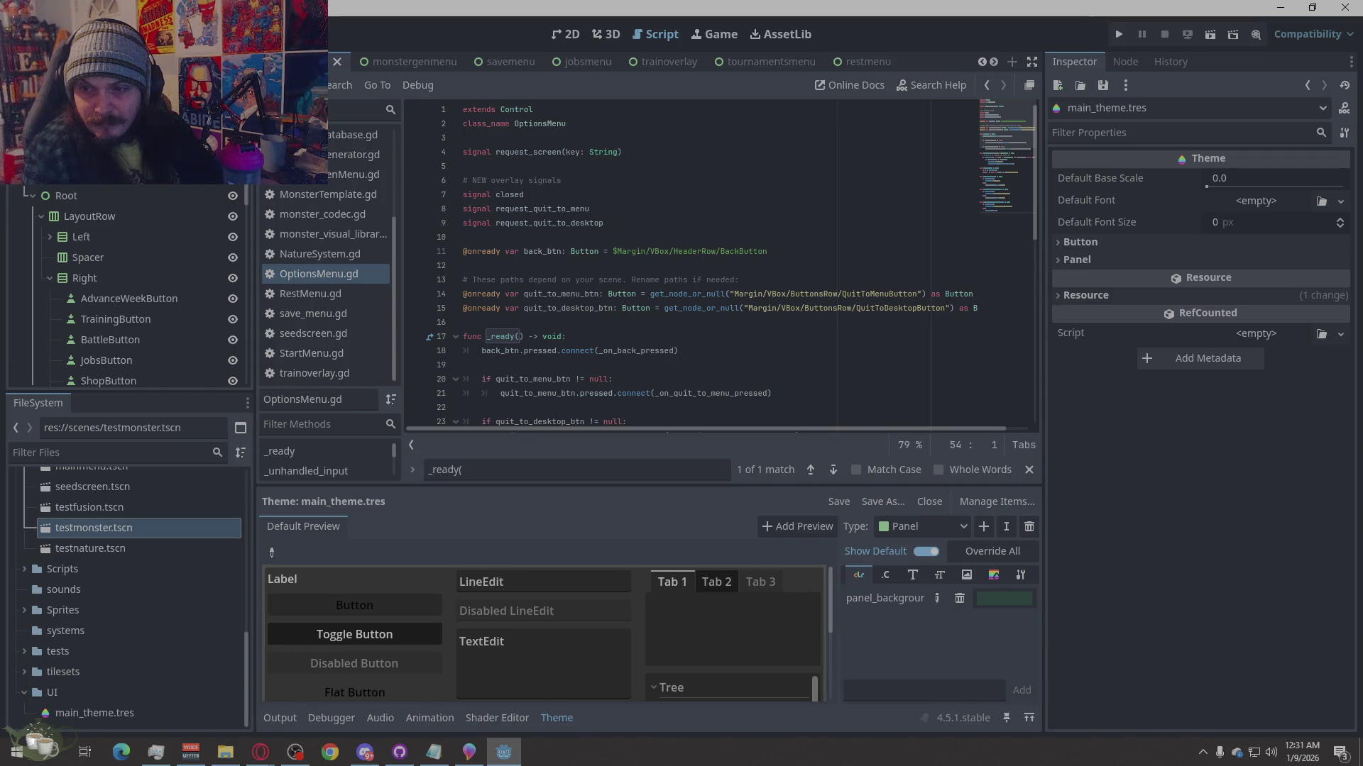
{"action": "key", "text": "alt+Tab"}
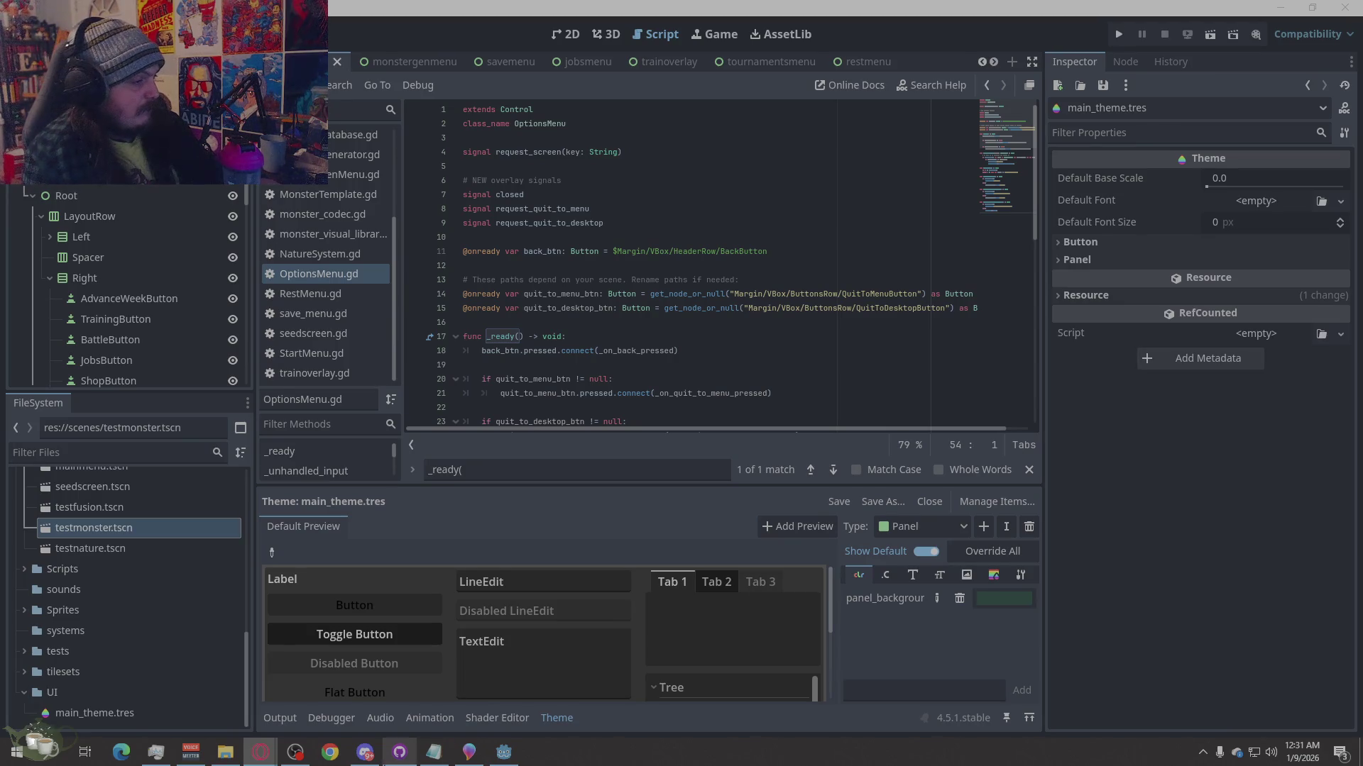
{"action": "mouse_move", "coordinate": [510, 758]}
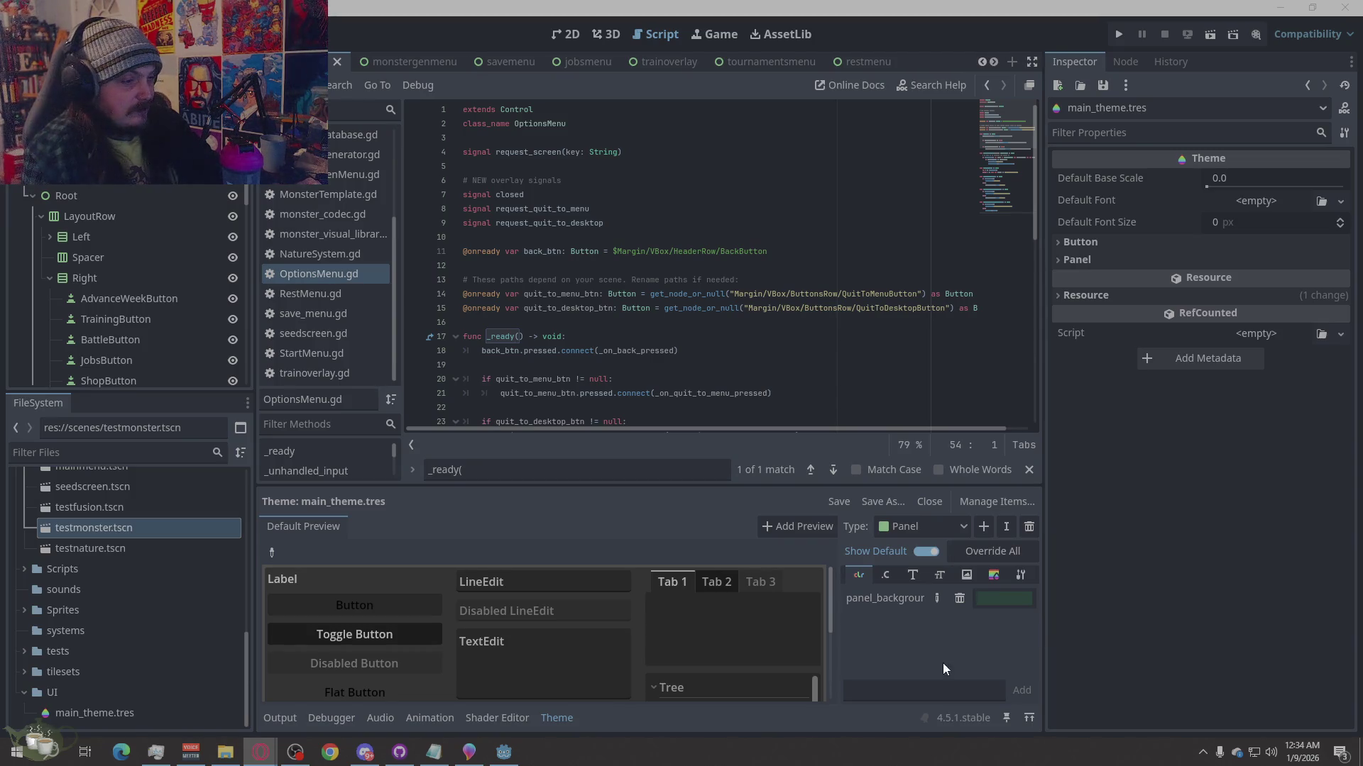
{"action": "left_click", "coordinate": [1022, 501]}
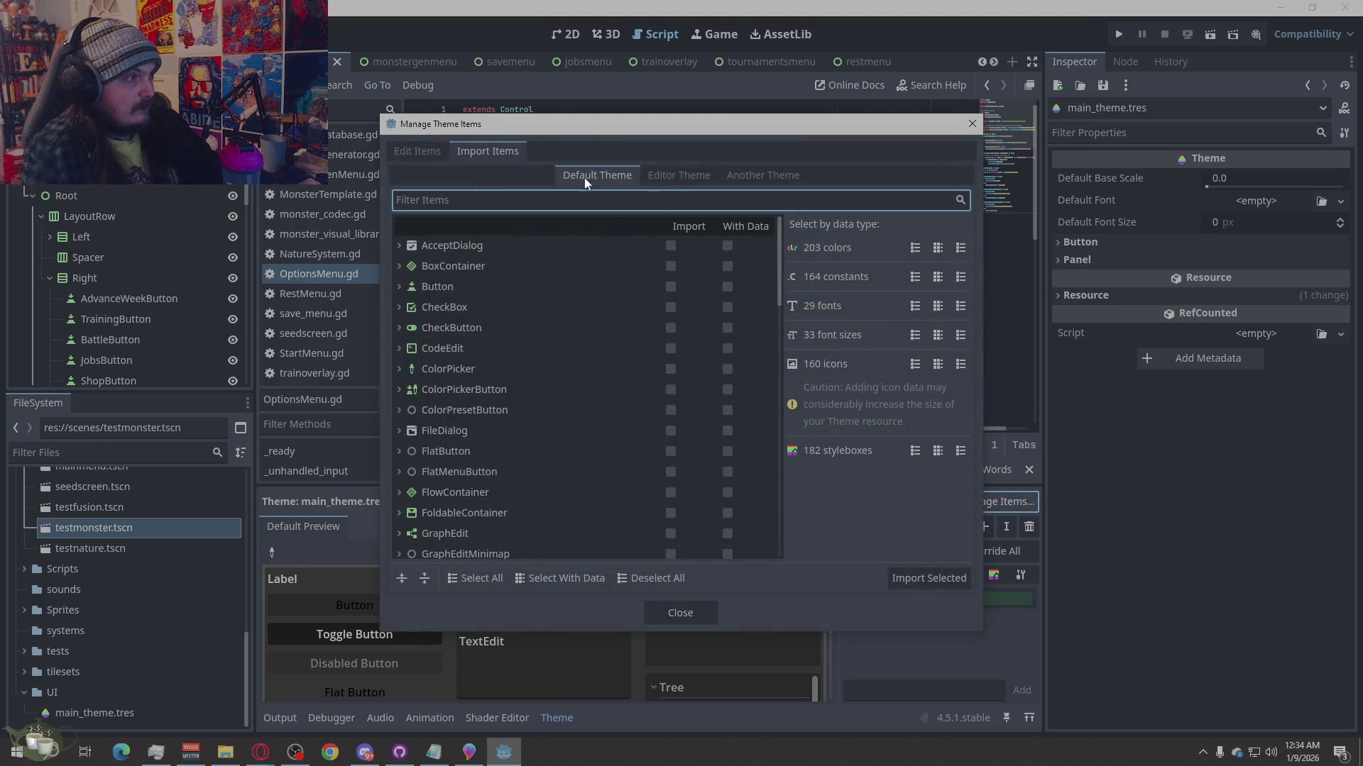
- Switch to the Edit Items page showing Button and Panel, then focus the Add Type field
{"action": "left_click", "coordinate": [441, 149]}
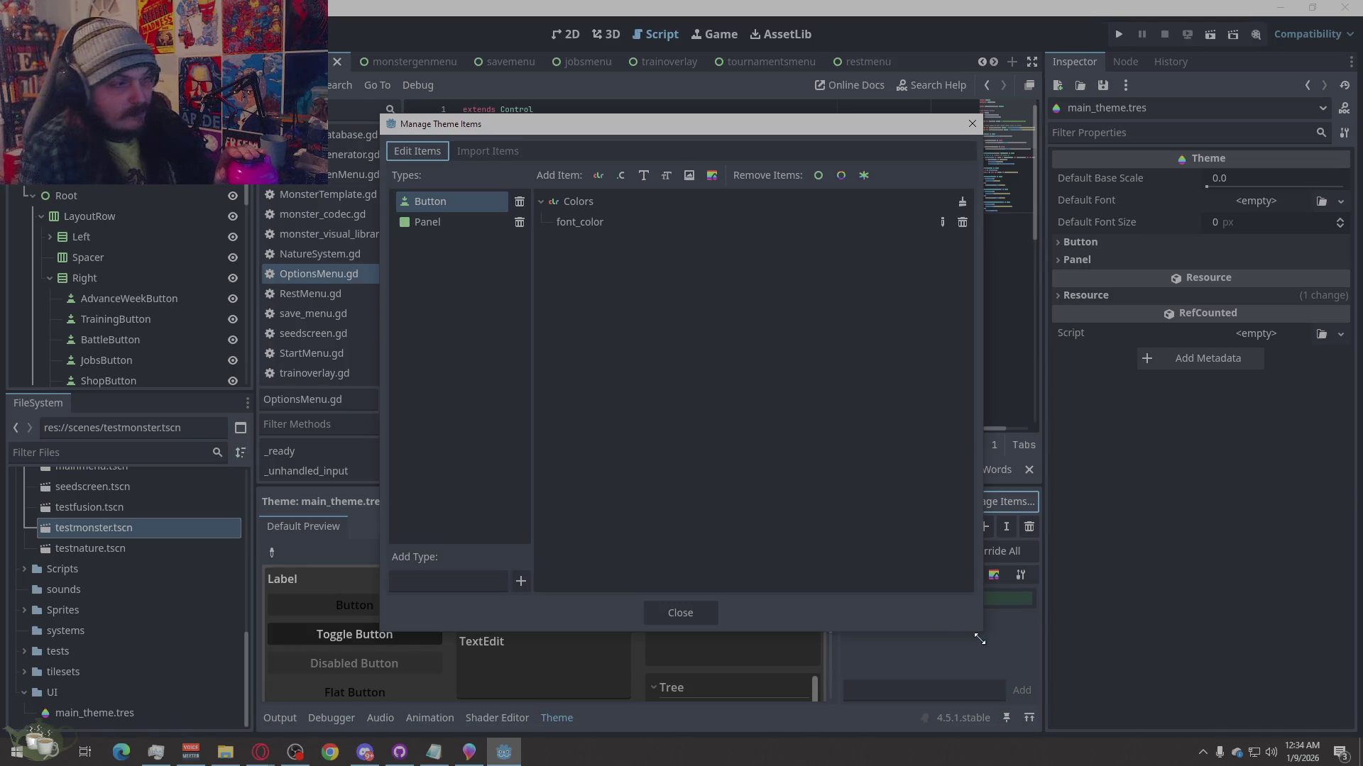
{"action": "left_click", "coordinate": [431, 588]}
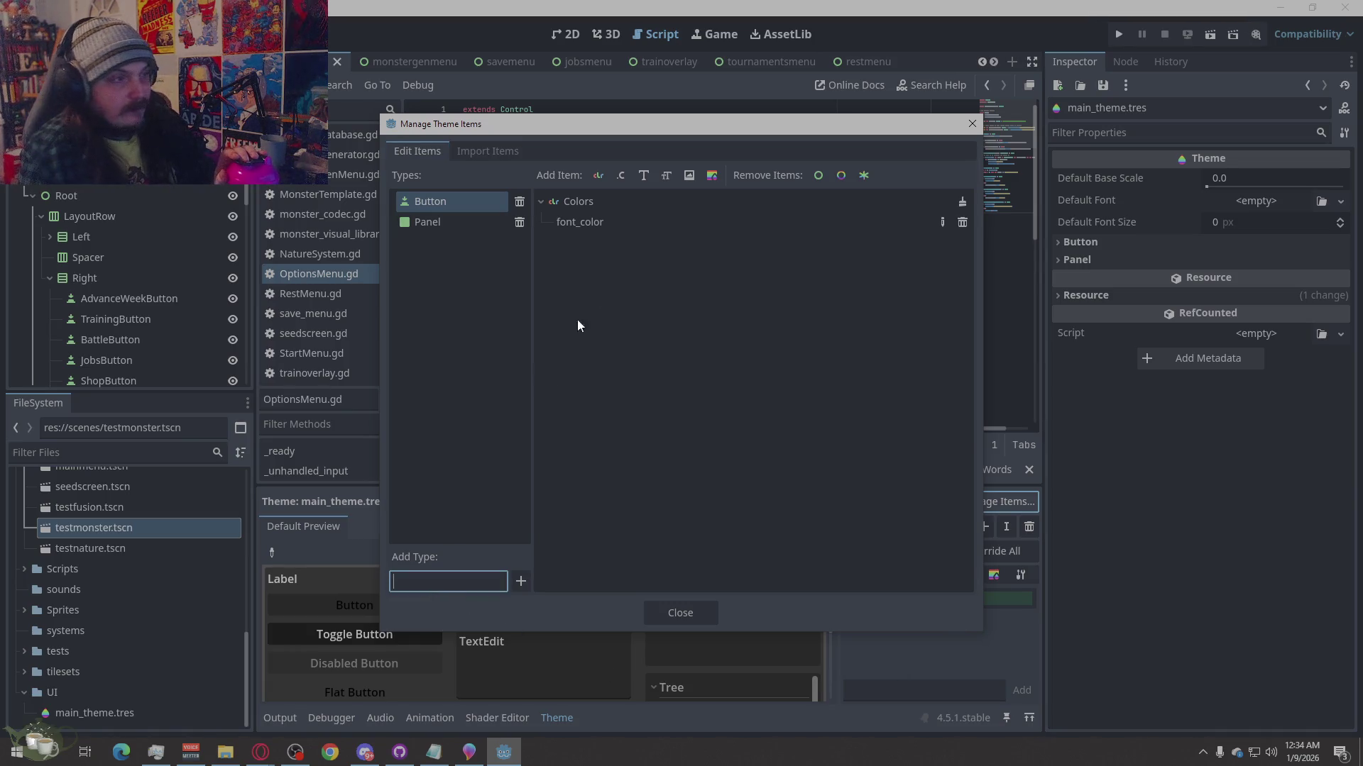